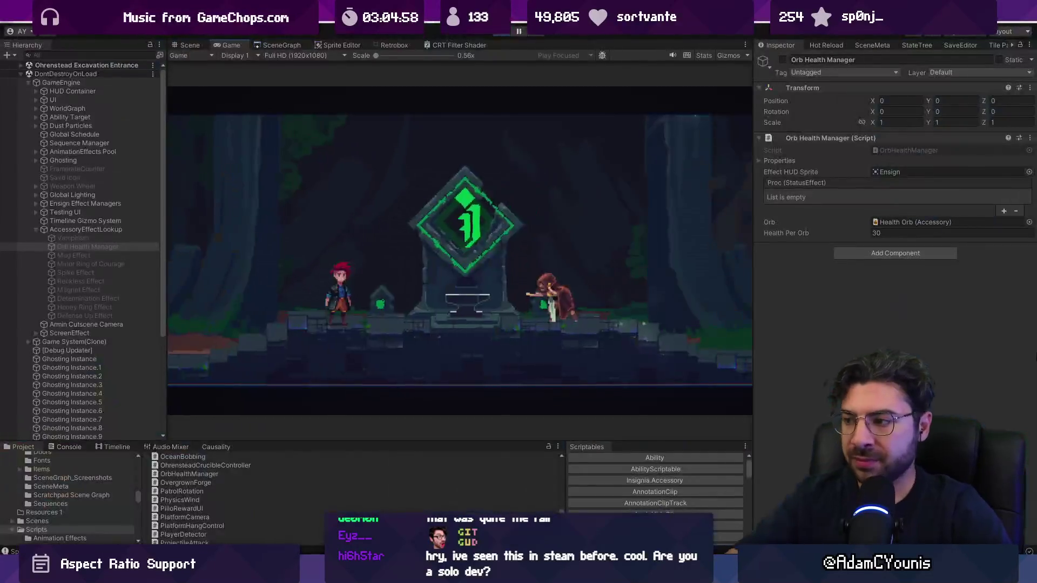
- Exit play mode, close the CRT Filter Shader tab, and switch to VS Code
{"action": "left_click", "coordinate": [501, 36]}
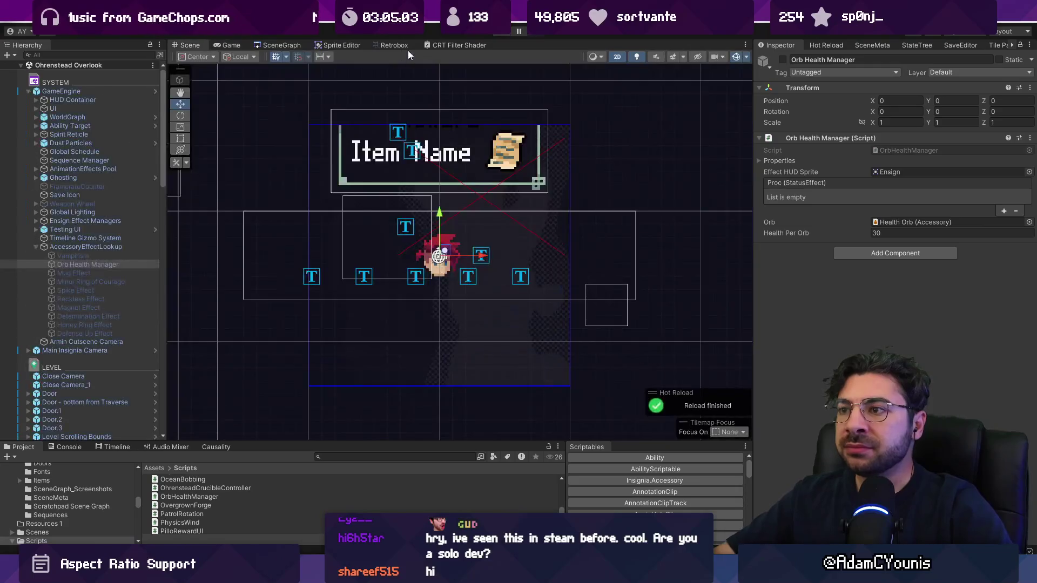
{"action": "right_click", "coordinate": [459, 45]}
{"action": "left_click", "coordinate": [478, 61]}
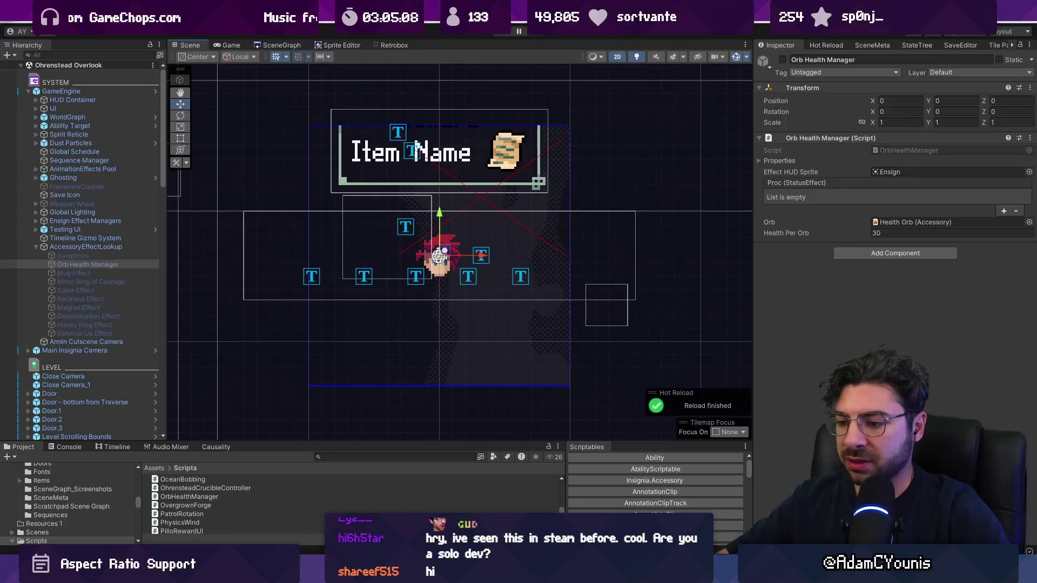
{"action": "key", "text": "alt+Tab"}
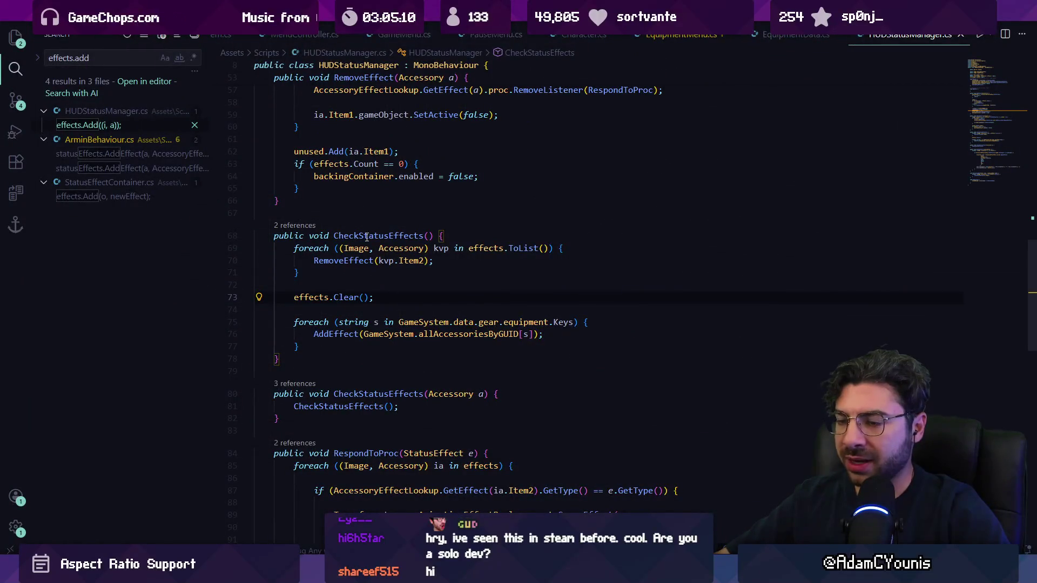
- Examine the clear-and-re-add code on lines 73–77 around the AddEffect call in HUDStatusManager.cs
{"action": "left_click", "coordinate": [340, 334]}
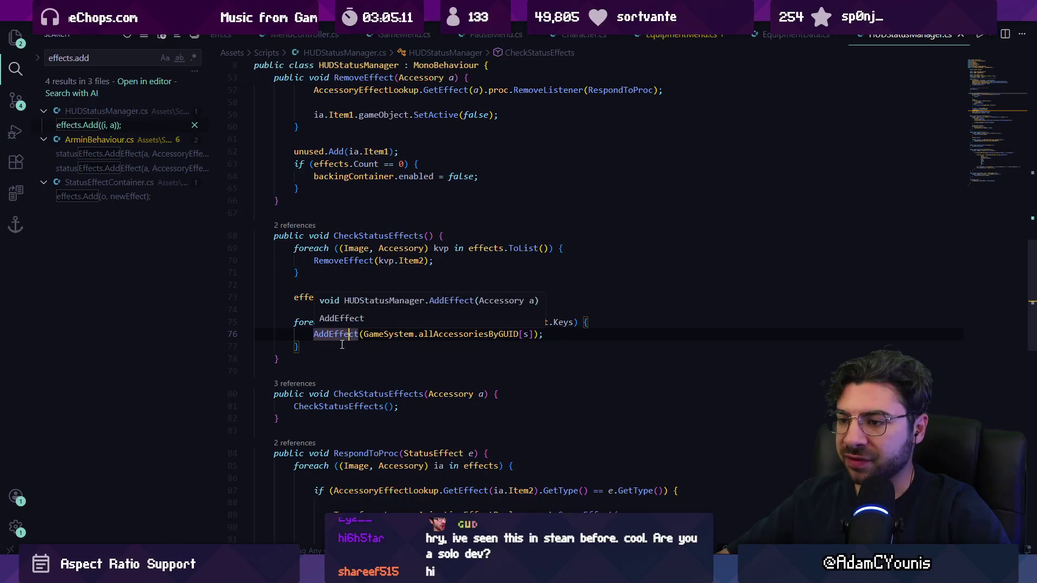
{"action": "left_click", "coordinate": [349, 353]}
{"action": "left_click", "coordinate": [326, 333]}
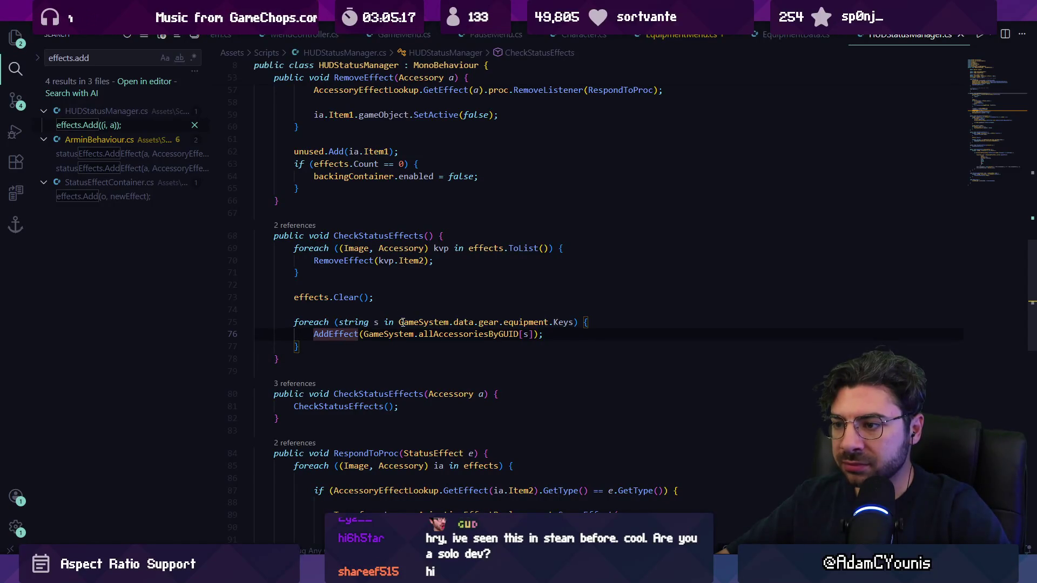
{"action": "left_click", "coordinate": [319, 348]}
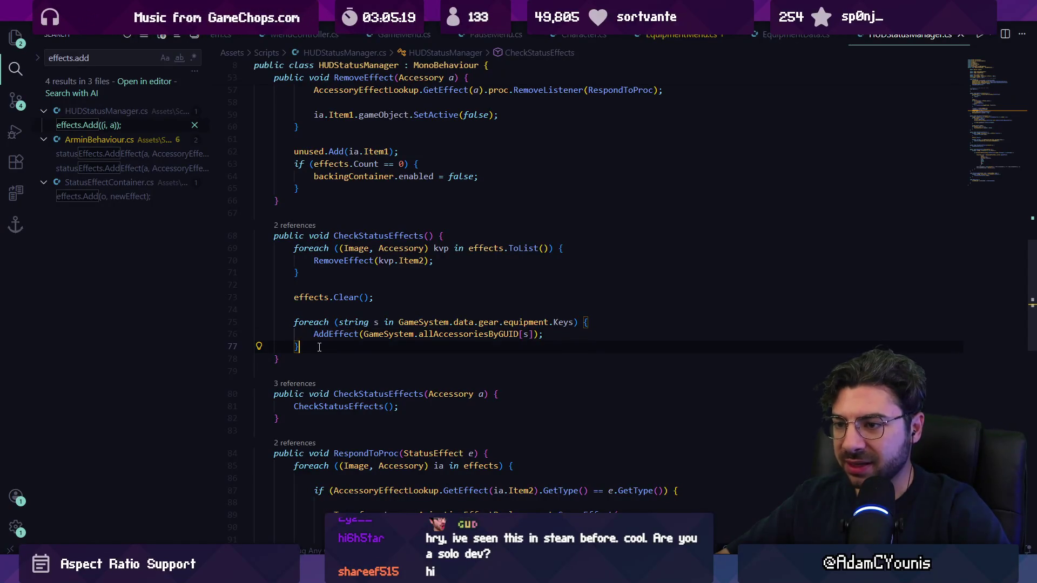
{"action": "left_click_drag", "start_coordinate": [316, 347], "coordinate": [276, 300]}
{"action": "left_click", "coordinate": [305, 333]}
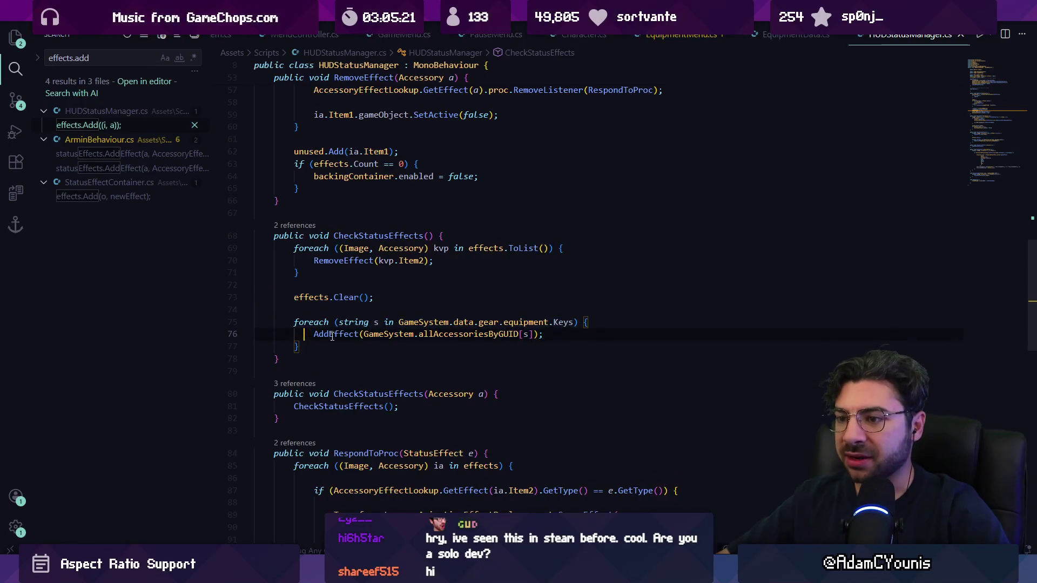
- Go to the AddEffect definition, inspect effects.Add on line 48, and reach the effects field
{"action": "left_click", "coordinate": [339, 337], "text": "ctrl"}
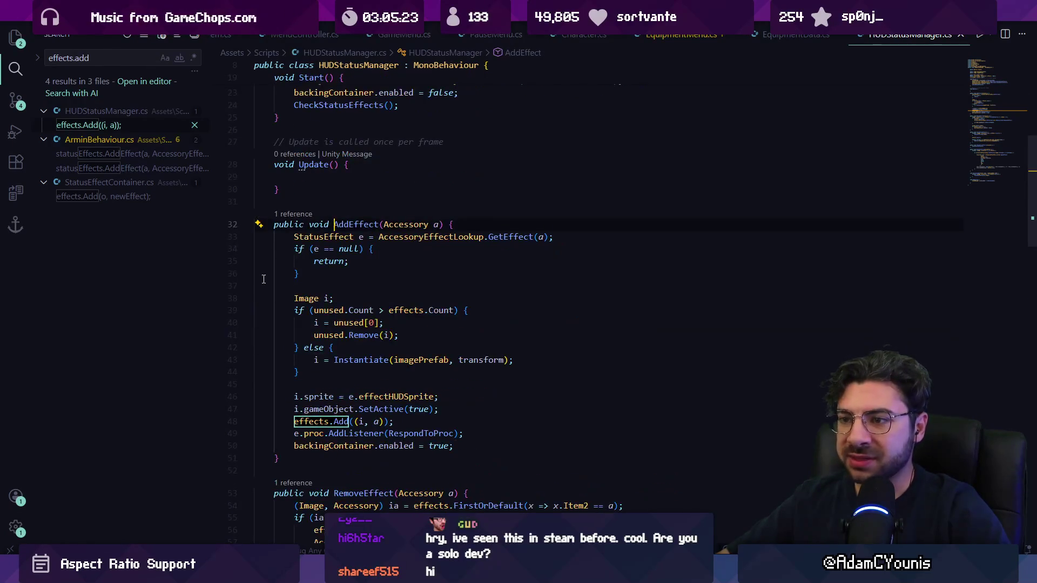
{"action": "left_click", "coordinate": [332, 421]}
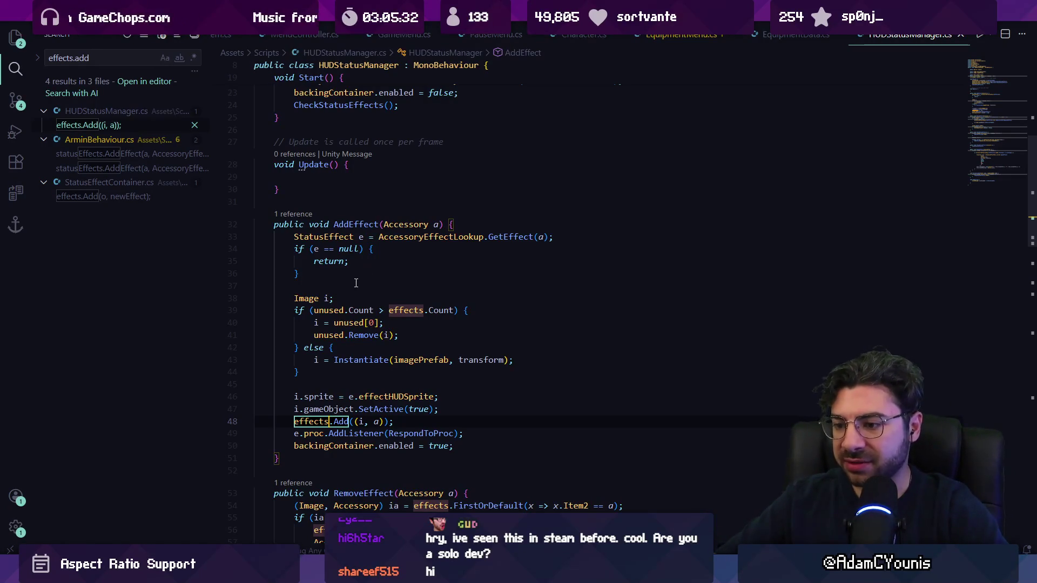
{"action": "key", "text": "alt+Left"}
{"action": "key", "text": "alt+Left"}
{"action": "key", "text": "alt+Right"}
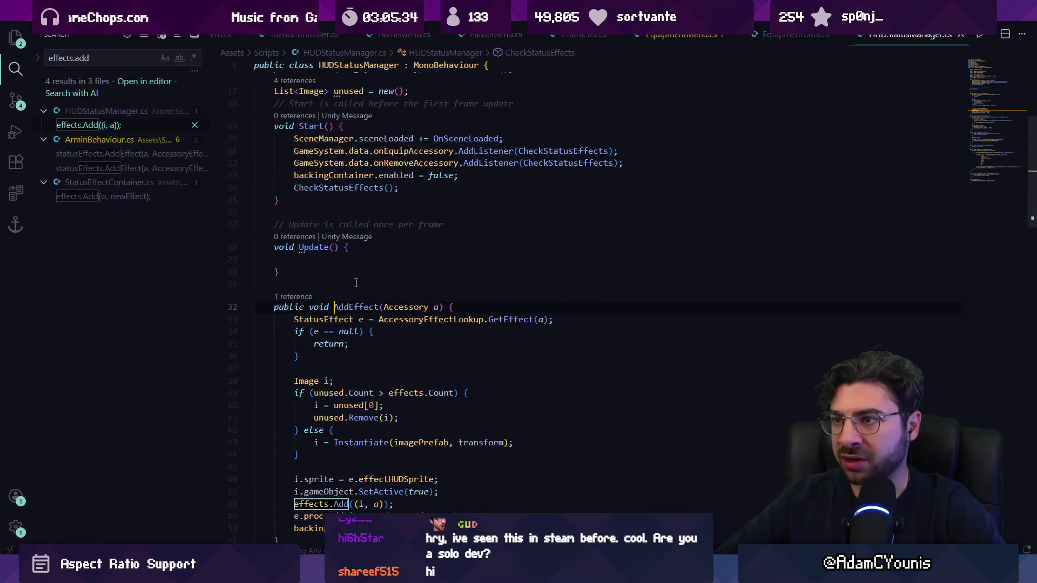
{"action": "key", "text": "alt+Left"}
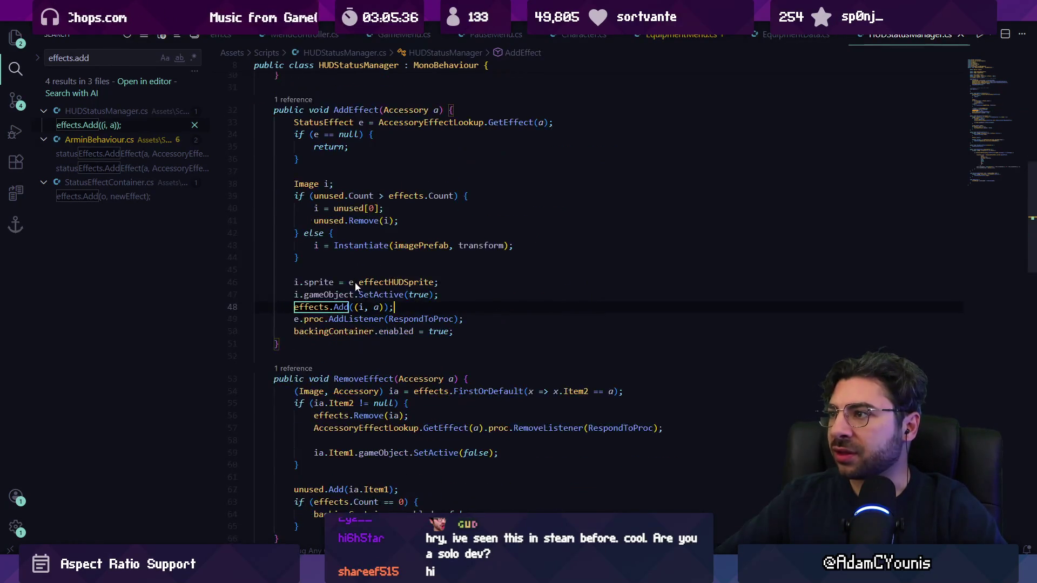
{"action": "key", "text": "alt+Left"}
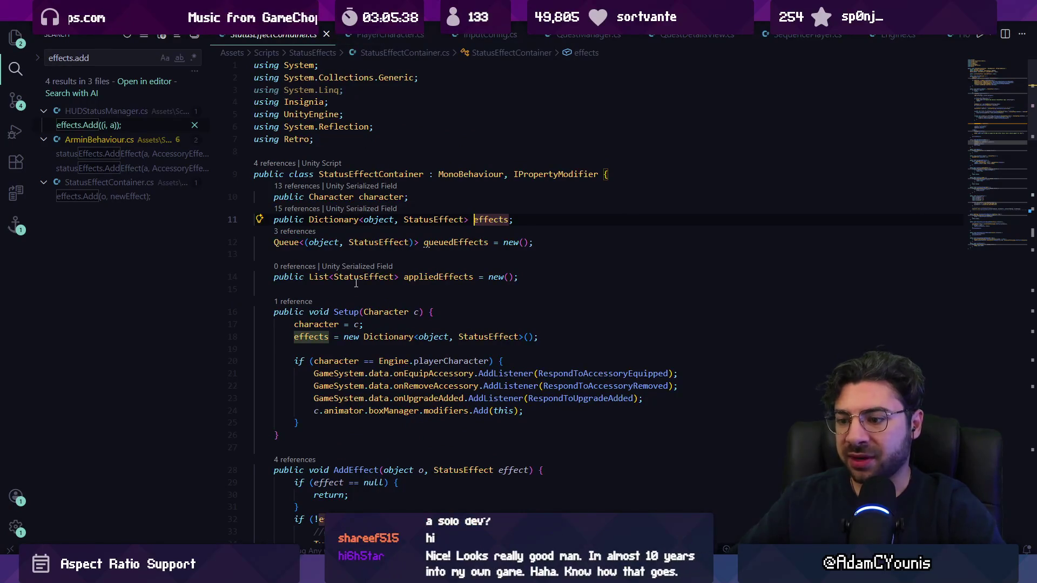
- Search StatusEffectContainer.cs for 'effects.add' and inspect the dictionary Add on line 60
{"action": "key", "text": "ctrl+f"}
{"action": "type", "text": "effects.add"}
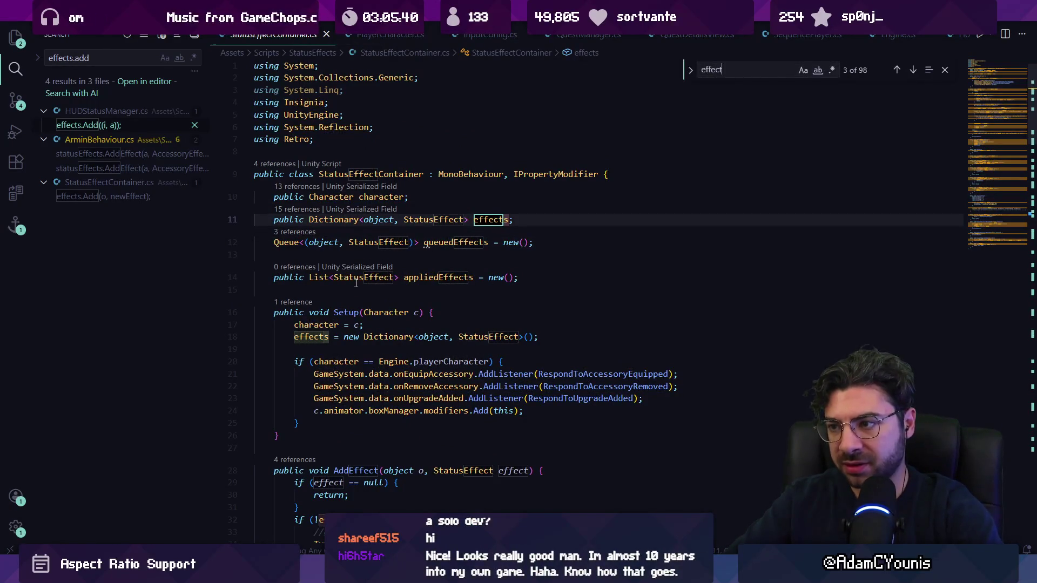
{"action": "key", "text": "Escape"}
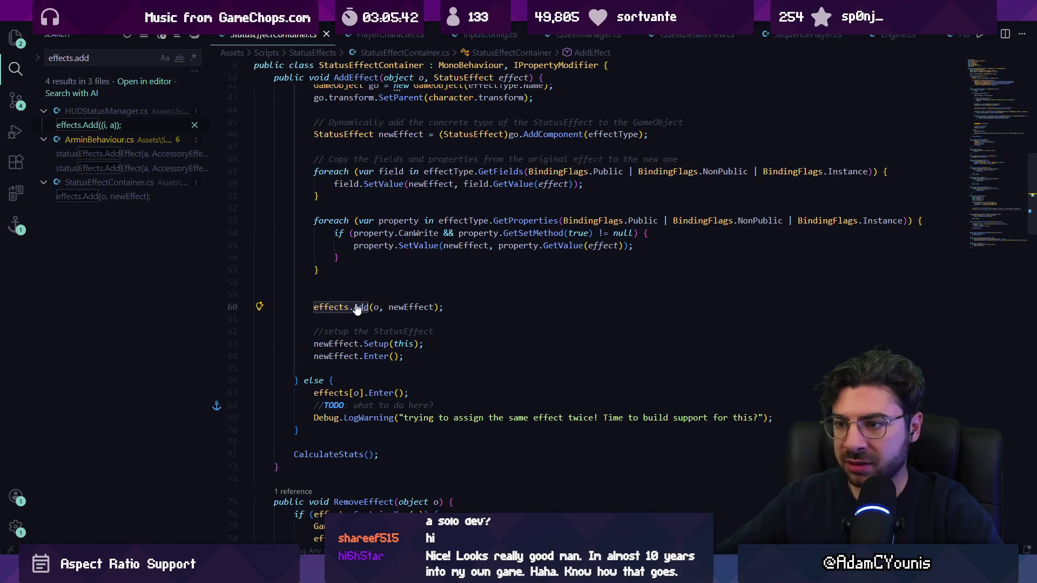
{"action": "left_click", "coordinate": [356, 307], "text": "ctrl"}
{"action": "key", "text": "alt+Left"}
{"action": "left_click", "coordinate": [340, 306]}
{"action": "scroll", "coordinate": [351, 312], "scroll_direction": "up", "scroll_amount": 5}
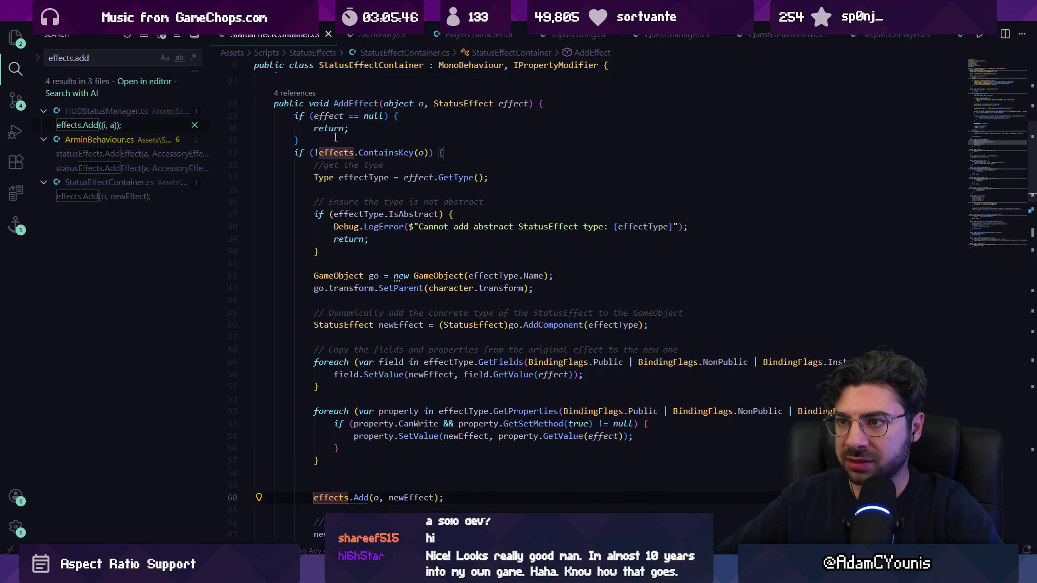
{"action": "scroll", "coordinate": [340, 103], "scroll_direction": "up", "scroll_amount": 1}
{"action": "left_click", "coordinate": [308, 98]}
- List all AddEffect references and open the ArminBehaviour.cs upgrade-effects call
{"action": "left_click", "coordinate": [313, 121]}
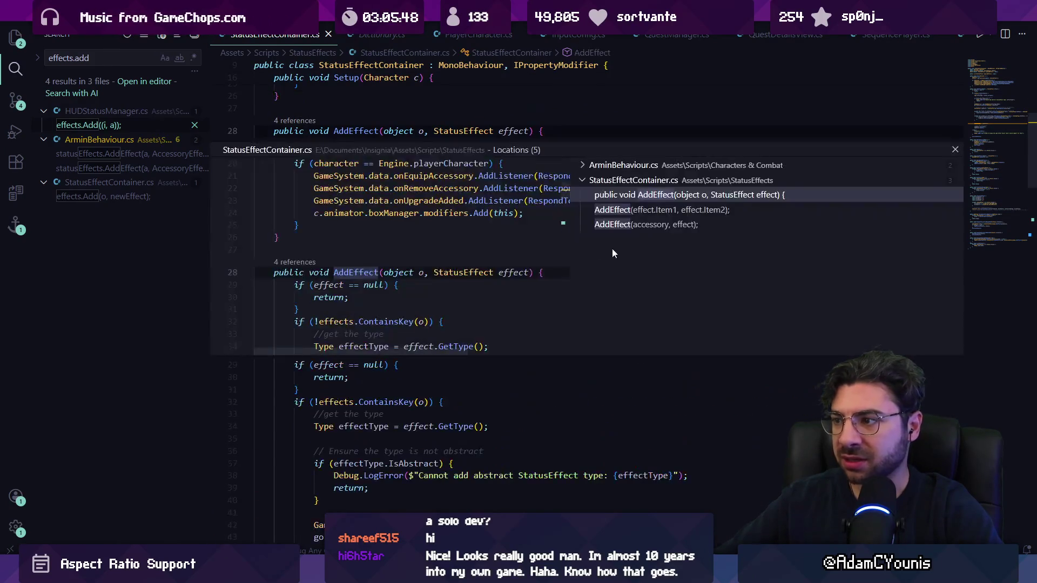
{"action": "left_click", "coordinate": [641, 184]}
{"action": "left_click", "coordinate": [645, 194]}
{"action": "left_click", "coordinate": [648, 186]}
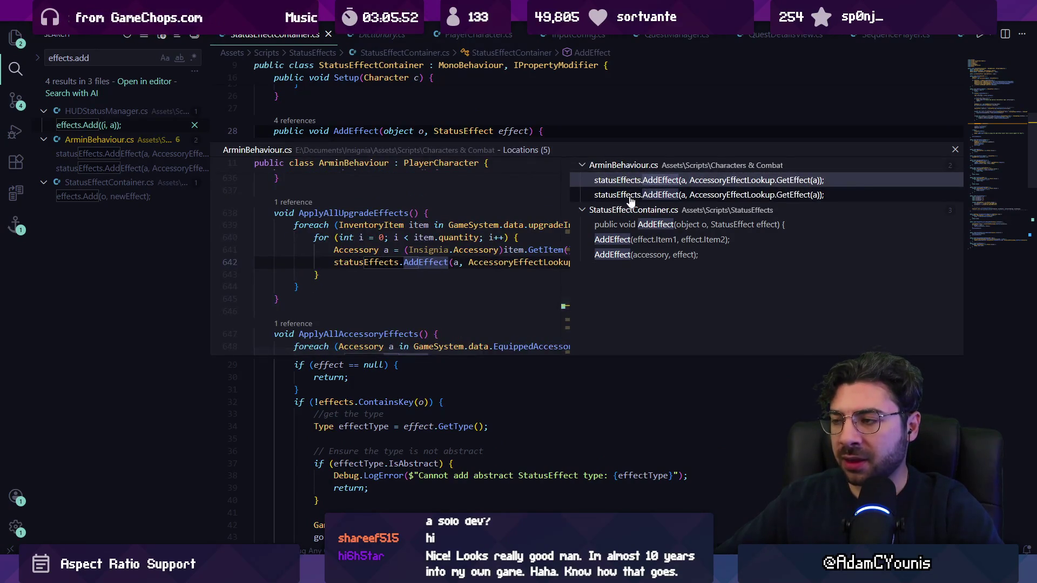
{"action": "left_click", "coordinate": [633, 196]}
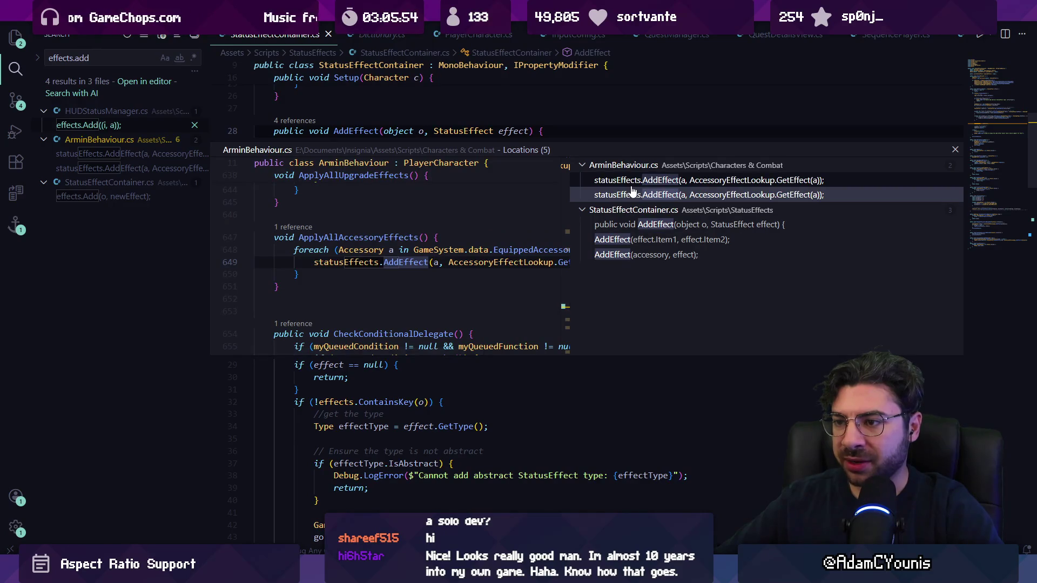
{"action": "double_click", "coordinate": [633, 179]}
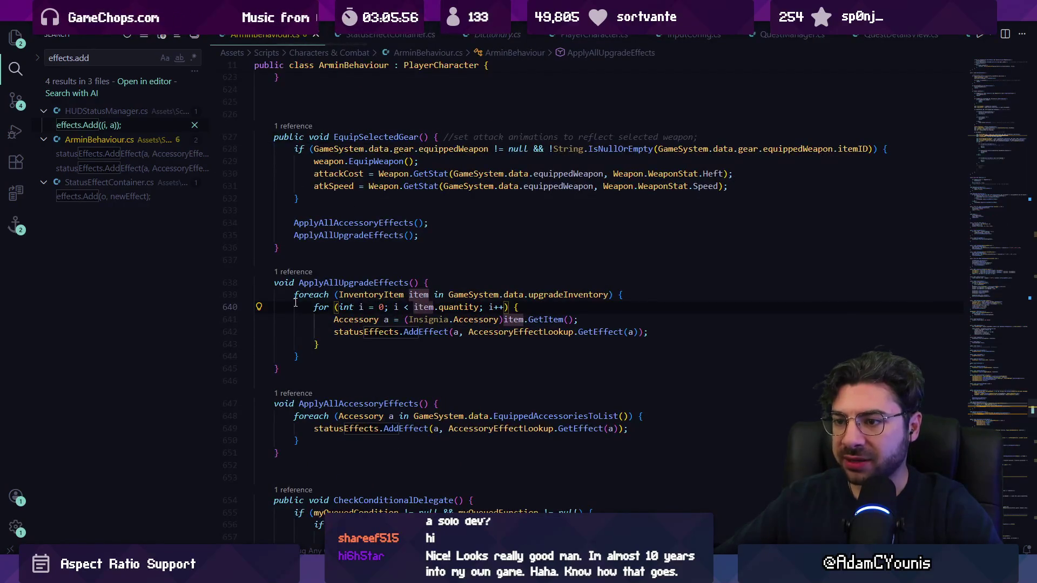
- Trace ApplyAllUpgradeEffects callers through EquipSelectedGear up to Awake and back
{"action": "key", "text": "shift+alt+Right"}
{"action": "key", "text": "shift+alt+Right"}
{"action": "key", "text": "shift+alt+Right"}
{"action": "left_click", "coordinate": [296, 271]}
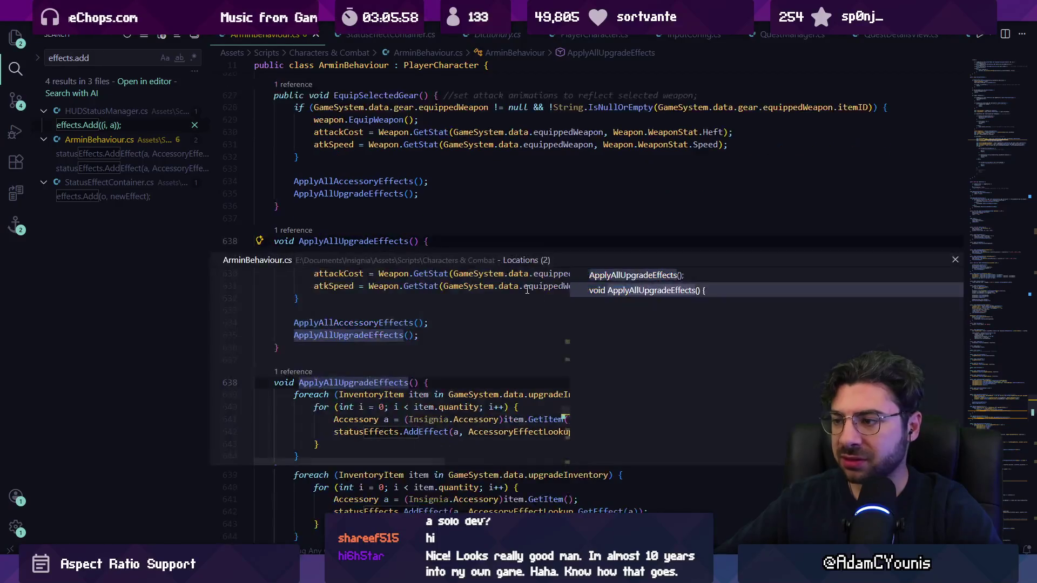
{"action": "double_click", "coordinate": [624, 289]}
{"action": "scroll", "coordinate": [364, 320], "scroll_direction": "down", "scroll_amount": 1}
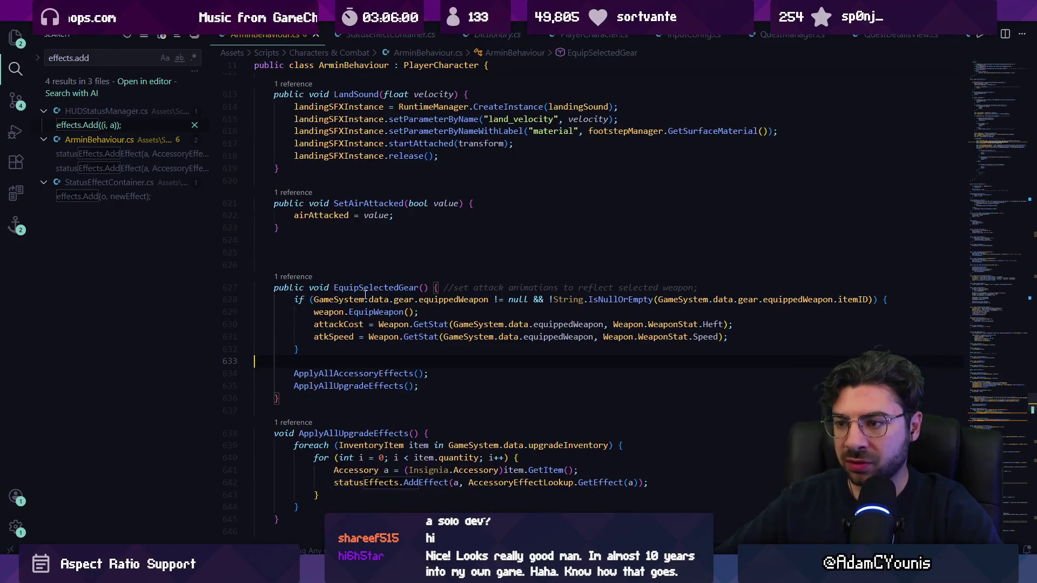
{"action": "left_click", "coordinate": [303, 278]}
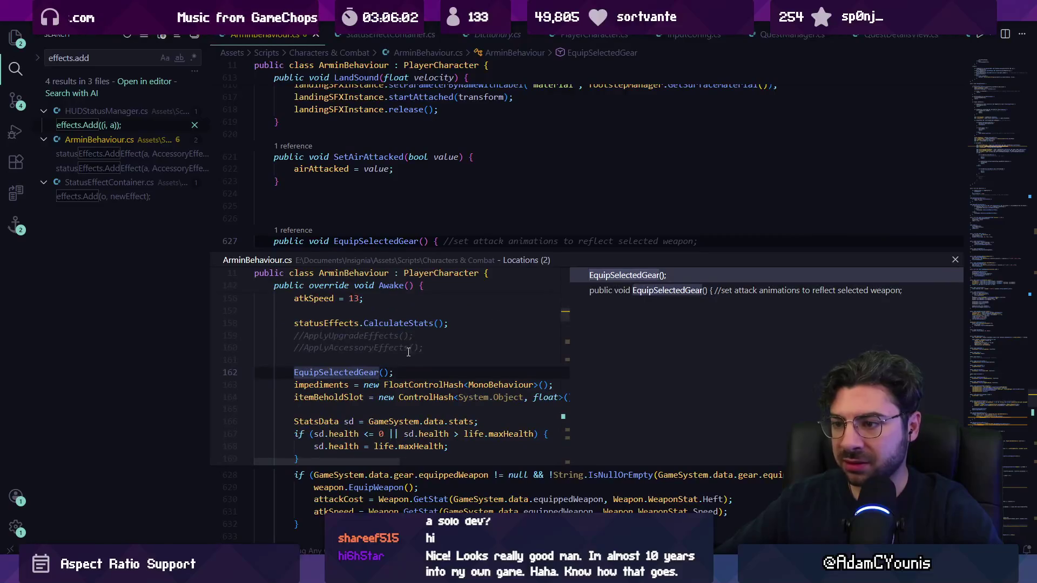
{"action": "double_click", "coordinate": [393, 360]}
{"action": "scroll", "coordinate": [389, 324], "scroll_direction": "up", "scroll_amount": 3}
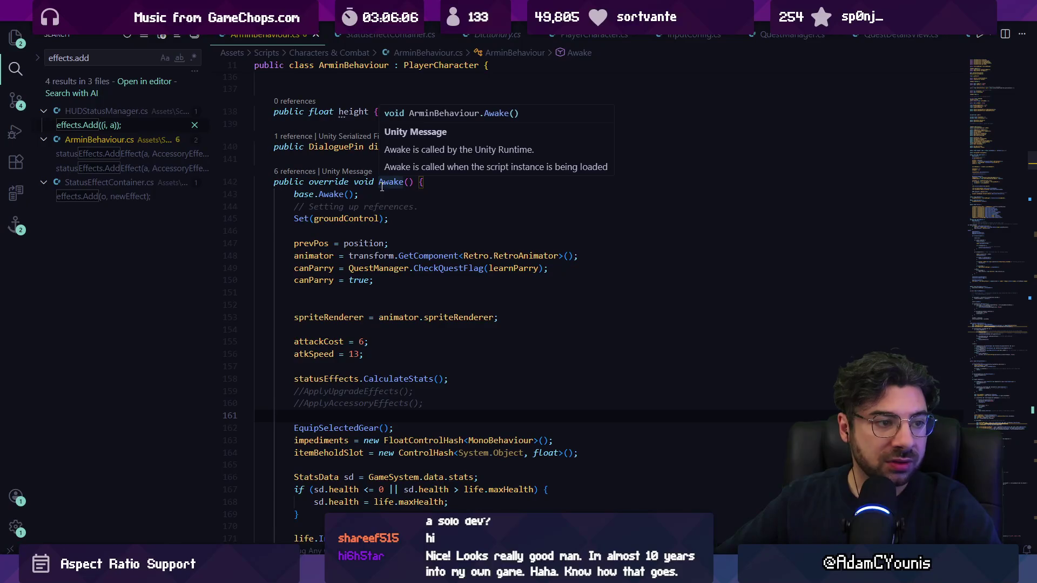
{"action": "scroll", "coordinate": [379, 189], "scroll_direction": "down", "scroll_amount": 2}
{"action": "left_click", "coordinate": [332, 349], "text": "ctrl"}
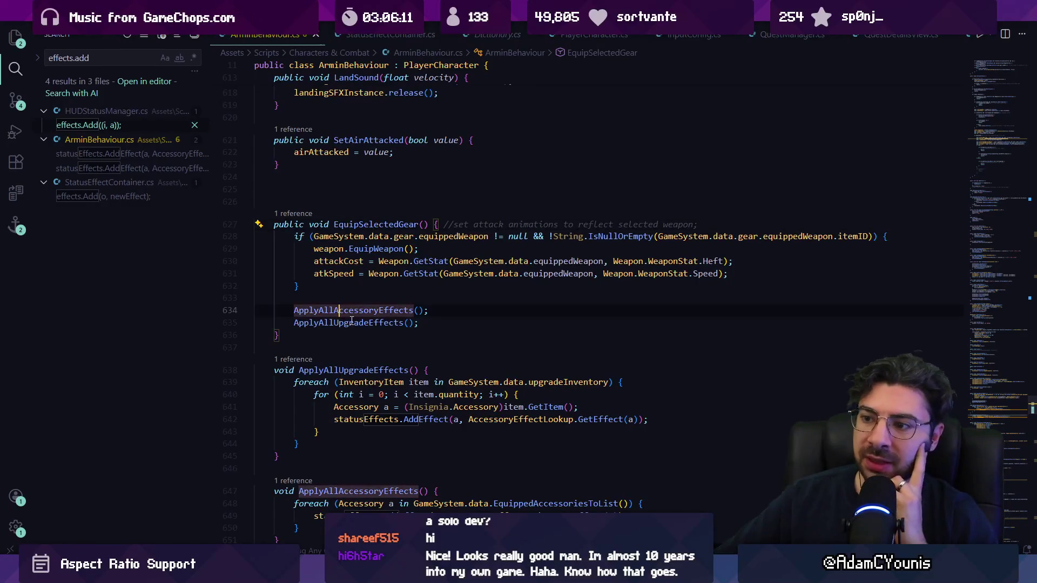
{"action": "left_click", "coordinate": [372, 322], "text": "ctrl"}
{"action": "scroll", "coordinate": [345, 263], "scroll_direction": "down", "scroll_amount": 3}
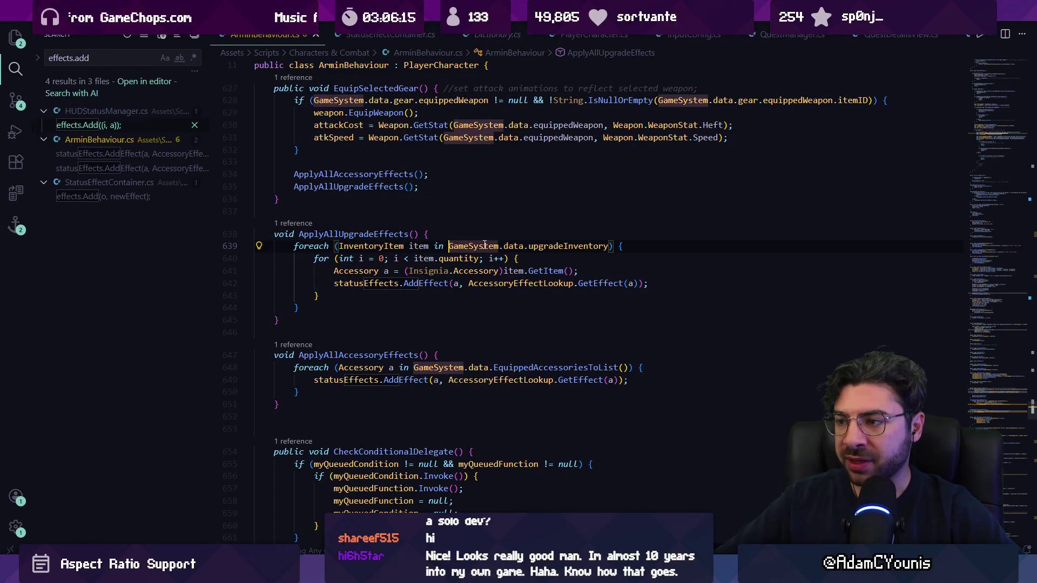
- Inspect the upgradeInventory loop, the Accessory cast, and the AccessoryEffectLookup AddEffect call on lines 639–642
{"action": "left_click", "coordinate": [539, 246]}
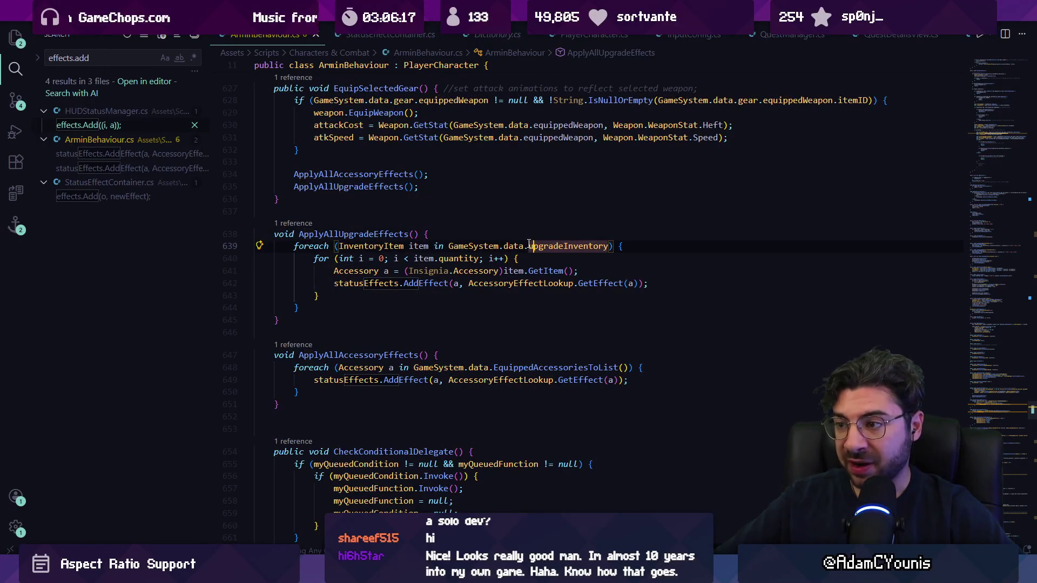
{"action": "double_click", "coordinate": [611, 246]}
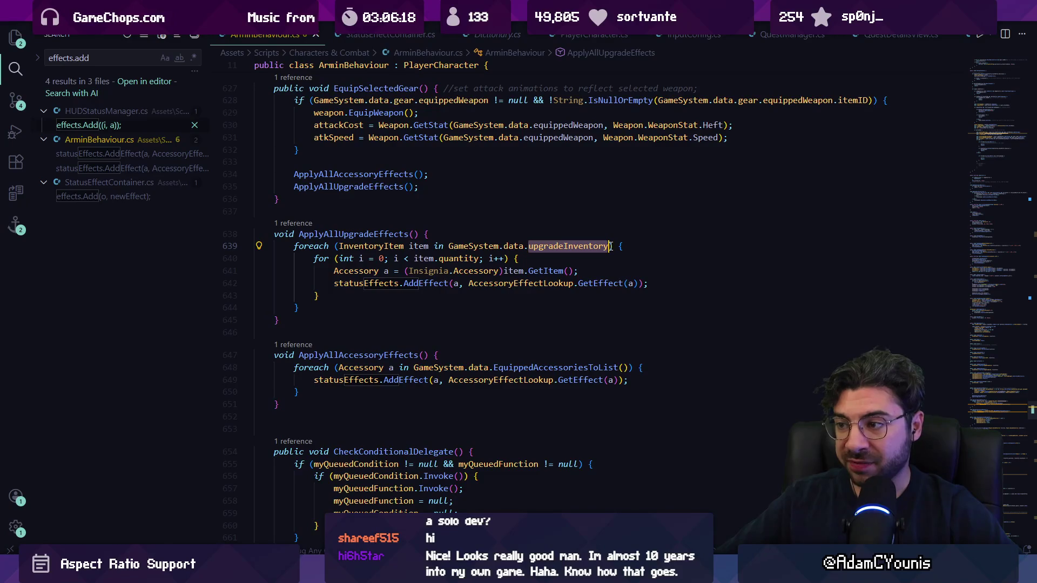
{"action": "left_click", "coordinate": [357, 270]}
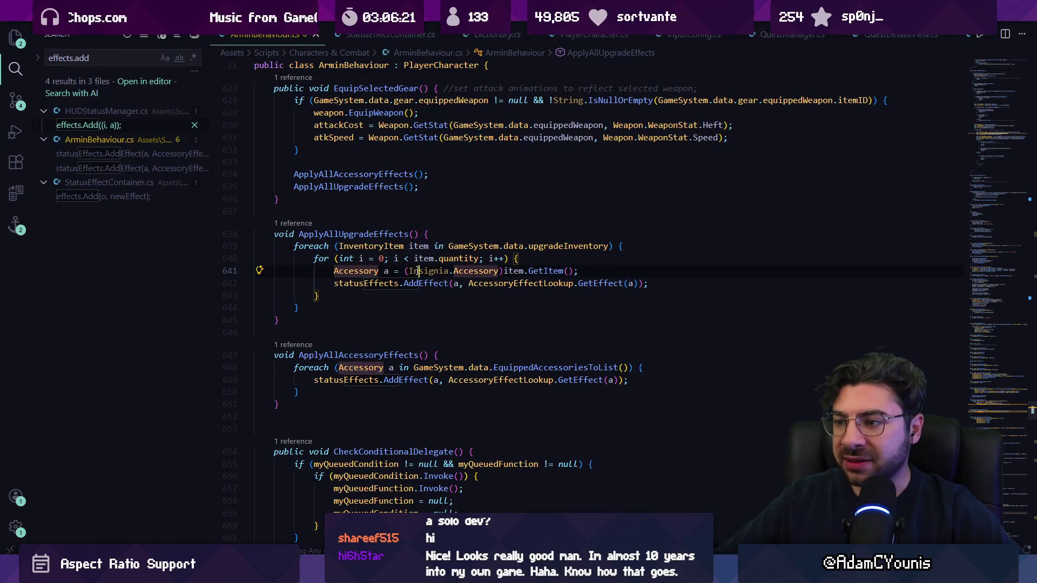
{"action": "left_click", "coordinate": [430, 283]}
{"action": "left_click", "coordinate": [493, 283]}
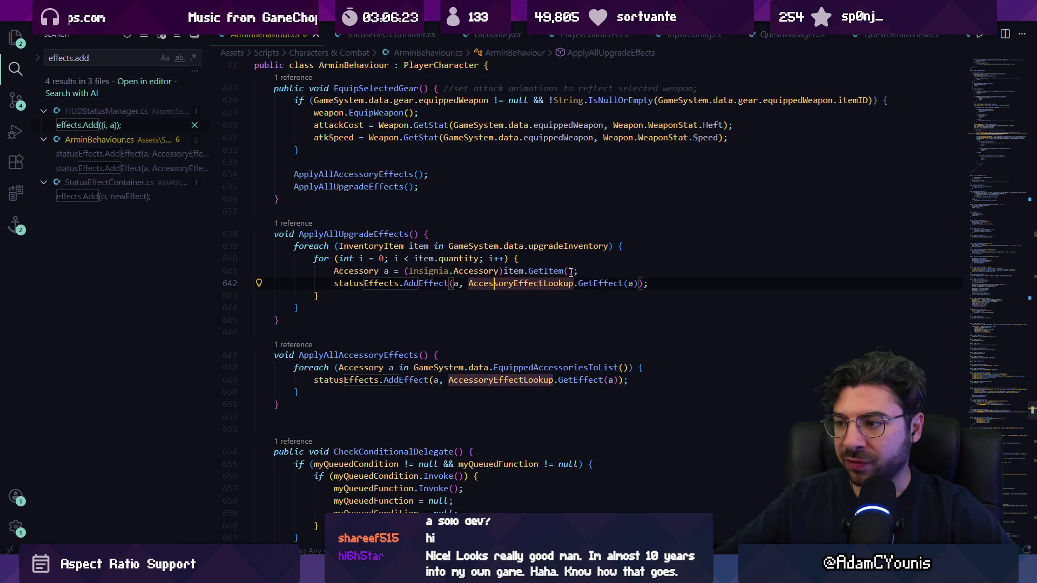
- Add Debug.Log("applying upgrade effect: " + a.name) after line 641 and save the script
{"action": "left_click", "coordinate": [649, 264]}
{"action": "key", "text": "Return"}
{"action": "type", "text": "Debug.Log"}
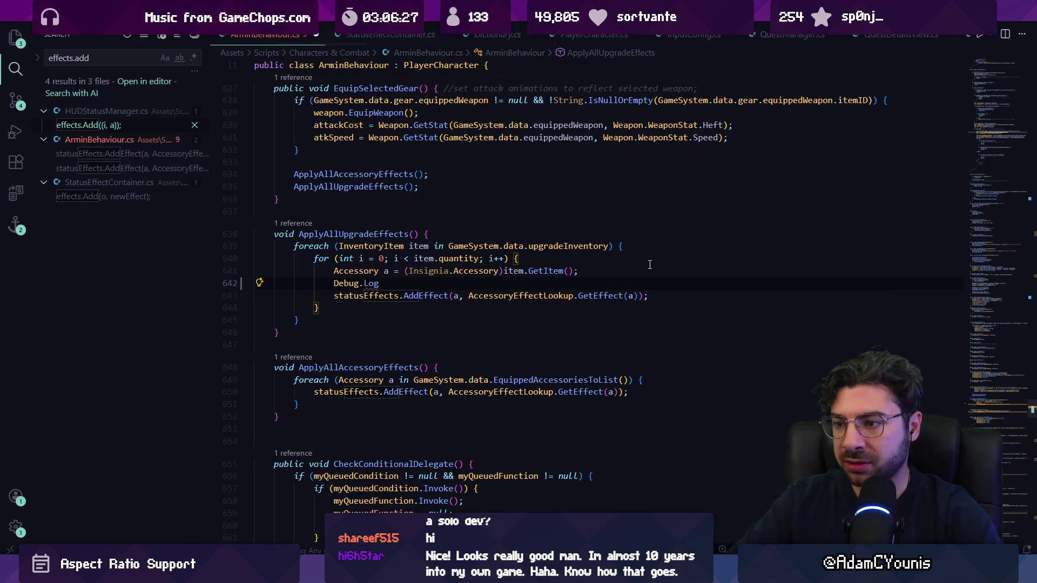
{"action": "type", "text": "("}
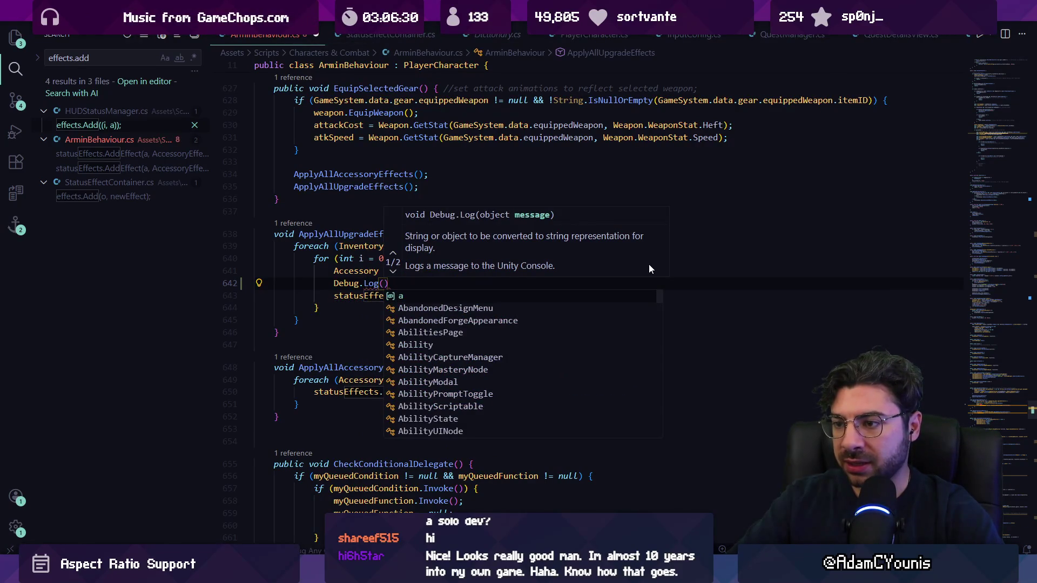
{"action": "type", "text": "\""}
{"action": "key", "text": "Tab"}
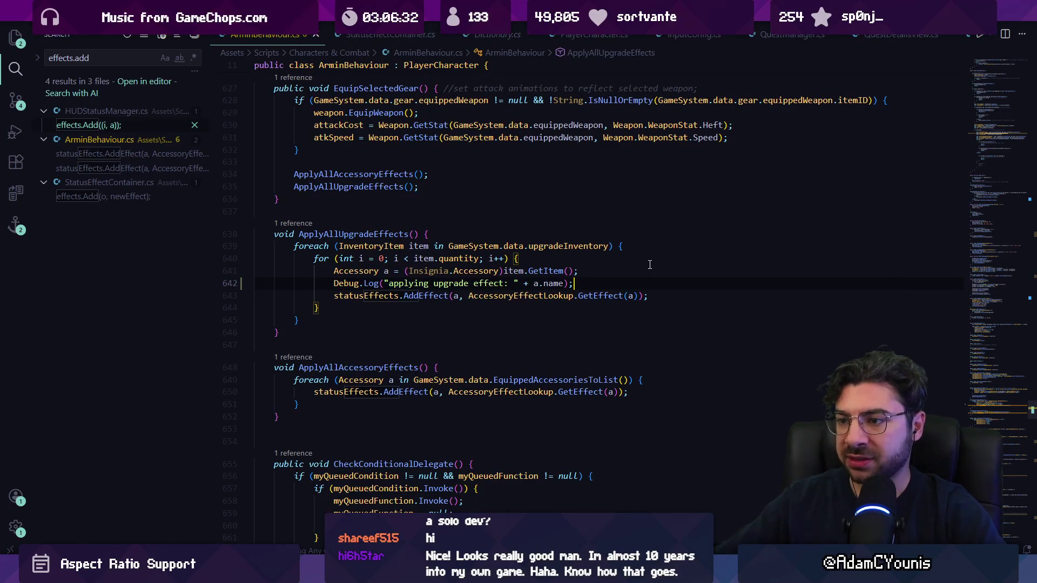
{"action": "key", "text": "ctrl+s"}
{"action": "key", "text": "alt+Tab"}
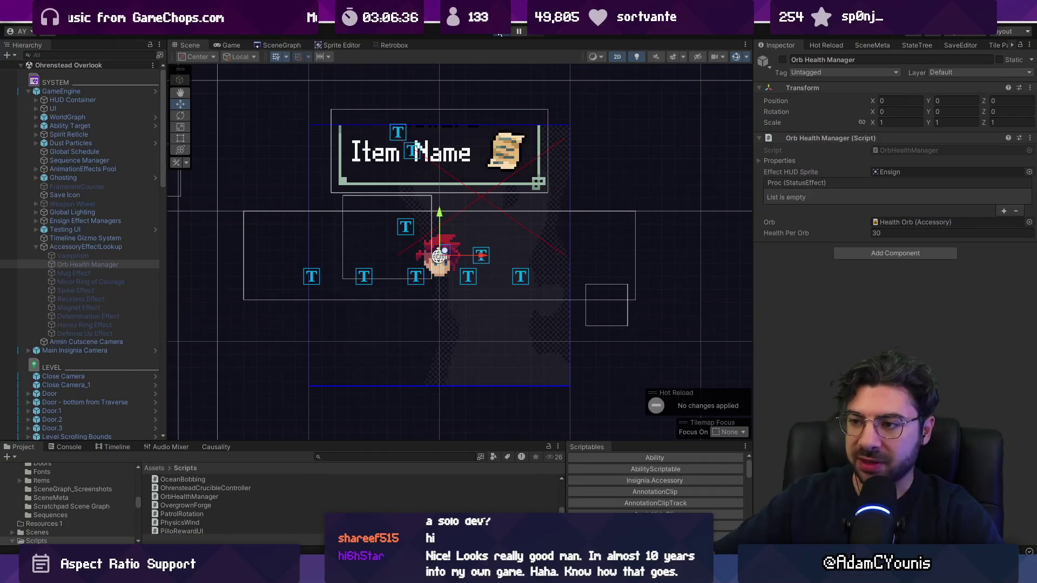
- Start the game, skip the cutscene, glance at the journal's Equipment page, and exit fullscreen
{"action": "key", "text": "Escape"}
{"action": "key", "text": "Return"}
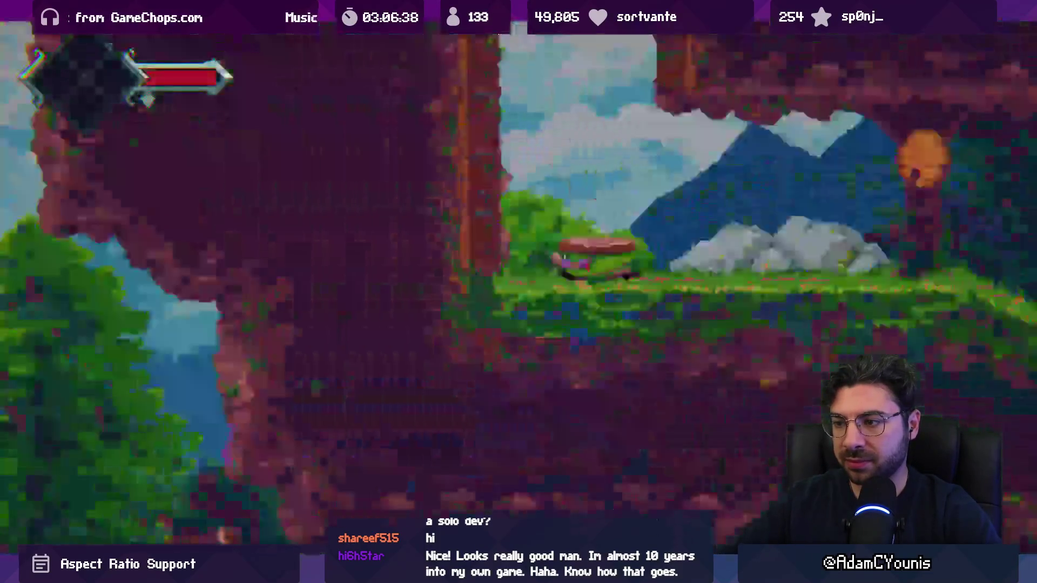
{"action": "key", "text": "Tab"}
{"action": "key", "text": "w"}
{"action": "key", "text": "Tab"}
{"action": "key", "text": "d"}
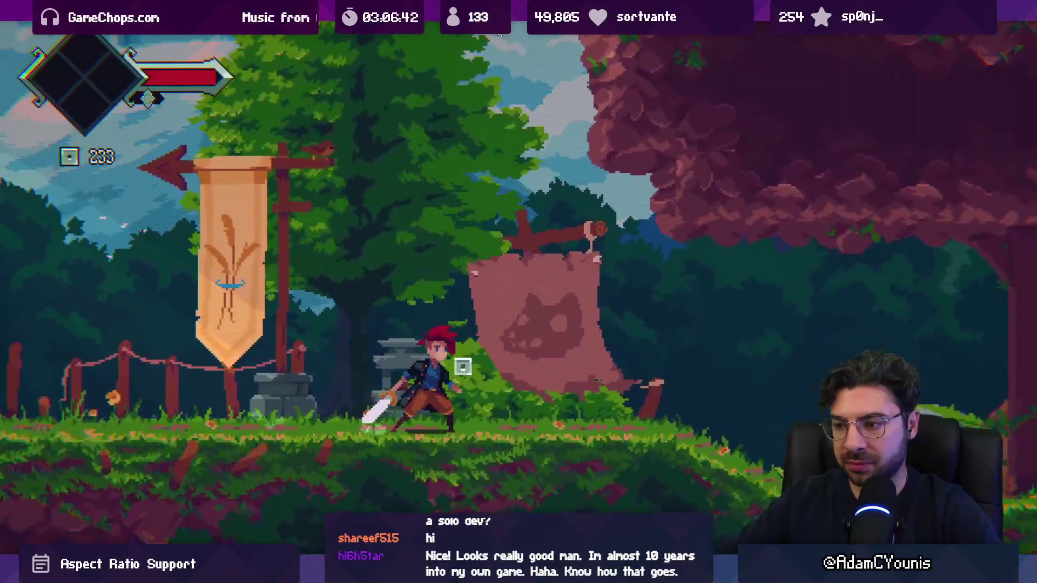
{"action": "key", "text": "shift+space"}
- Show the Console and run 'spawn item HealthOrb' in the in-game debug console
{"action": "left_click", "coordinate": [76, 445]}
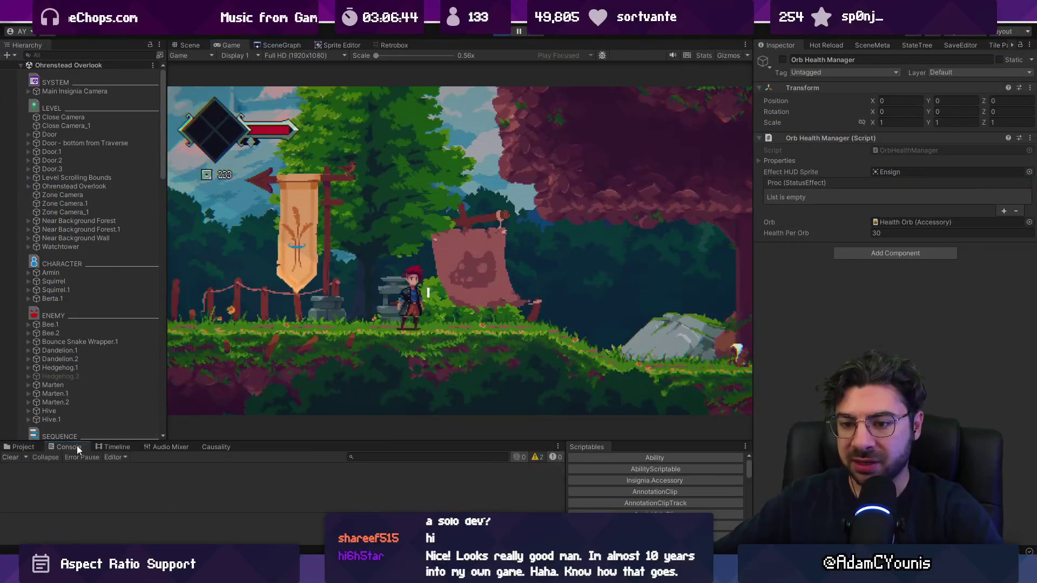
{"action": "left_click", "coordinate": [366, 284]}
{"action": "key", "text": "grave"}
{"action": "type", "text": "spawn item HealthOrb"}
{"action": "key", "text": "Return"}
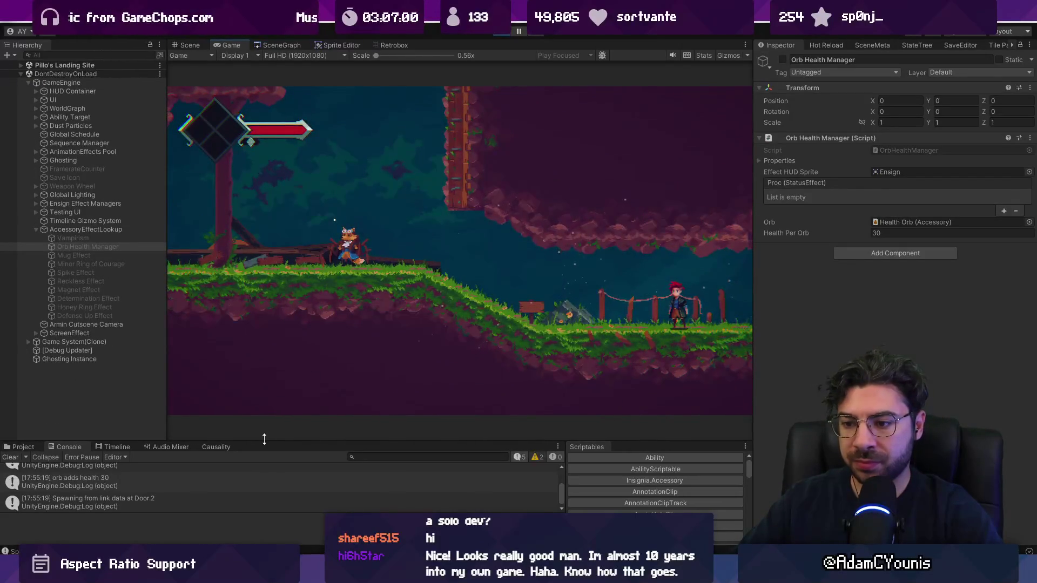
- Enlarge the Console, quit to title through the journal to trigger the ArgumentNullException, then stop
{"action": "left_click_drag", "start_coordinate": [264, 439], "coordinate": [266, 344]}
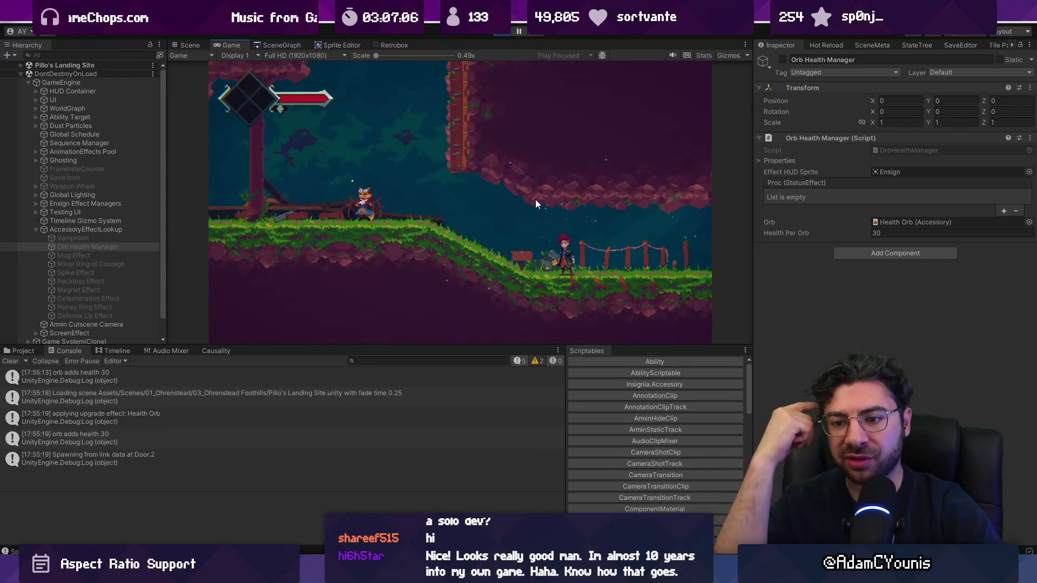
{"action": "key", "text": "Escape"}
{"action": "key", "text": "Up"}
{"action": "key", "text": "z"}
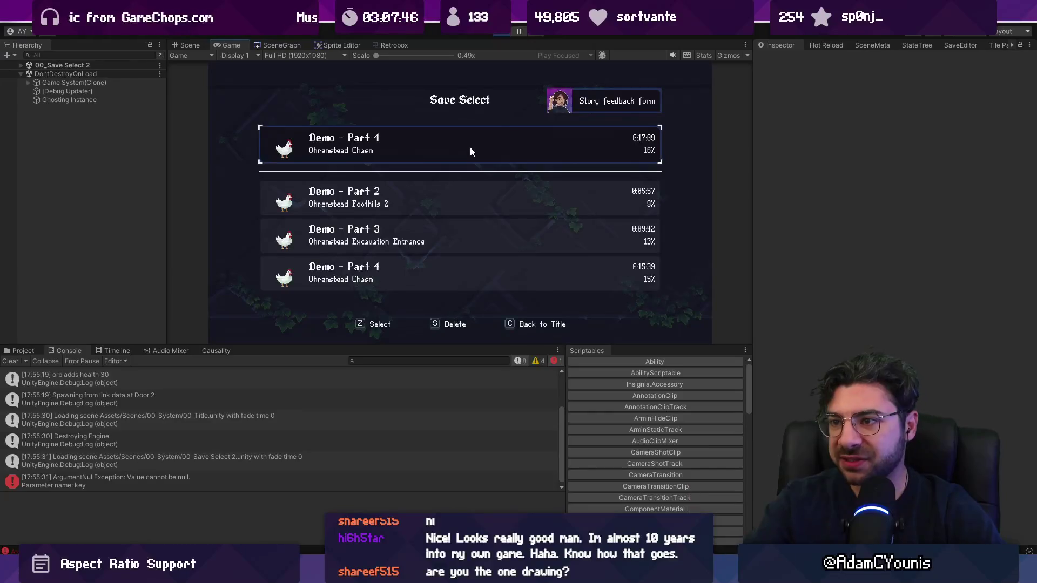
{"action": "left_click", "coordinate": [502, 33]}
- Open SaveSelectScreen.cs and find the 'playerfilename' match on line 91
{"action": "key", "text": "alt+Tab"}
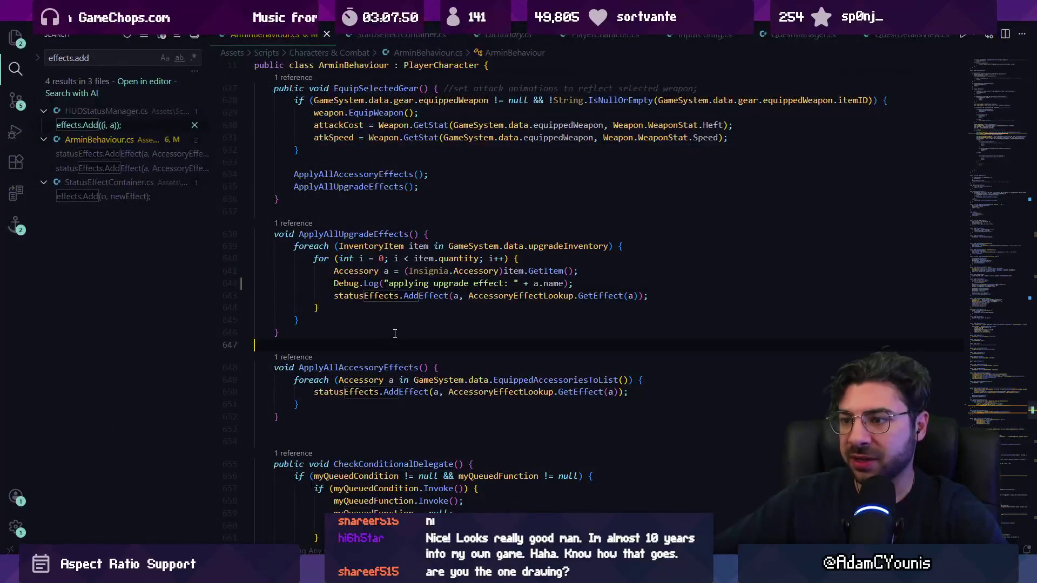
{"action": "key", "text": "ctrl+p"}
{"action": "type", "text": "SaveSelect"}
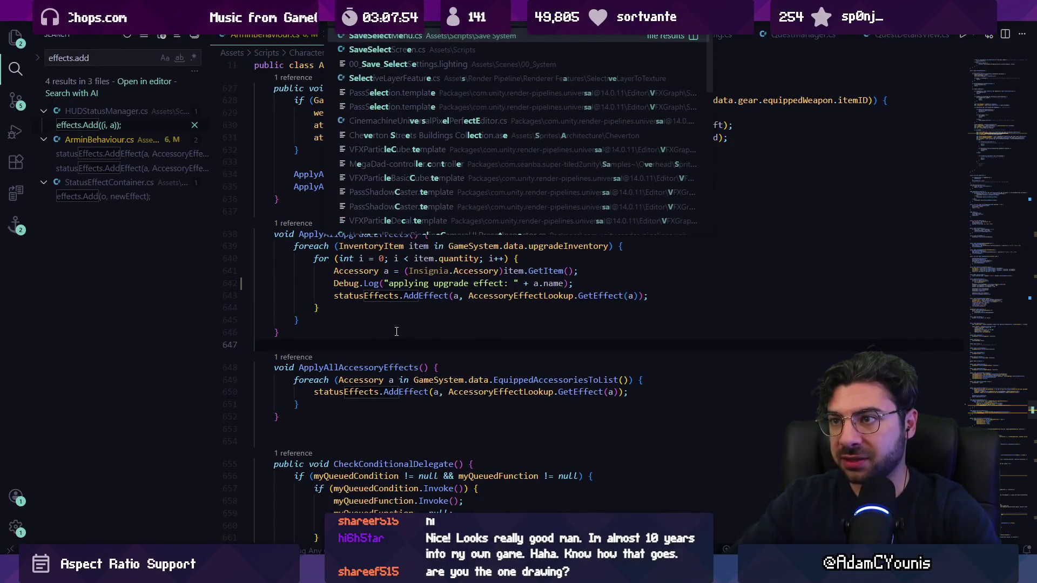
{"action": "type", "text": "Screen"}
{"action": "key", "text": "Return"}
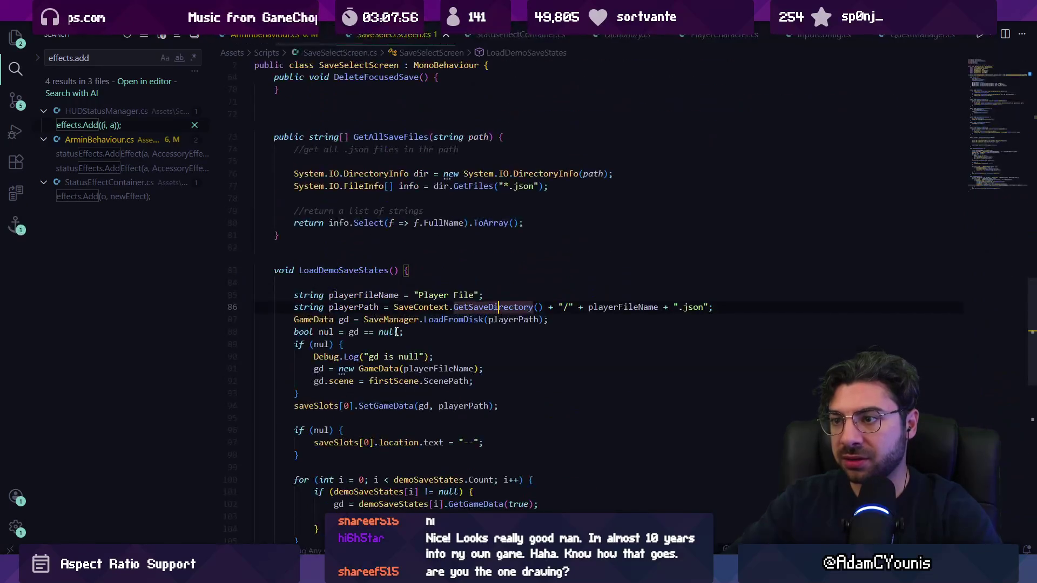
{"action": "key", "text": "ctrl+f"}
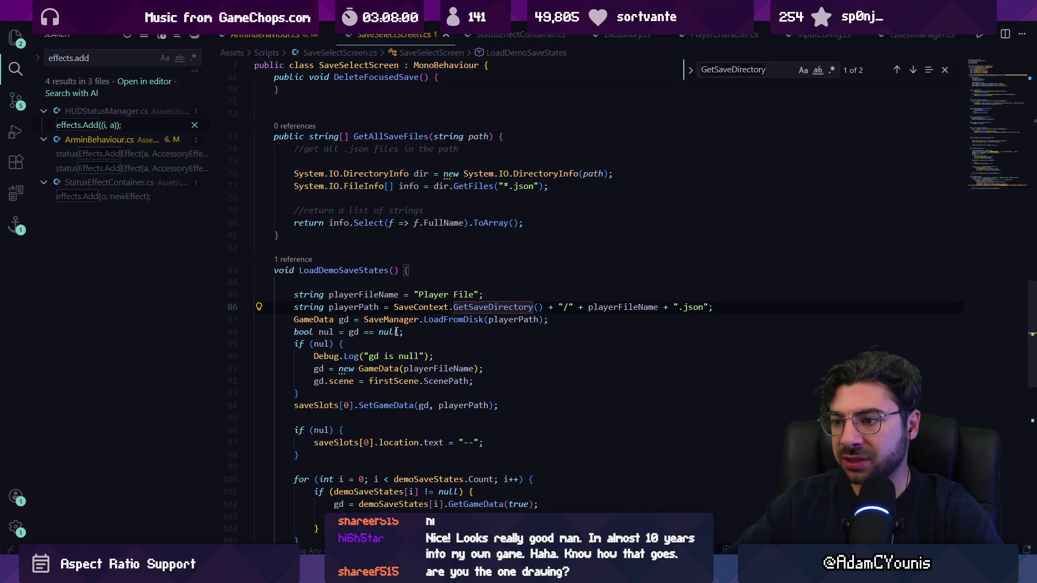
{"action": "type", "text": "player"}
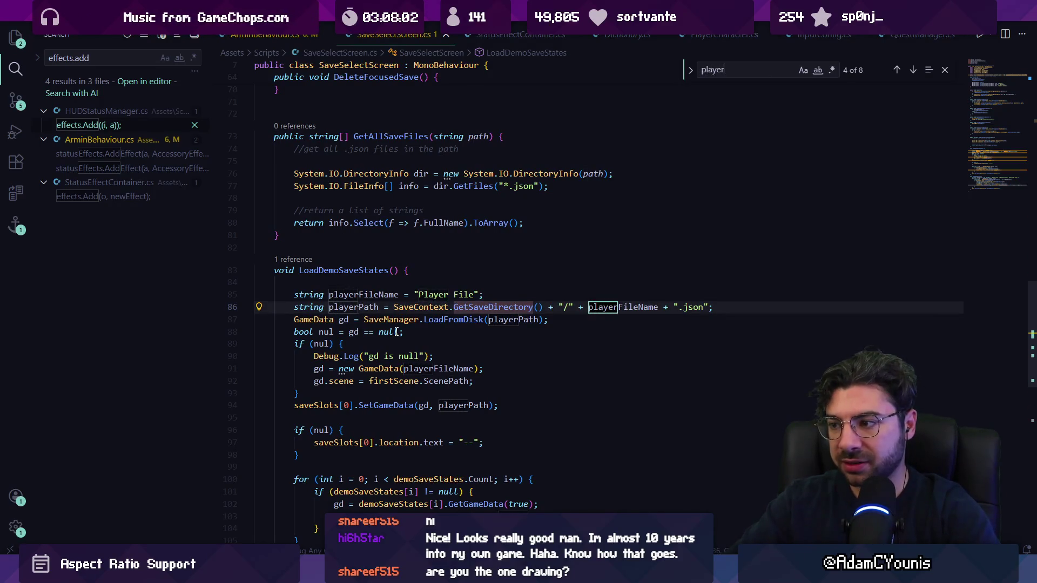
{"action": "type", "text": "filename"}
{"action": "key", "text": "shift+Return"}
{"action": "key", "text": "shift+Return"}
{"action": "key", "text": "shift+Return"}
{"action": "key", "text": "Return"}
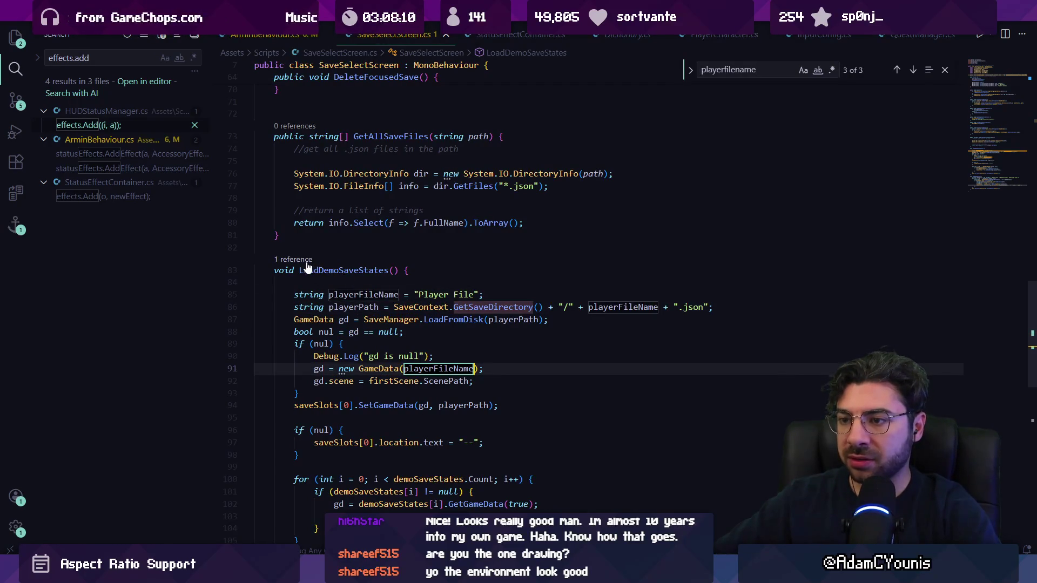
- Jump to the LoadDemoSaveStates call in Start, then discard a partially typed new line
{"action": "left_click", "coordinate": [296, 260]}
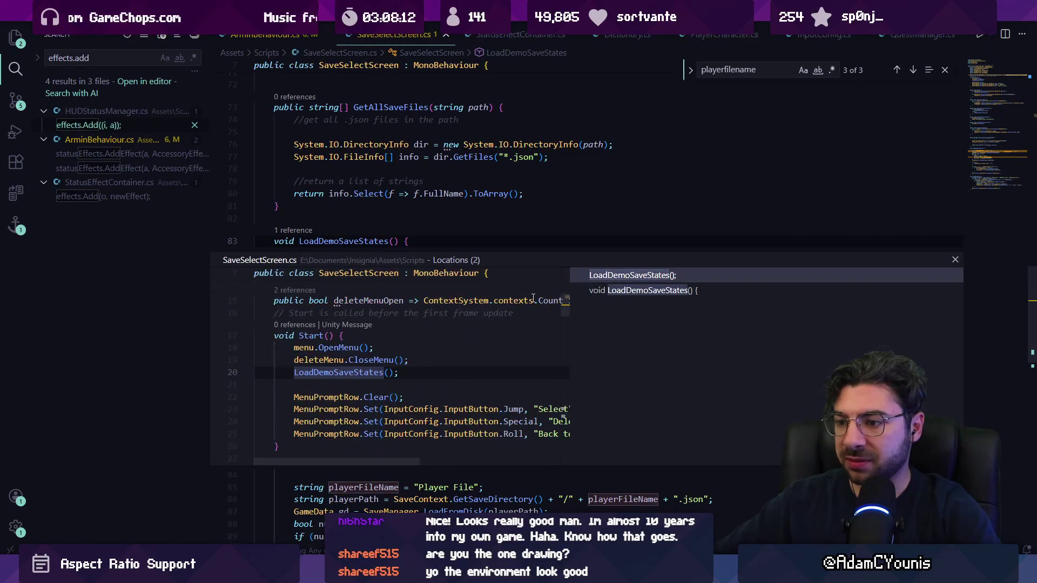
{"action": "double_click", "coordinate": [408, 372]}
{"action": "key", "text": "Return"}
{"action": "type", "text": "/"}
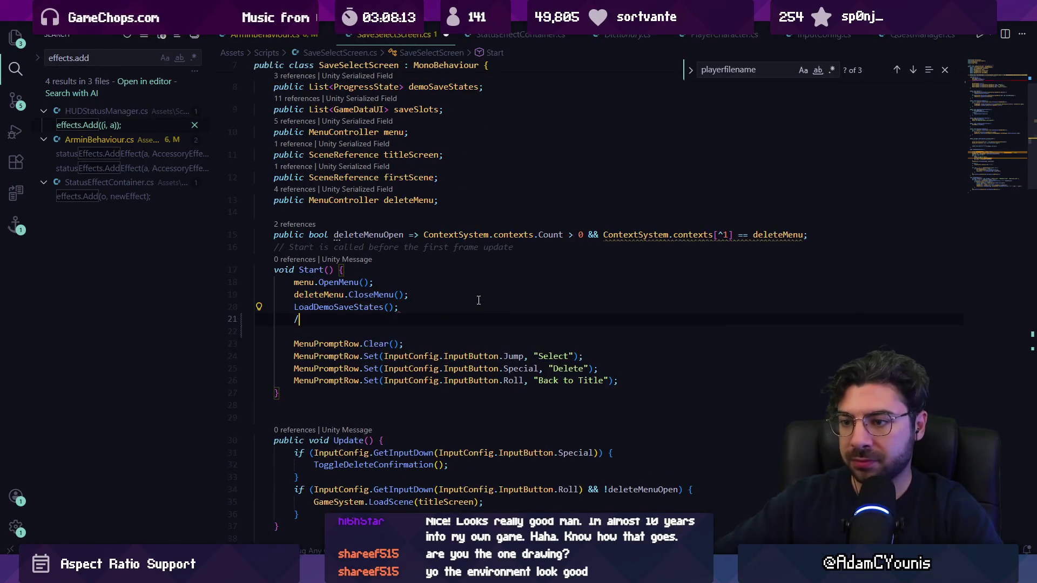
{"action": "type", "text": "Loade"}
{"action": "key", "text": "BackSpace"}
{"action": "type", "text": "Save"}
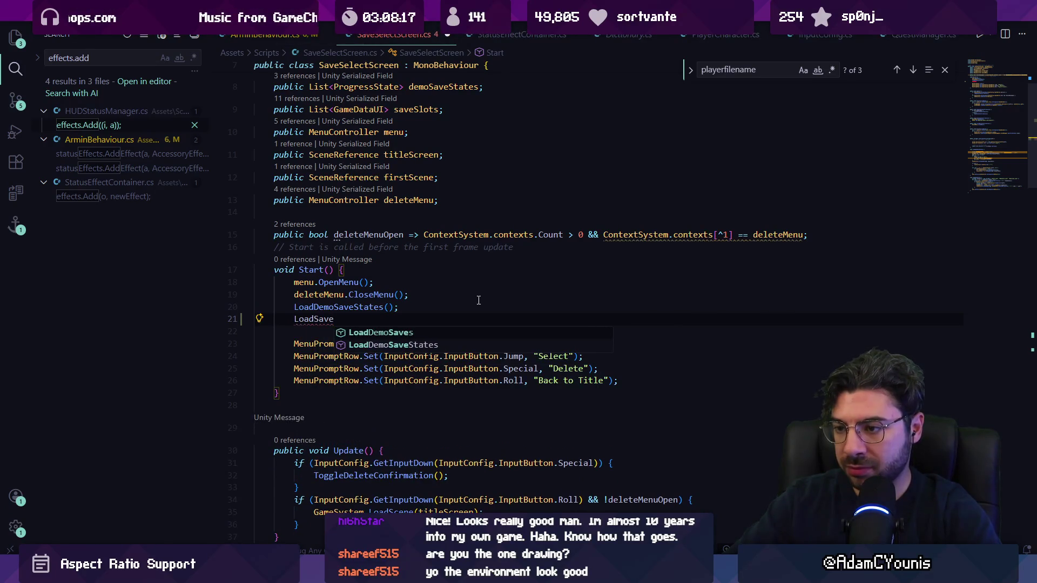
{"action": "key", "text": "Escape"}
{"action": "key", "text": "shift+Home"}
{"action": "key", "text": "BackSpace"}
{"action": "key", "text": "BackSpace"}
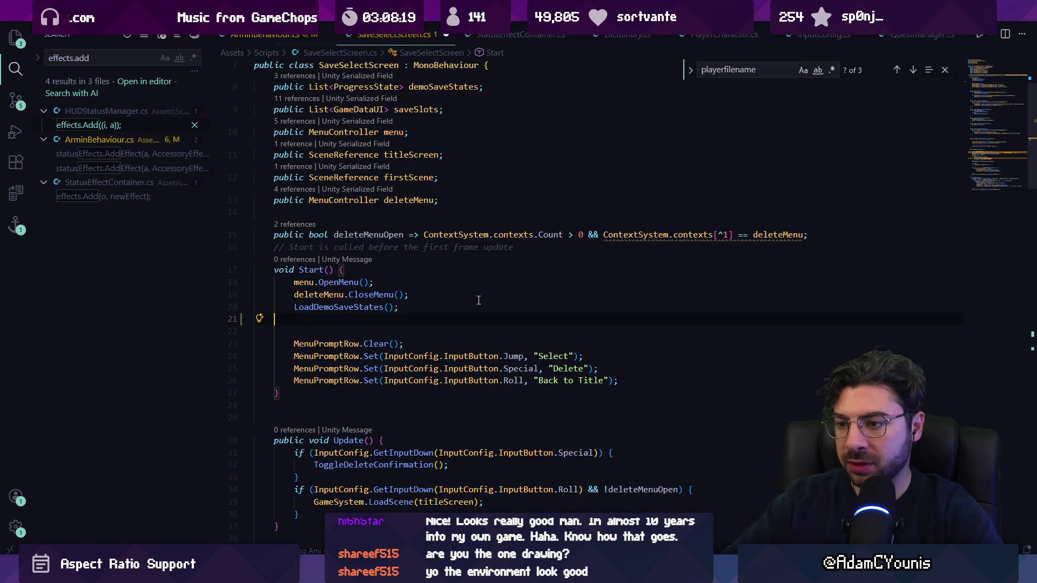
{"action": "key", "text": "BackSpace"}
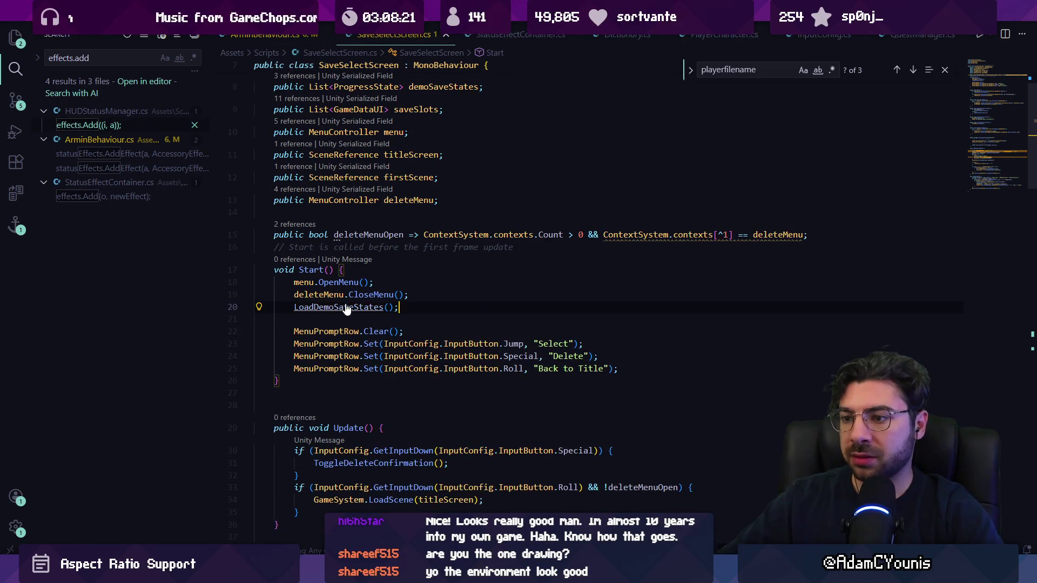
- Cut the player-file loading lines 85–94 from LoadDemoSaveStates and type a LoadPlayerFileSa call
{"action": "left_click", "coordinate": [346, 308], "text": "ctrl"}
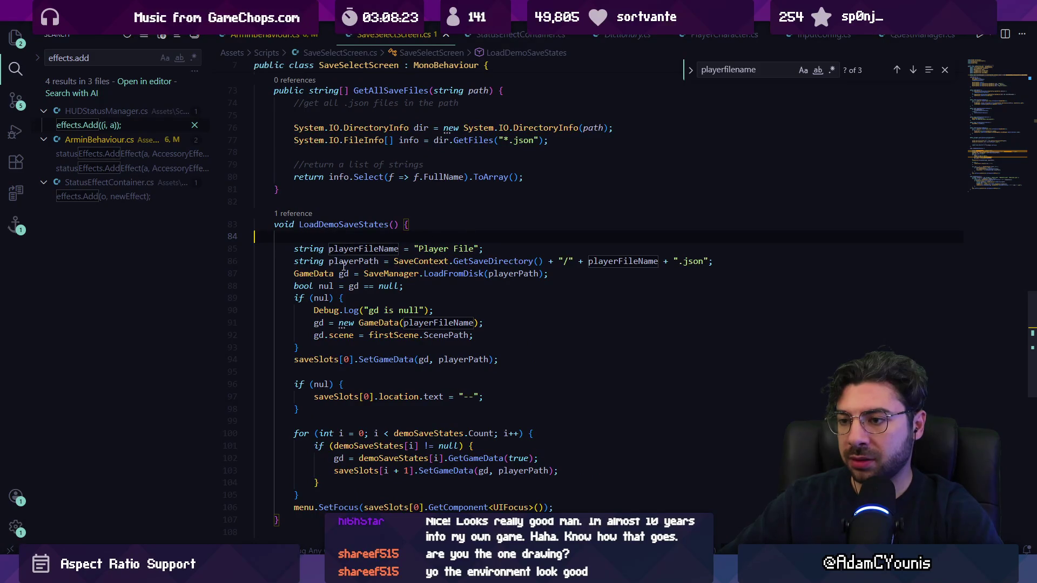
{"action": "scroll", "coordinate": [397, 254], "scroll_direction": "down", "scroll_amount": 2}
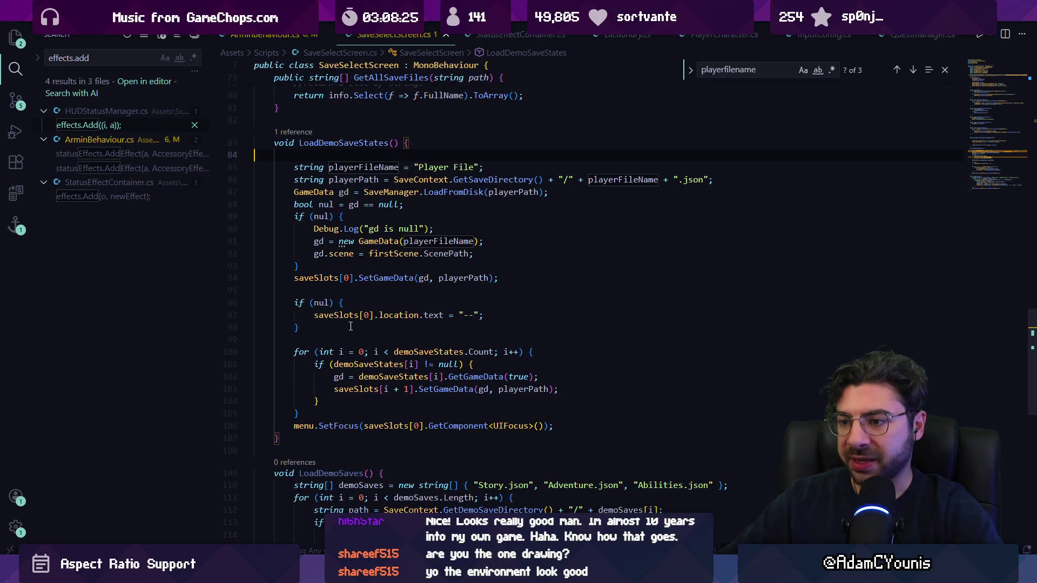
{"action": "left_click_drag", "start_coordinate": [350, 289], "coordinate": [292, 167]}
{"action": "key", "text": "ctrl+c"}
{"action": "left_click", "coordinate": [409, 288]}
{"action": "key", "text": "Return"}
{"action": "key", "text": "Return"}
{"action": "key", "text": "Return"}
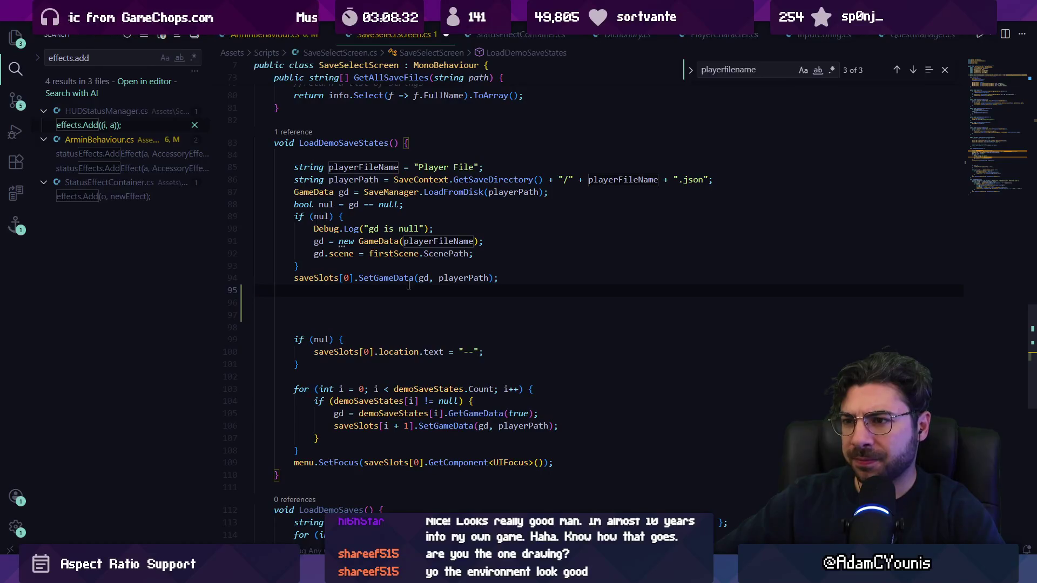
{"action": "key", "text": "shift+Up"}
{"action": "key", "text": "shift+Up"}
{"action": "key", "text": "shift+Up"}
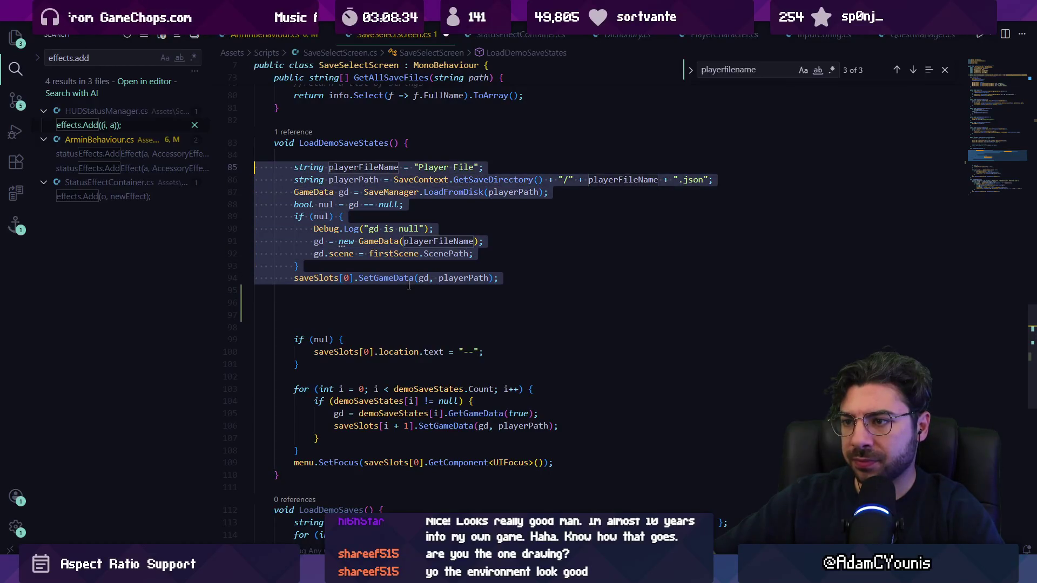
{"action": "key", "text": "Delete"}
{"action": "type", "text": "LoadPlayerFile"}
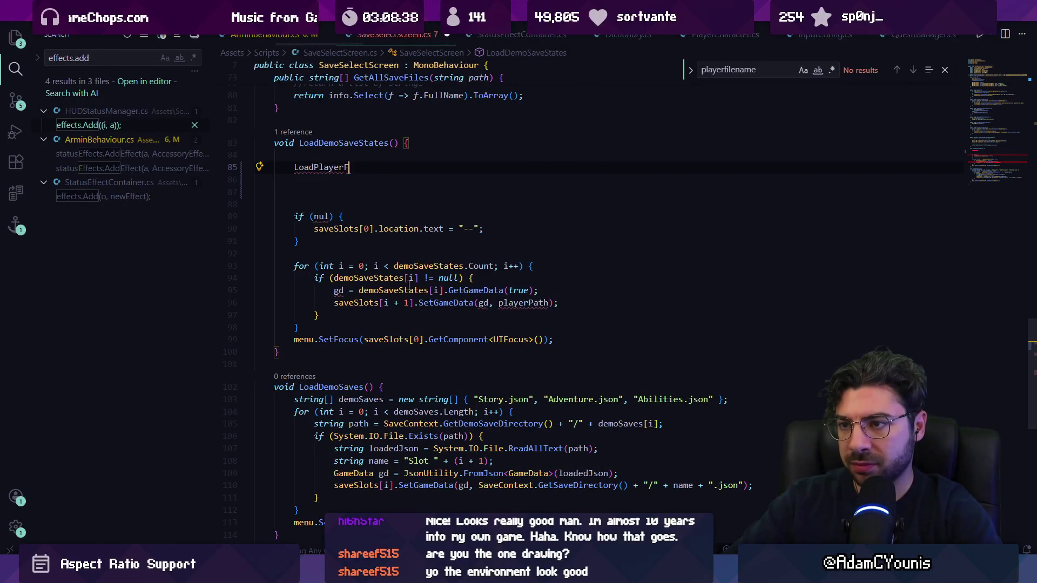
{"action": "type", "text": "Sa"}
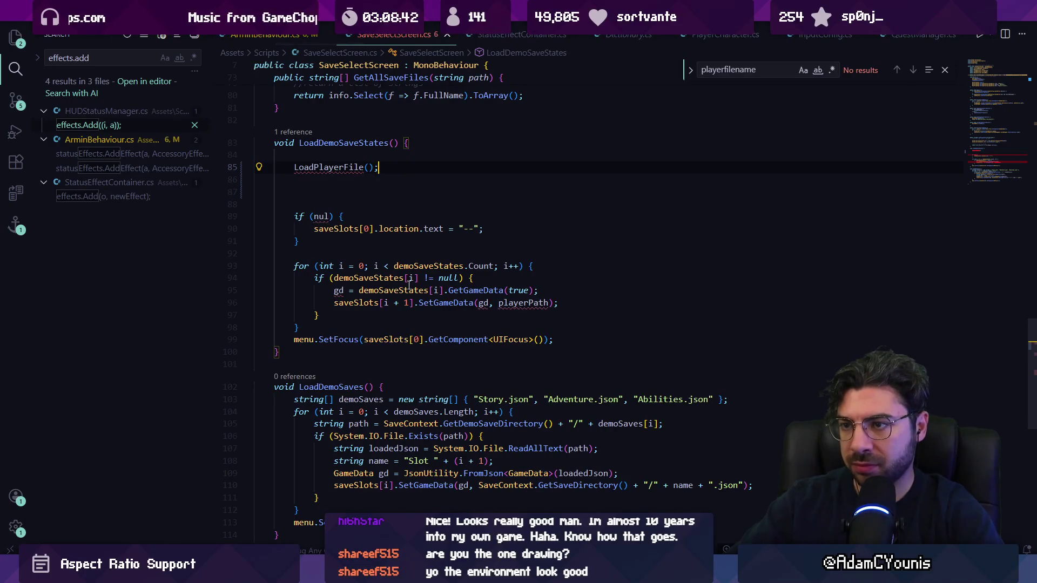
{"action": "key", "text": "Escape"}
- Create void LoadPlayerFileSave() below LoadDemoSaveStates and paste the loading code into it
{"action": "left_click", "coordinate": [351, 355]}
{"action": "key", "text": "Return"}
{"action": "key", "text": "Return"}
{"action": "type", "text": "void LoadPlayerFileSave() {"}
{"action": "key", "text": "ctrl+v"}
{"action": "scroll", "coordinate": [411, 327], "scroll_direction": "down", "scroll_amount": 3}
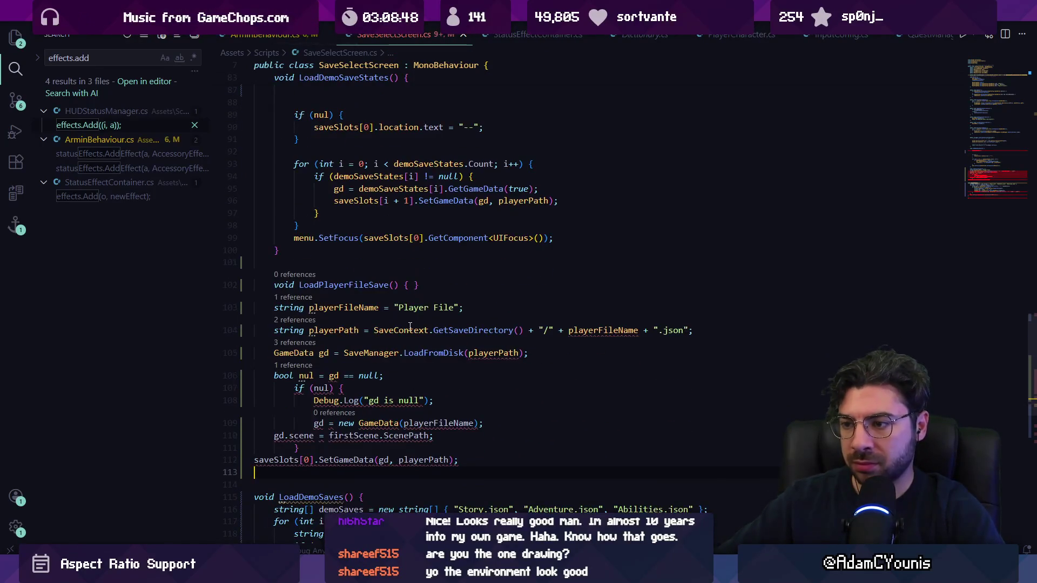
{"action": "left_click", "coordinate": [423, 286]}
{"action": "key", "text": "BackSpace"}
{"action": "left_click", "coordinate": [367, 423]}
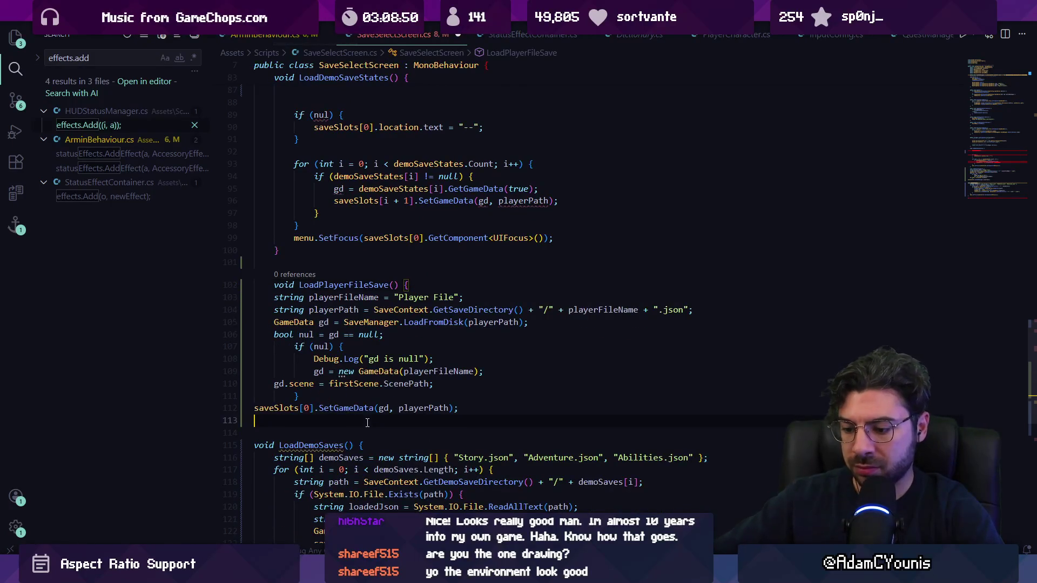
- Close the new method, check the gd.scene line 110, and cut the three declaration lines
{"action": "type", "text": "}"}
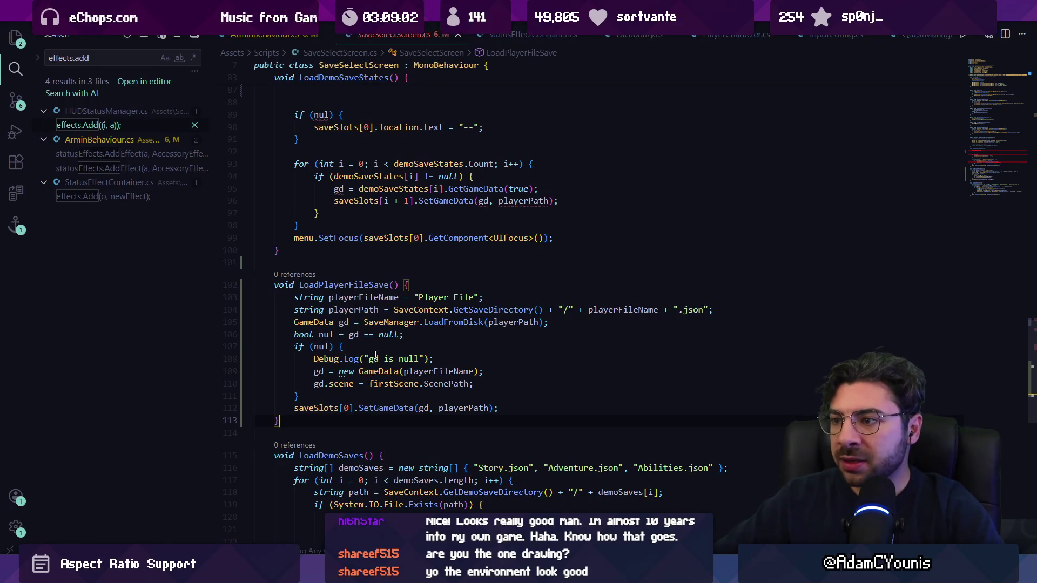
{"action": "left_click", "coordinate": [468, 383]}
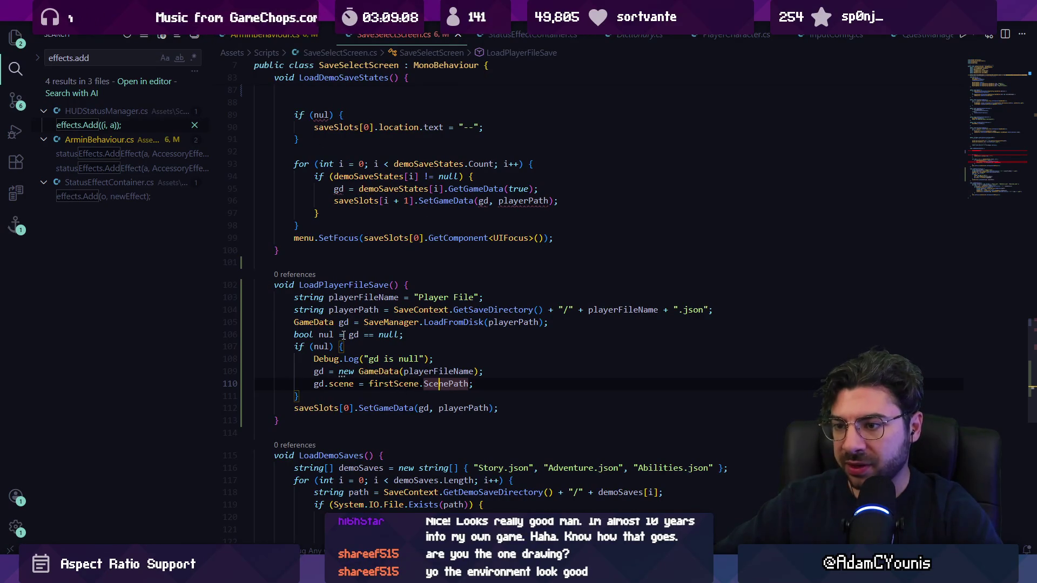
{"action": "left_click", "coordinate": [324, 304]}
{"action": "key", "text": "Home"}
{"action": "key", "text": "Home"}
{"action": "key", "text": "shift+Down"}
{"action": "key", "text": "shift+Down"}
{"action": "key", "text": "shift+End"}
{"action": "key", "text": "ctrl+c"}
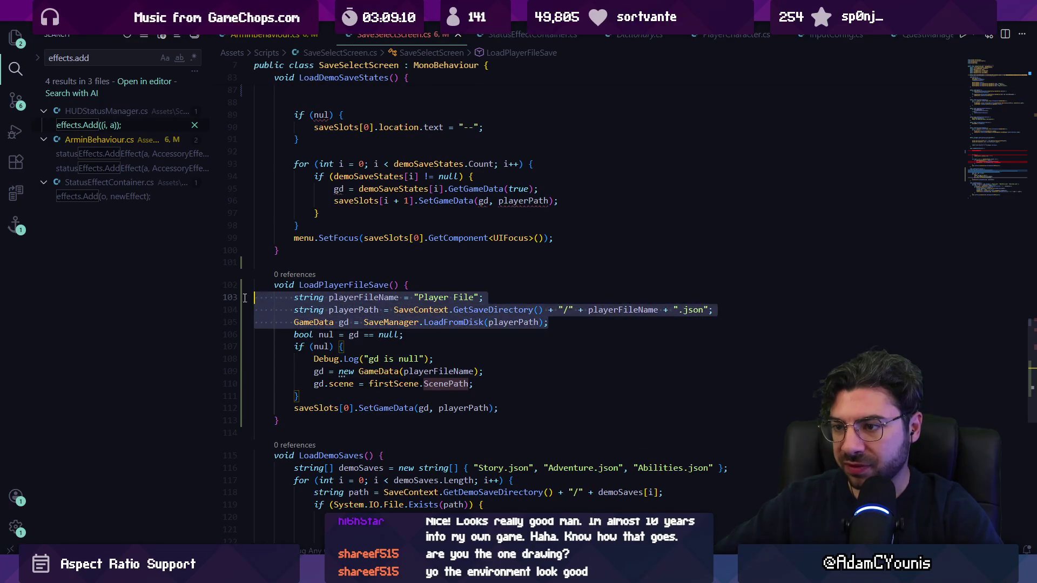
{"action": "key", "text": "Delete"}
- Paste the declarations into LoadDemoSaveStates, then undo back to the original null-check block
{"action": "left_click", "coordinate": [302, 102]}
{"action": "key", "text": "ctrl+v"}
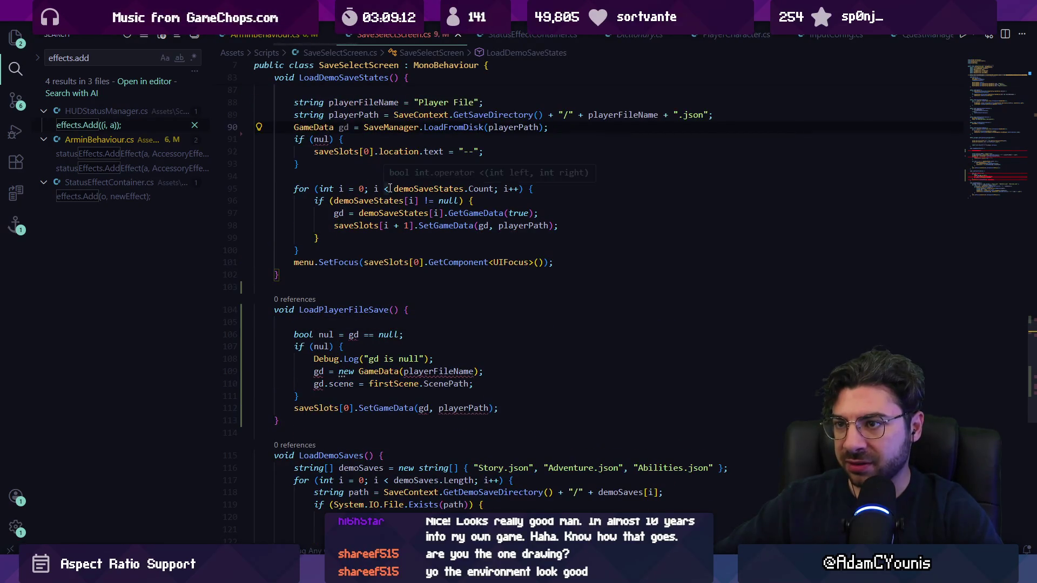
{"action": "key", "text": "ctrl+z"}
{"action": "key", "text": "ctrl+z"}
{"action": "key", "text": "ctrl+z"}
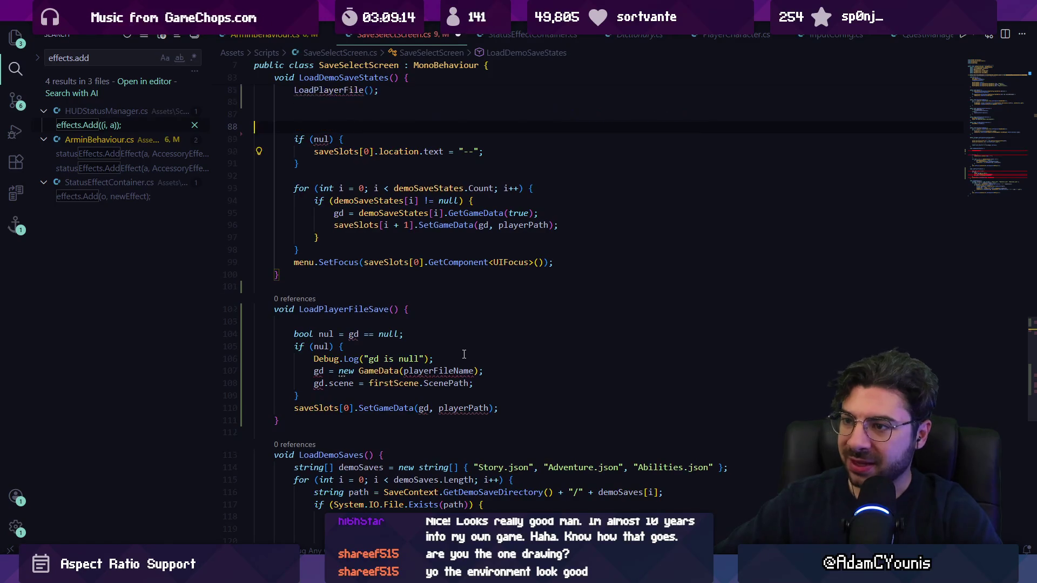
{"action": "key", "text": "ctrl+z"}
{"action": "key", "text": "ctrl+z"}
{"action": "key", "text": "ctrl+z"}
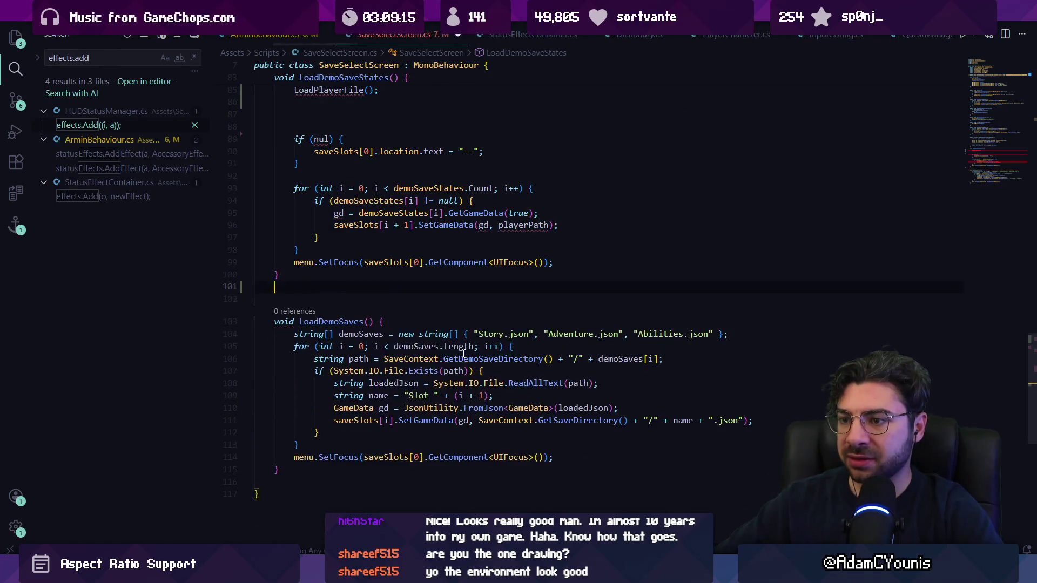
{"action": "key", "text": "ctrl+z"}
{"action": "key", "text": "ctrl+z"}
{"action": "key", "text": "ctrl+z"}
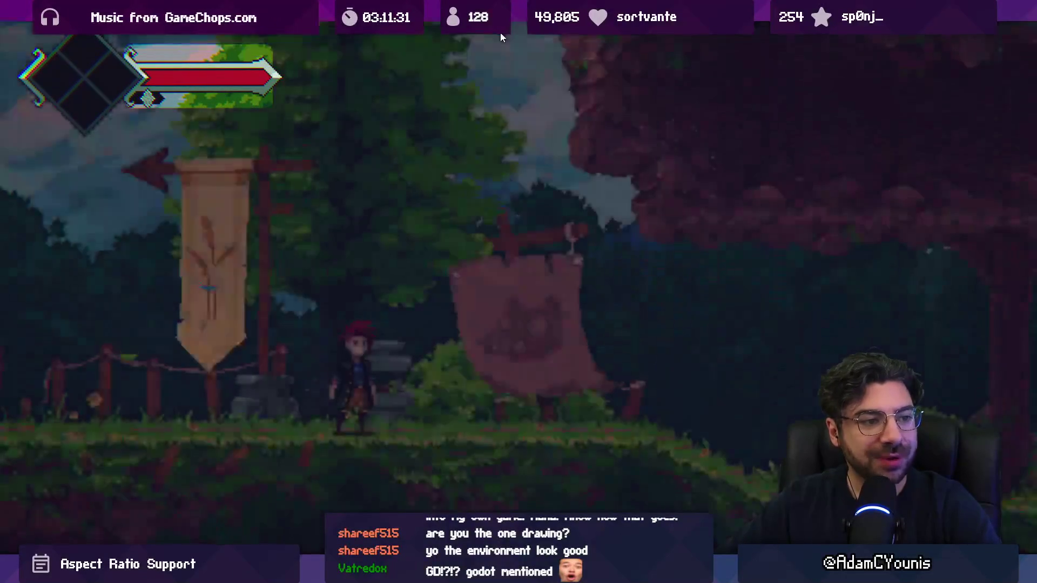
- Browse the items on the journal's Inventory page, ending back on the Apple
{"action": "key", "text": "Escape"}
{"action": "key", "text": "d"}
{"action": "key", "text": "Return"}
{"action": "key", "text": "s"}
{"action": "key", "text": "s"}
{"action": "key", "text": "s"}
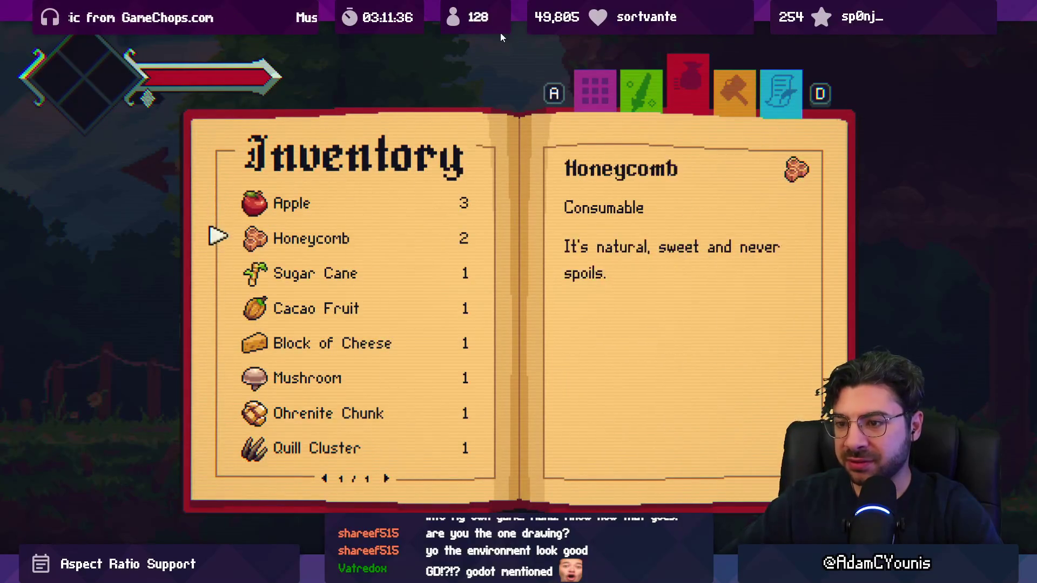
{"action": "key", "text": "w"}
{"action": "key", "text": "s"}
{"action": "key", "text": "s"}
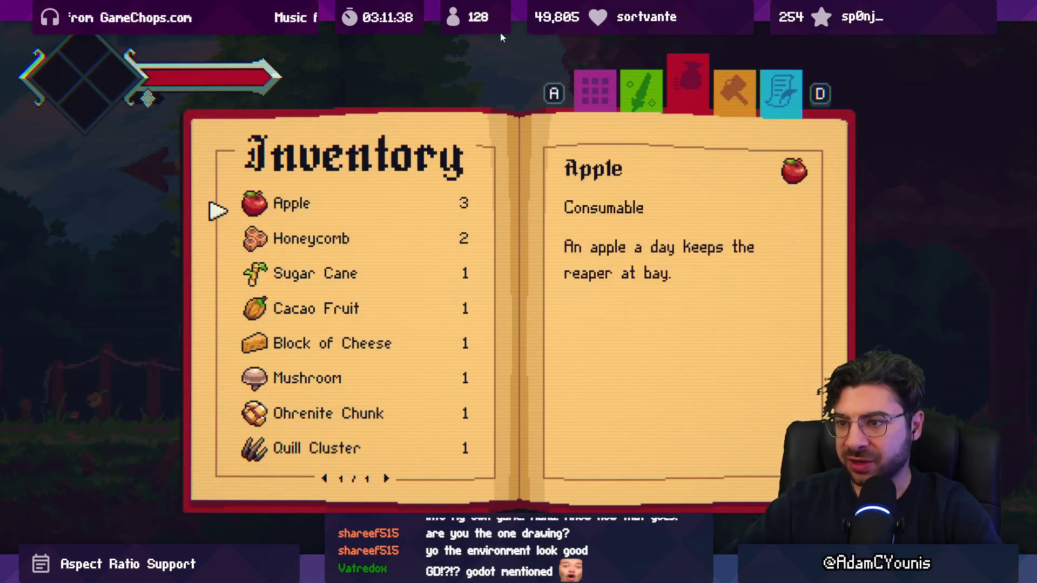
{"action": "key", "text": "Escape"}
- Check the ring-slot accessories on the Equipment page, close the journal, and restore the editor layout
{"action": "key", "text": "s"}
{"action": "key", "text": "d"}
{"action": "key", "text": "w"}
{"action": "key", "text": "a"}
{"action": "key", "text": "Return"}
{"action": "key", "text": "s"}
{"action": "key", "text": "Return"}
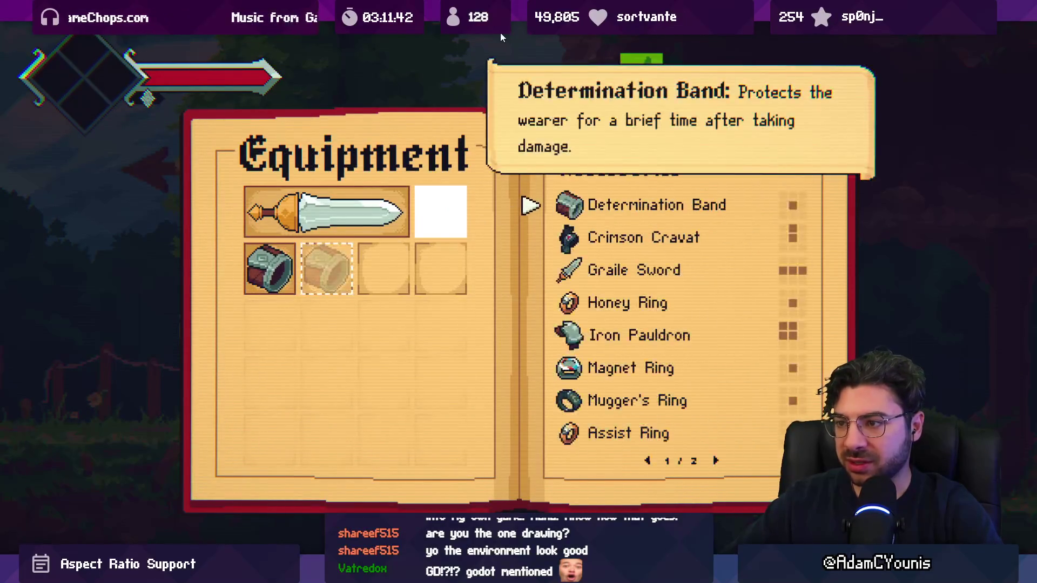
{"action": "key", "text": "Escape"}
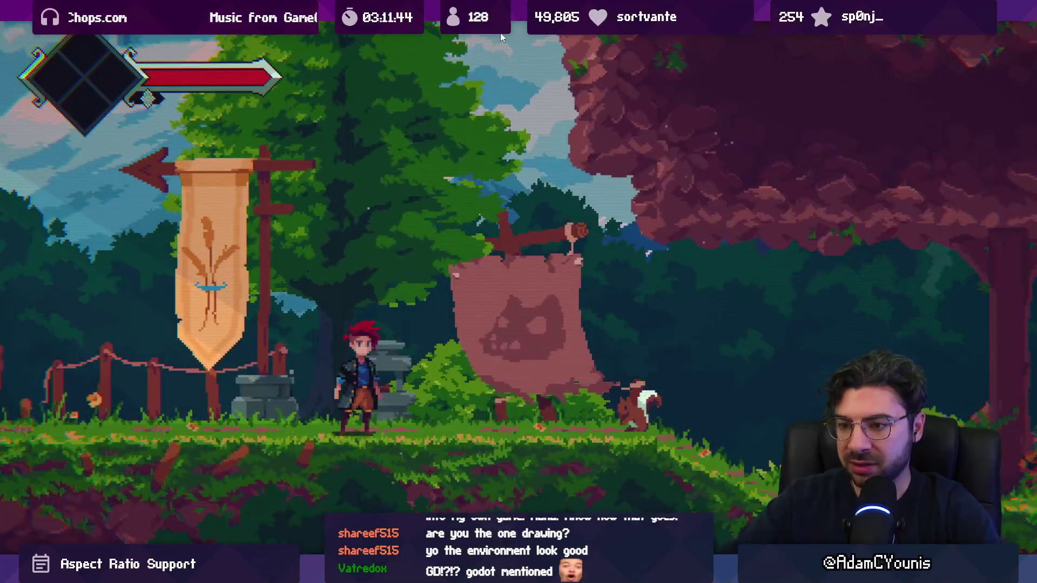
{"action": "key", "text": "shift+space"}
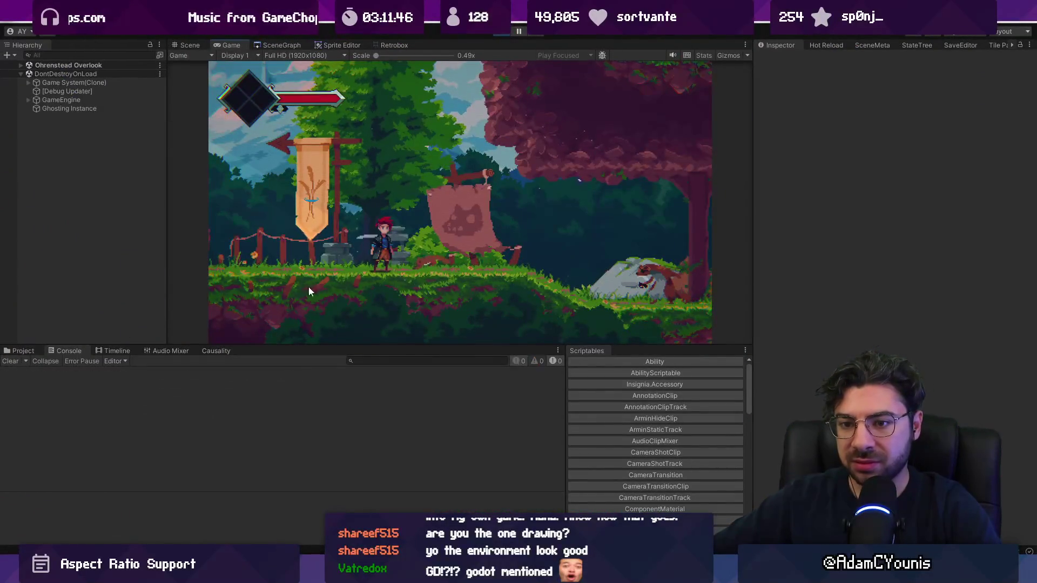
- Walk into the next scene and lower the Music volume in the pause menu's Audio settings
{"action": "key", "text": "a"}
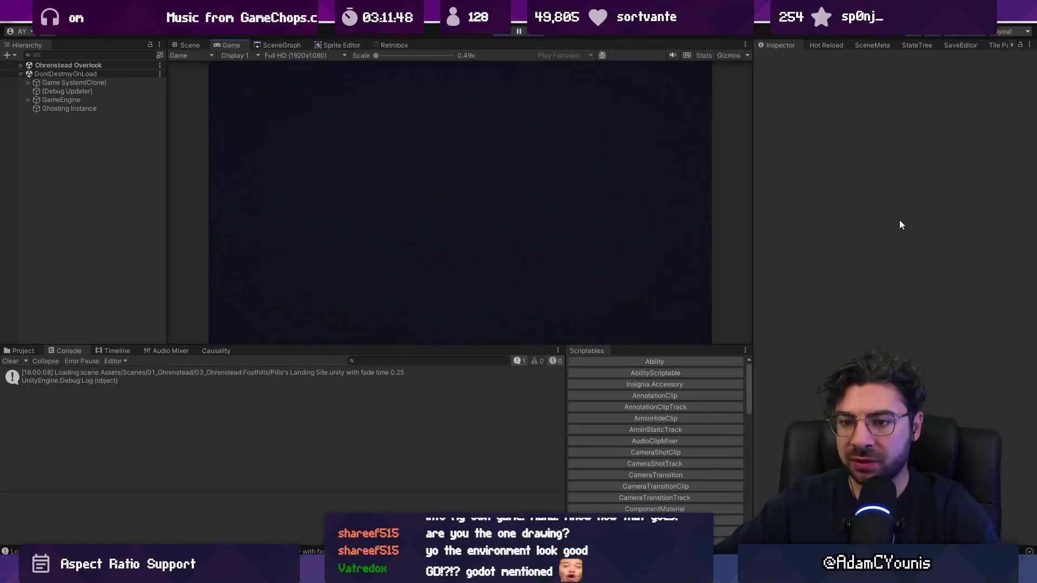
{"action": "key", "text": "Escape"}
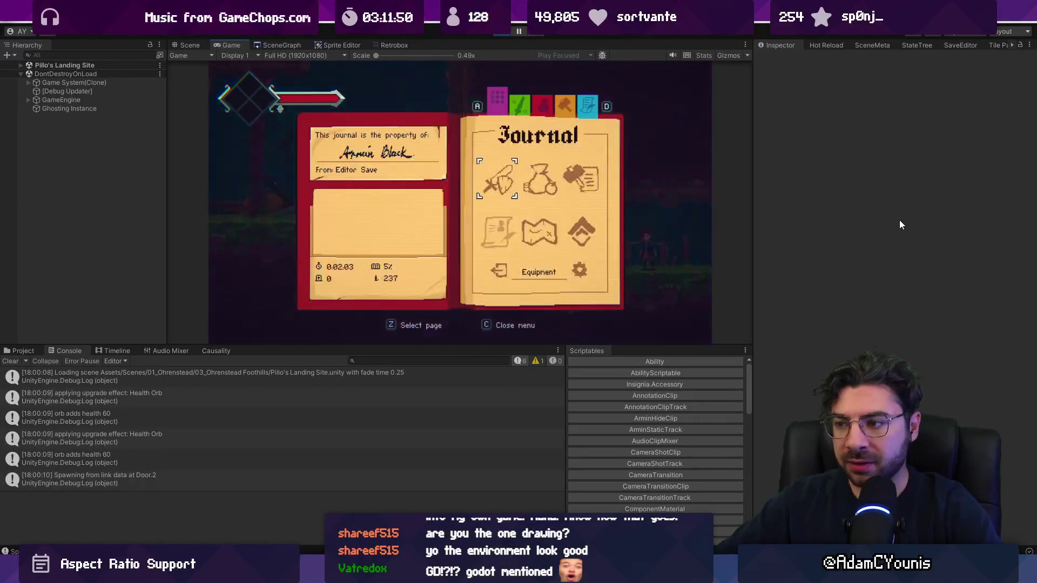
{"action": "key", "text": "Up"}
{"action": "key", "text": "z"}
{"action": "key", "text": "Left"}
{"action": "key", "text": "Left"}
{"action": "key", "text": "Left"}
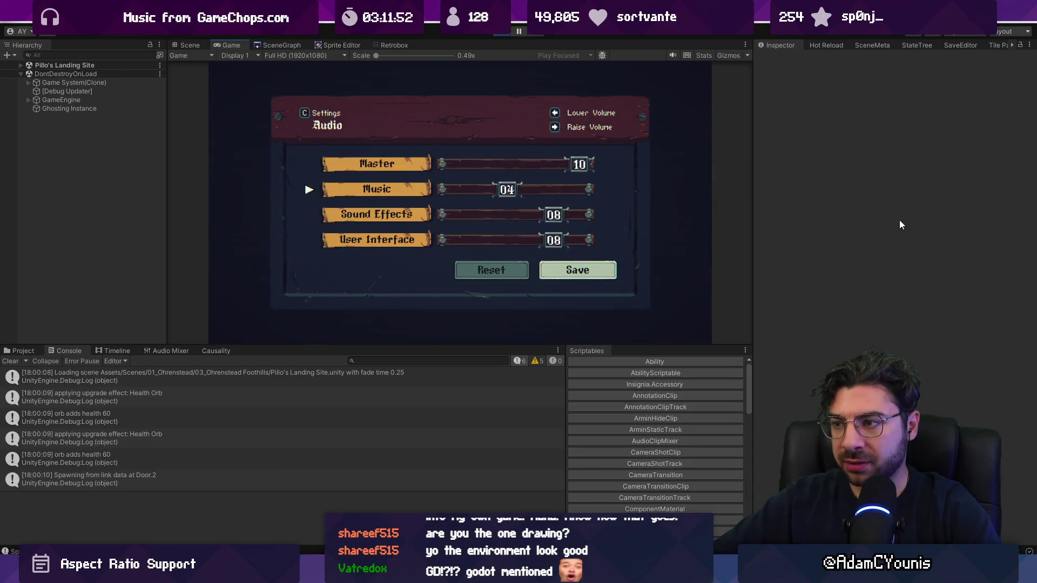
{"action": "key", "text": "Escape"}
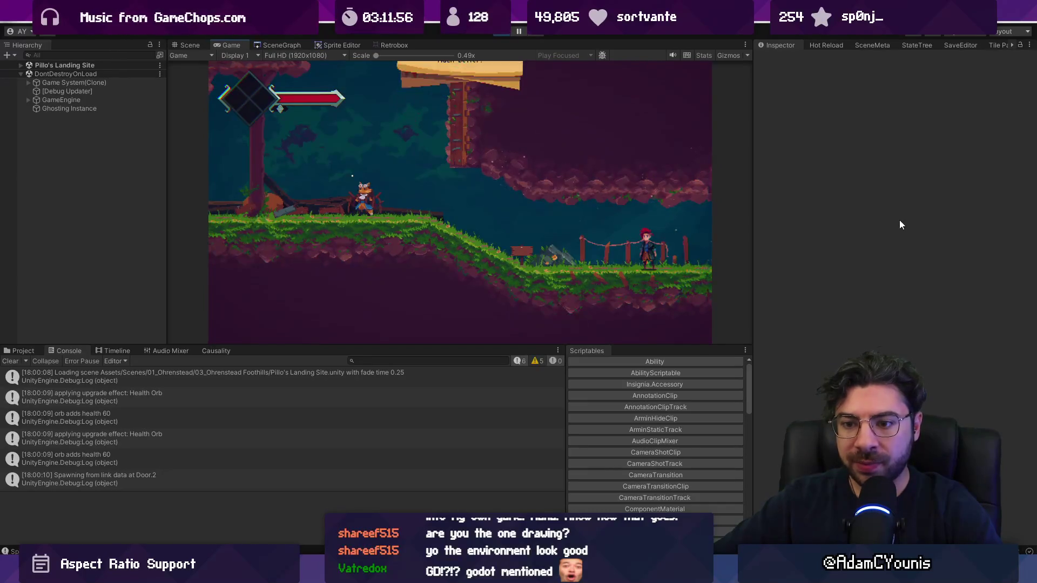
- Quit to Title, reload the Editor Save to watch the Console, then stop Play mode
{"action": "key", "text": "Escape"}
{"action": "key", "text": "Right"}
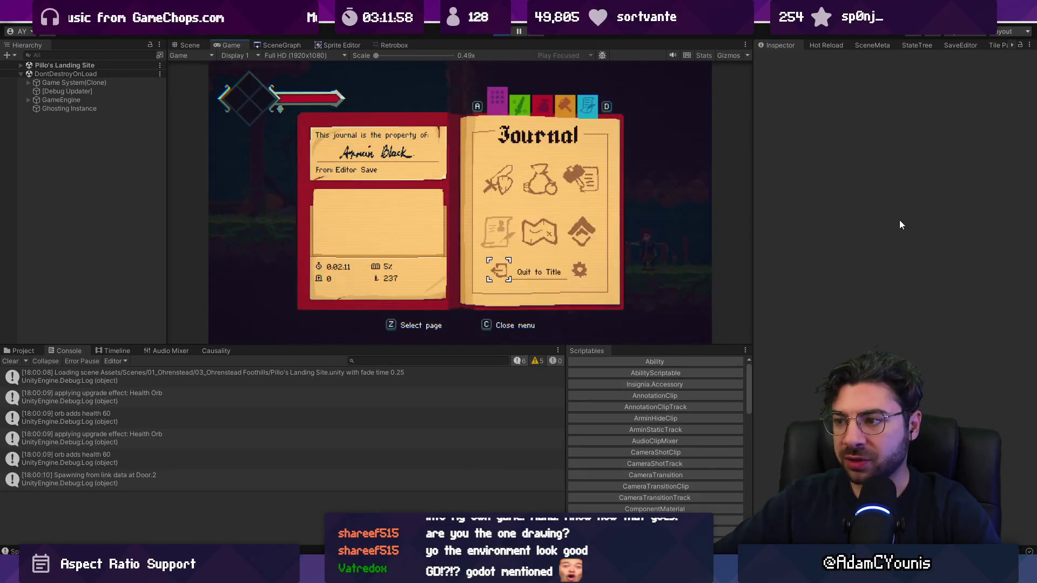
{"action": "key", "text": "z"}
{"action": "key", "text": "z"}
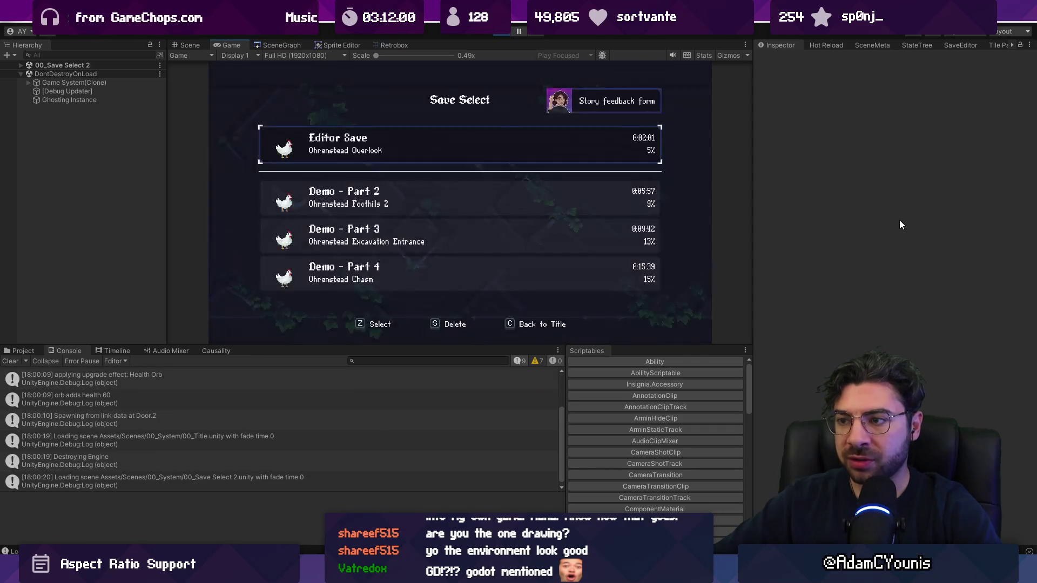
{"action": "key", "text": "z"}
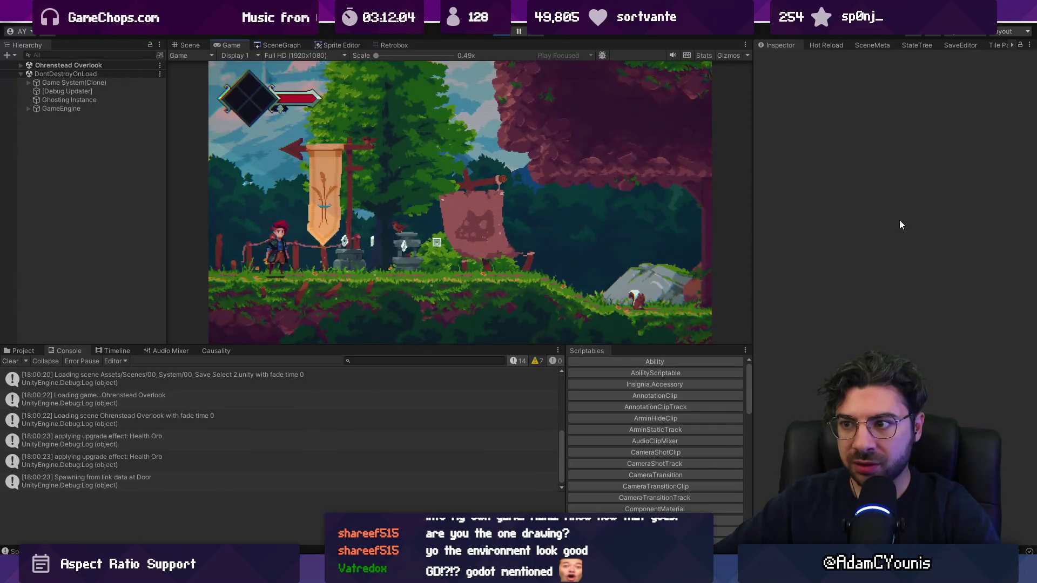
{"action": "key", "text": "Left"}
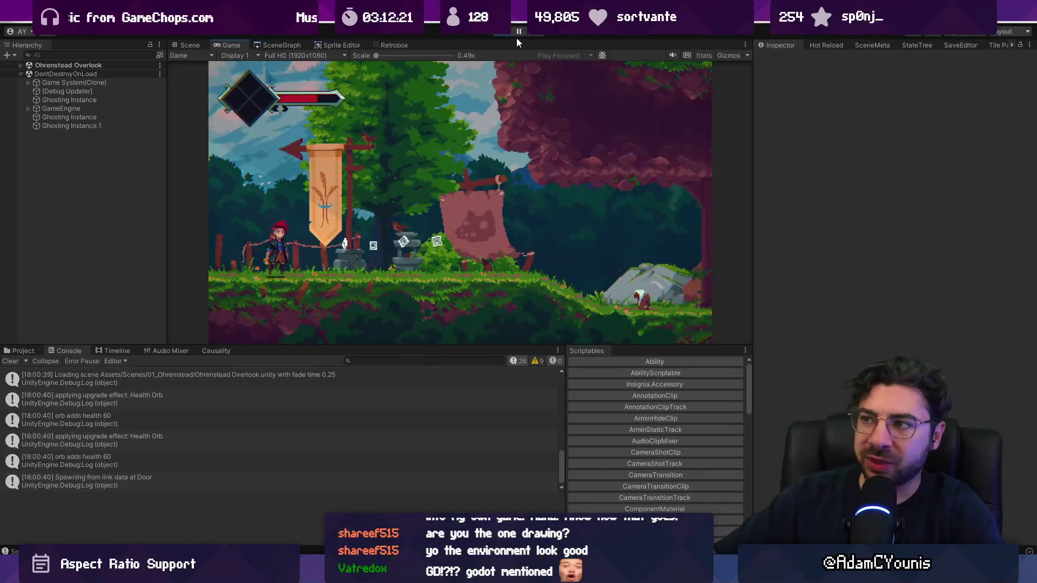
{"action": "key", "text": "ctrl+p"}
{"action": "key", "text": "alt+Tab"}
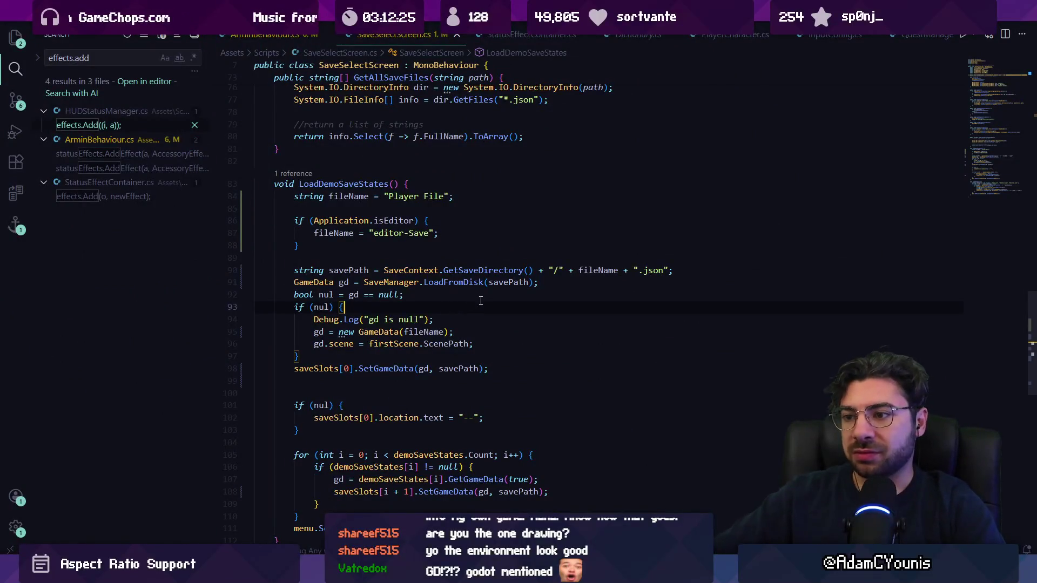
- Open ArminBehaviour.cs through the quick file search
{"action": "key", "text": "ctrl+p"}
{"action": "type", "text": "armin v"}
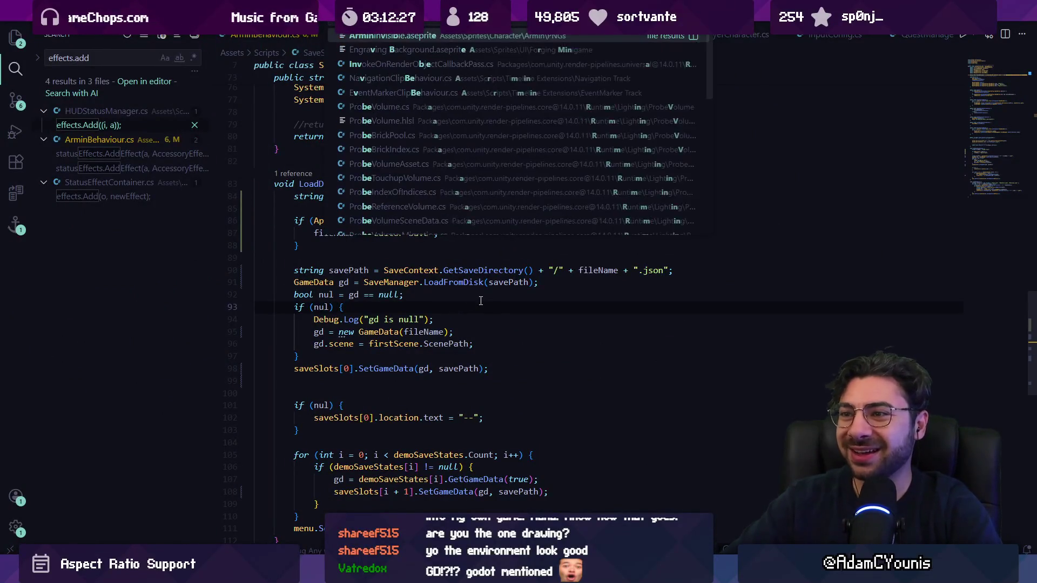
{"action": "type", "text": "iour"}
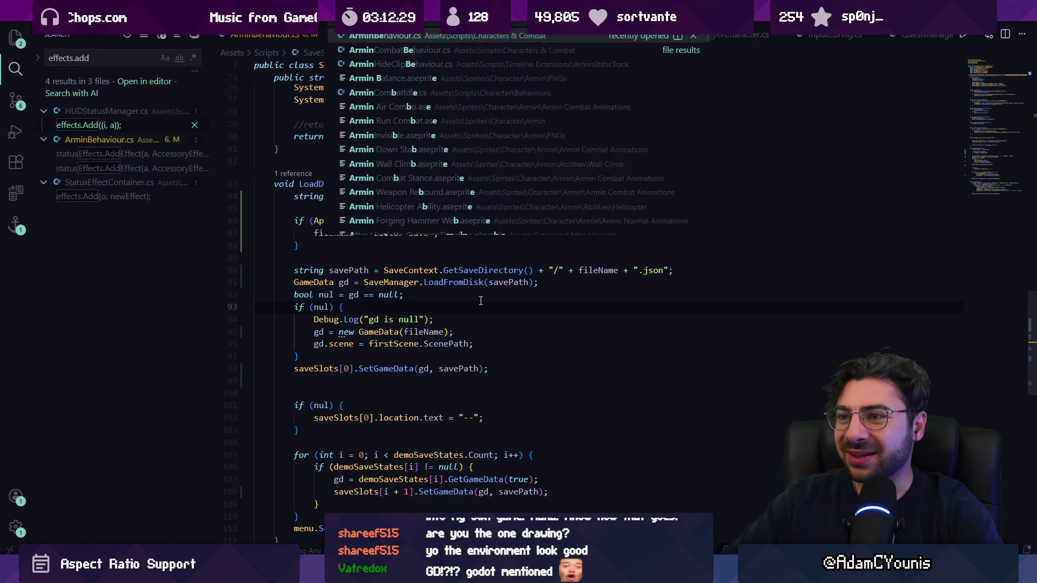
{"action": "key", "text": "Return"}
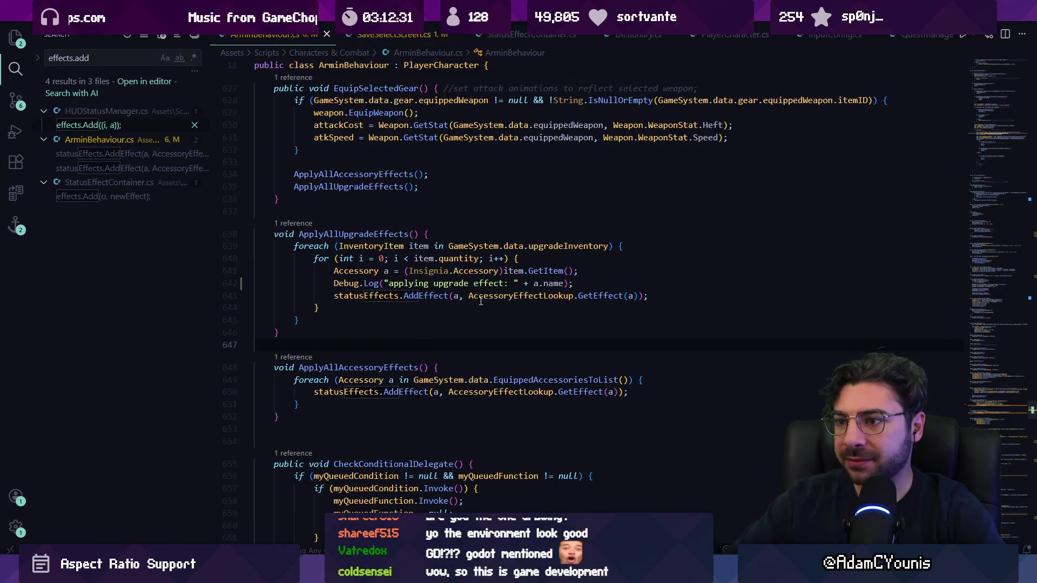
{"action": "key", "text": "ctrl+f"}
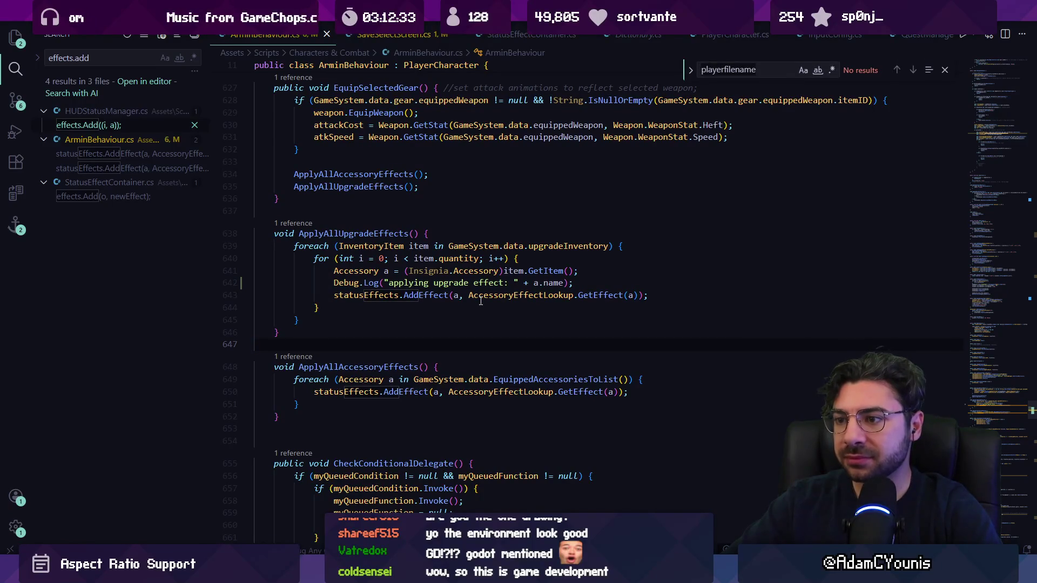
{"action": "key", "text": "Escape"}
- Log "applying upgrade effects, of which there are " + upgradeInventory.Count atop ApplyAllUpgradeEffects, then rerun in Unity
{"action": "key", "text": "Up"}
{"action": "key", "text": "Up"}
{"action": "key", "text": "Up"}
{"action": "key", "text": "Up"}
{"action": "key", "text": "Up"}
{"action": "key", "text": "Return"}
{"action": "type", "text": "Debug."}
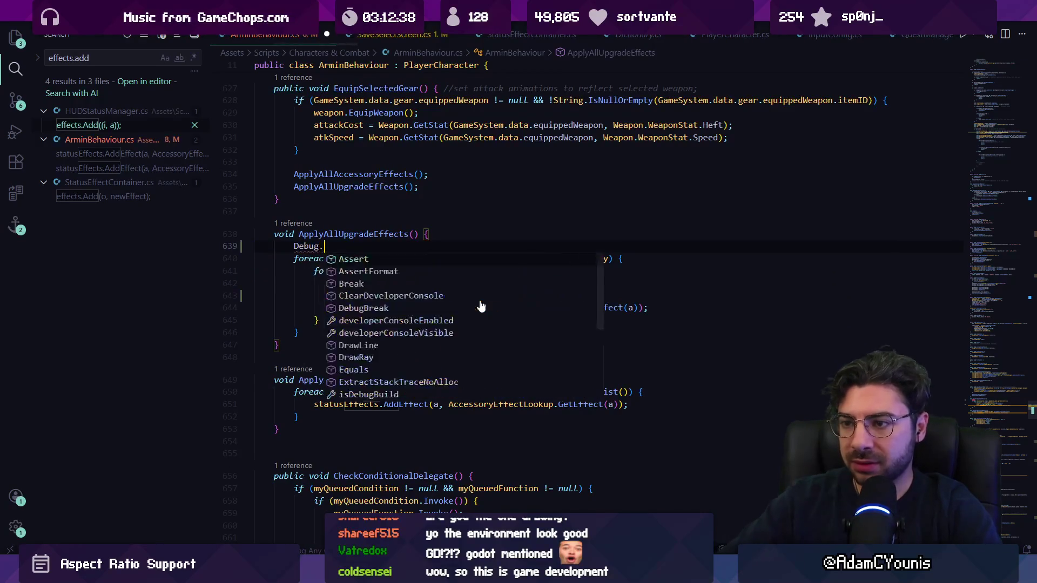
{"action": "type", "text": "Log("}
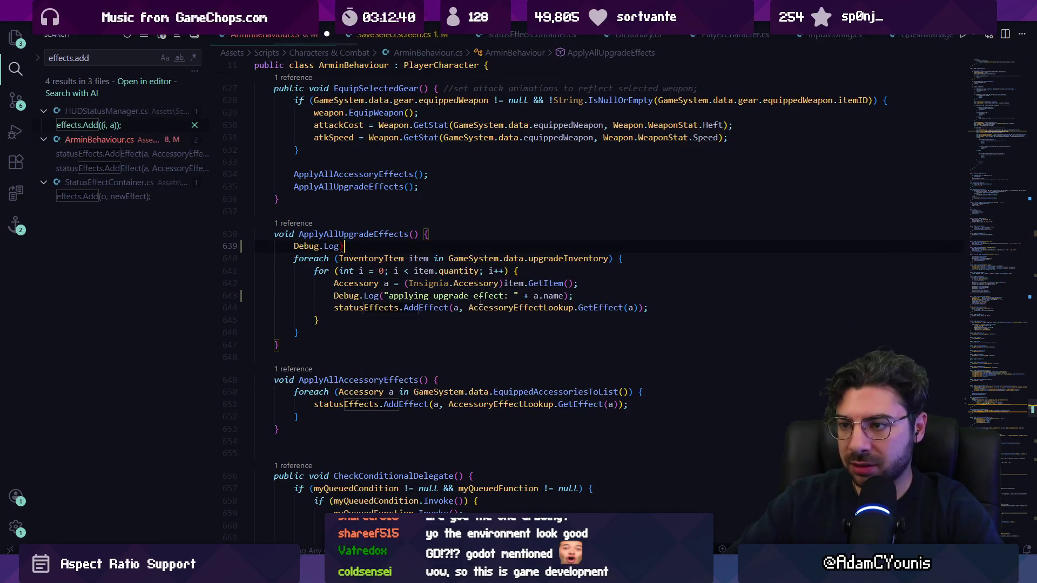
{"action": "type", "text": "\"applying upgrade effects\");"}
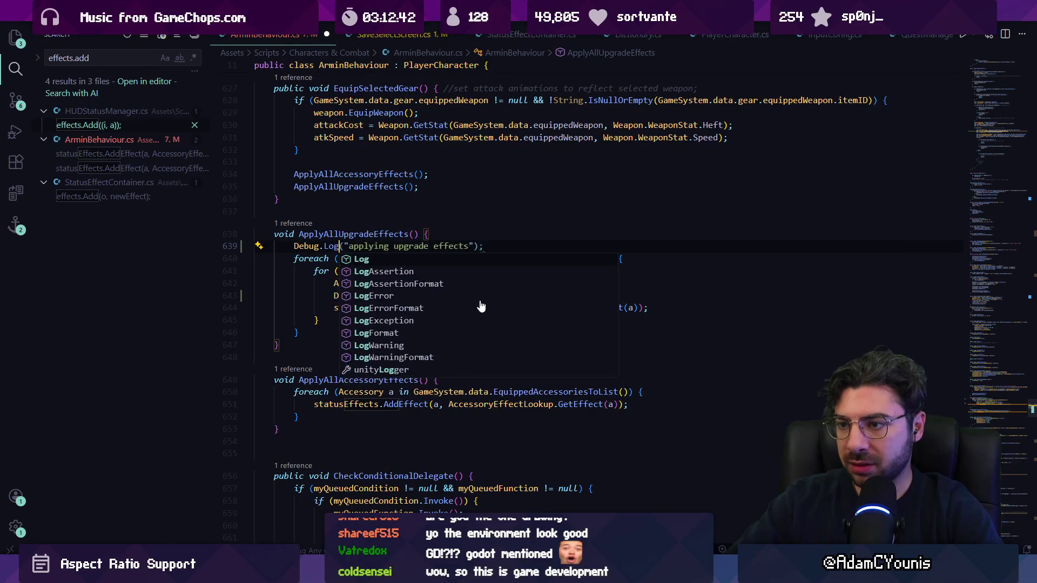
{"action": "key", "text": "End"}
{"action": "type", "text": ";"}
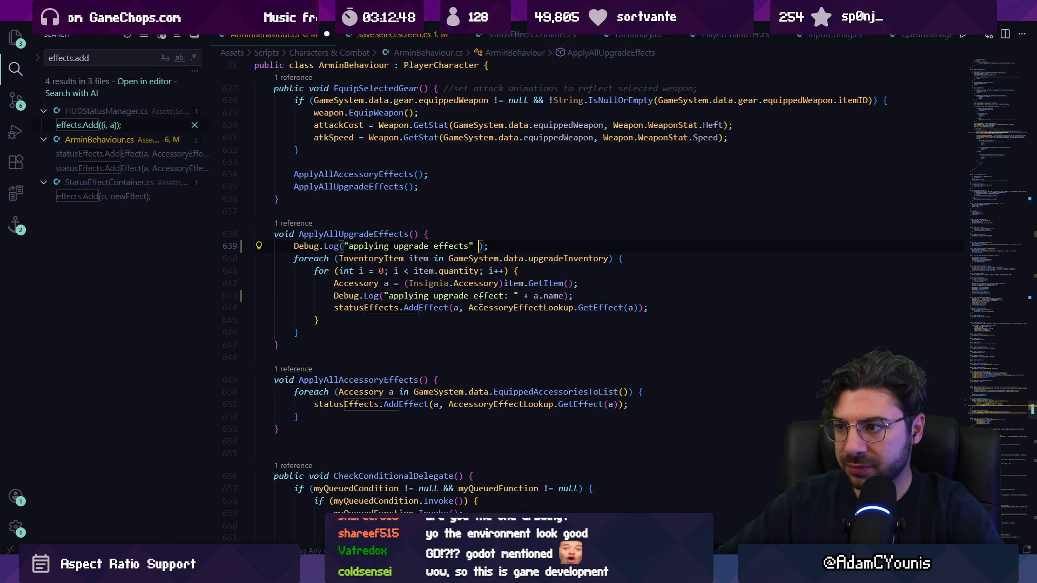
{"action": "type", "text": ", of which ther"}
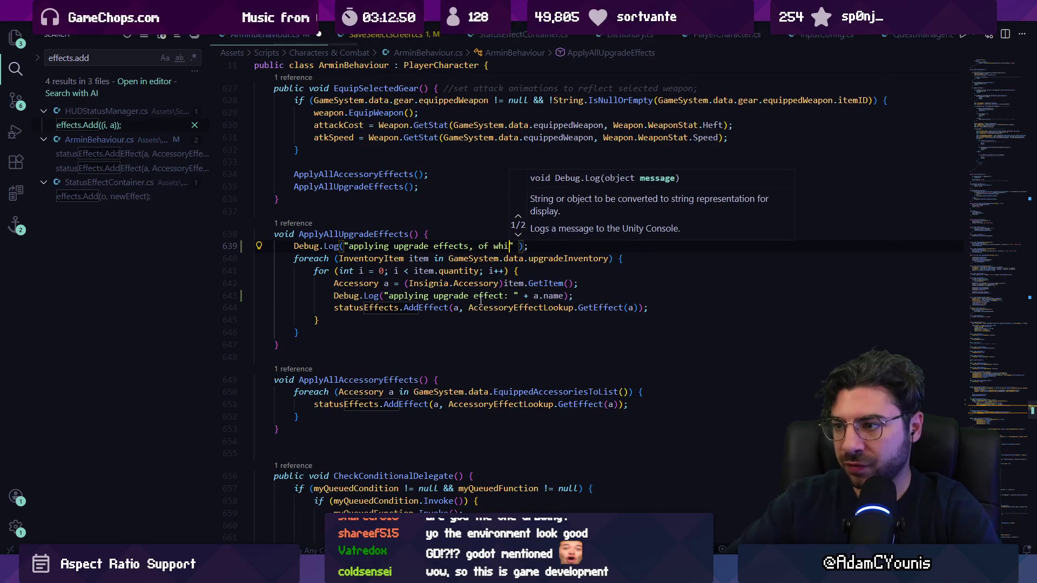
{"action": "type", "text": "e are \" + GameSystem.data.upgradeInventory.Count"}
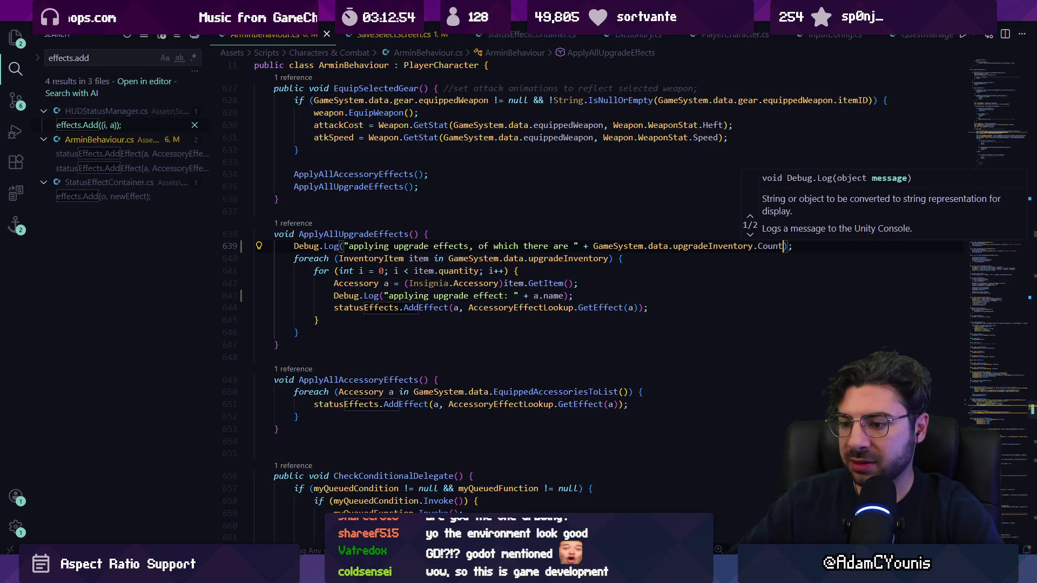
{"action": "key", "text": "alt+Tab"}
{"action": "left_click", "coordinate": [497, 34]}
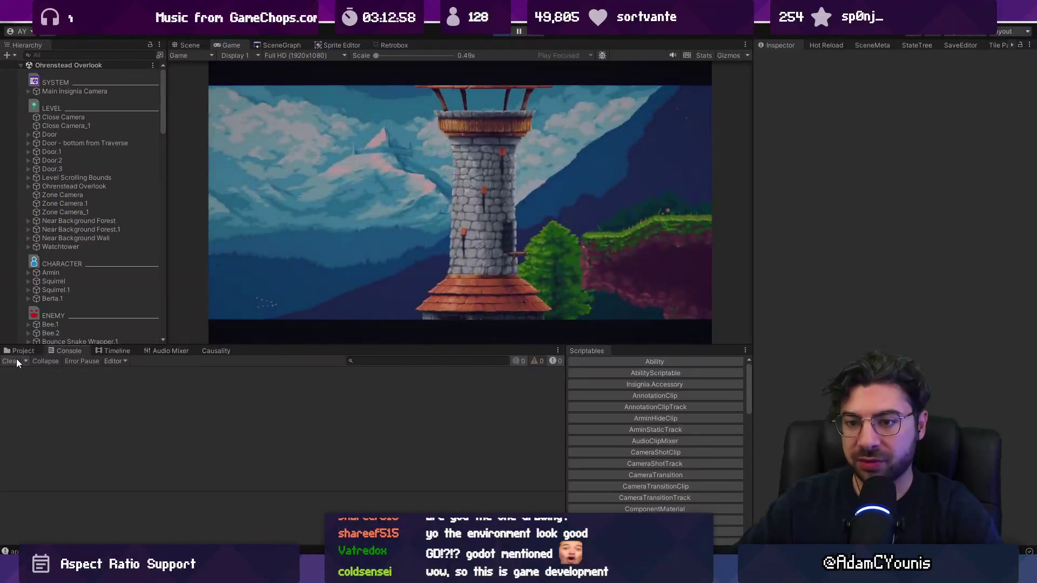
- Restart Play mode and skip the opening cutscene
{"action": "left_click", "coordinate": [394, 216]}
{"action": "key", "text": "Escape"}
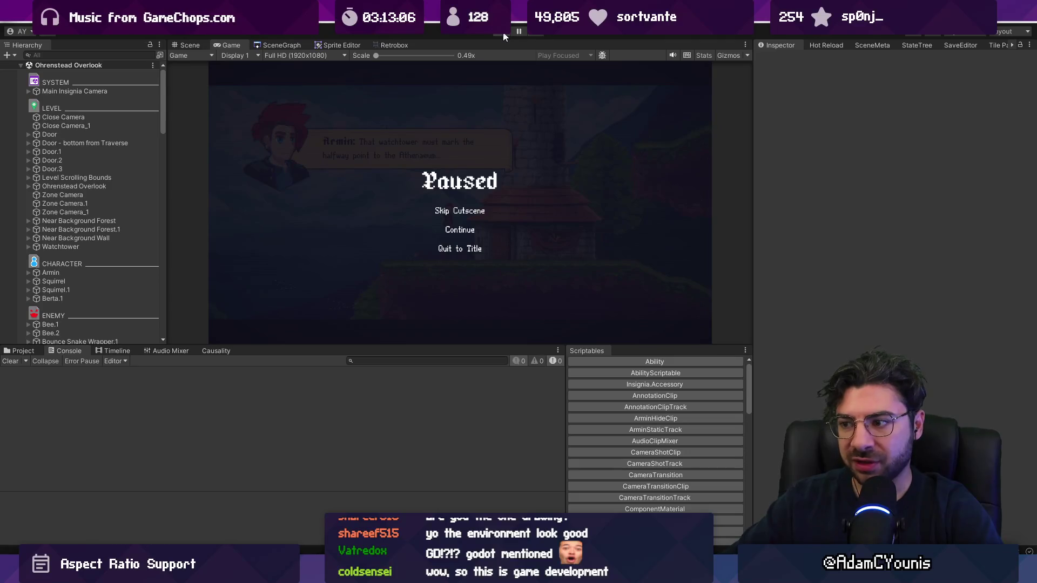
{"action": "left_click", "coordinate": [504, 35]}
{"action": "key", "text": "ctrl+p"}
{"action": "key", "text": "Escape"}
{"action": "key", "text": "Return"}
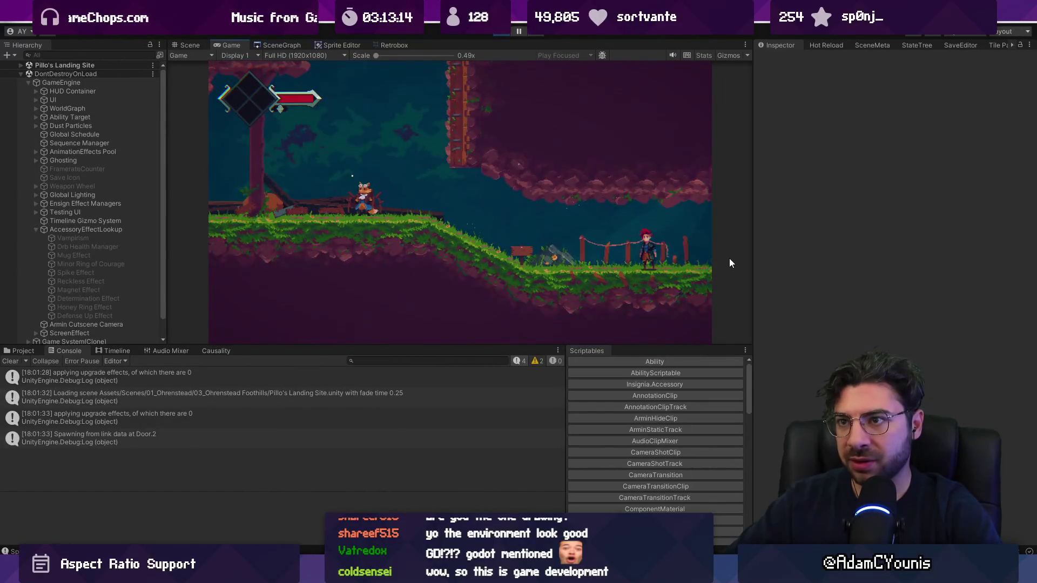
- Check the equipped Determination Band ring on the journal's Equipment page
{"action": "key", "text": "Escape"}
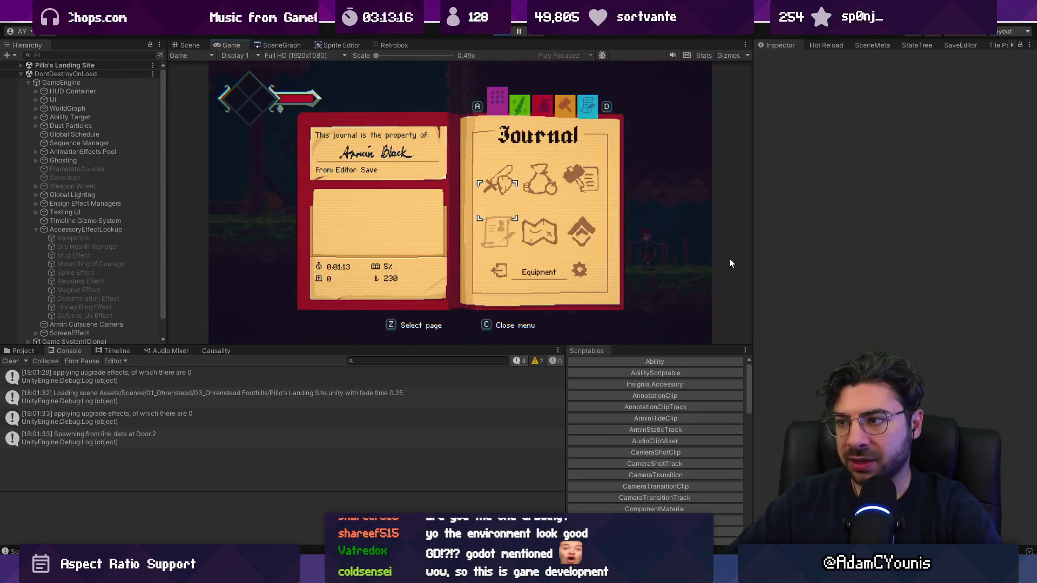
{"action": "key", "text": "z"}
{"action": "key", "text": "Down"}
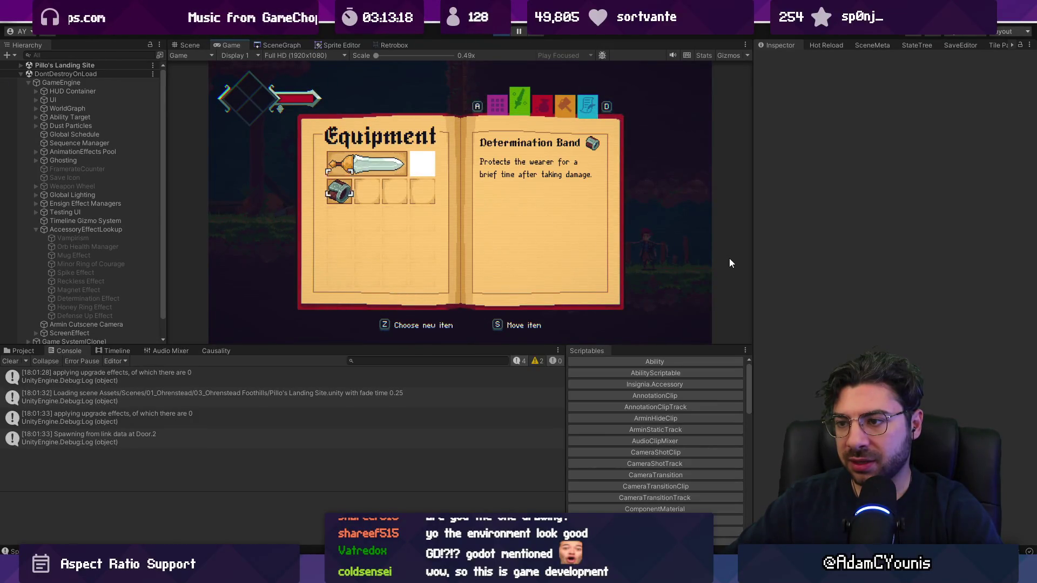
{"action": "key", "text": "Escape"}
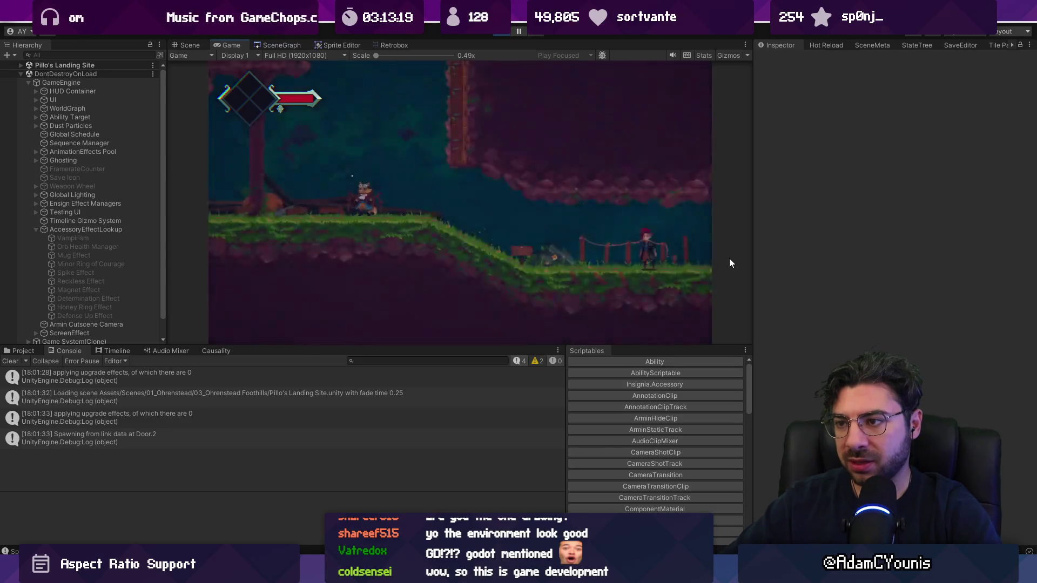
- Spawn a Health_Orb from the debug console, then quit to the title screen
{"action": "key", "text": "grave"}
{"action": "type", "text": "spawn item Health_Orb"}
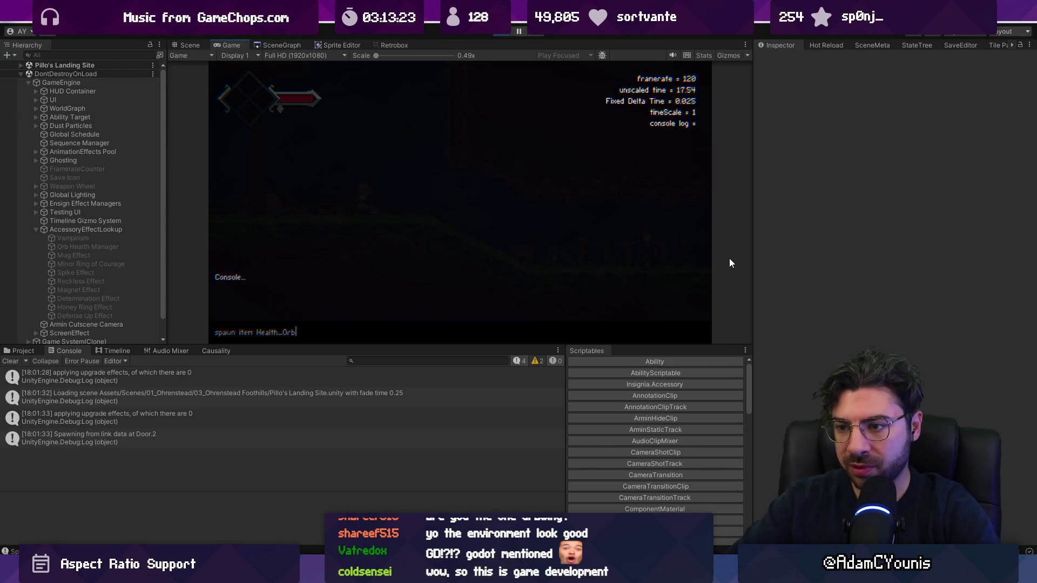
{"action": "key", "text": "Return"}
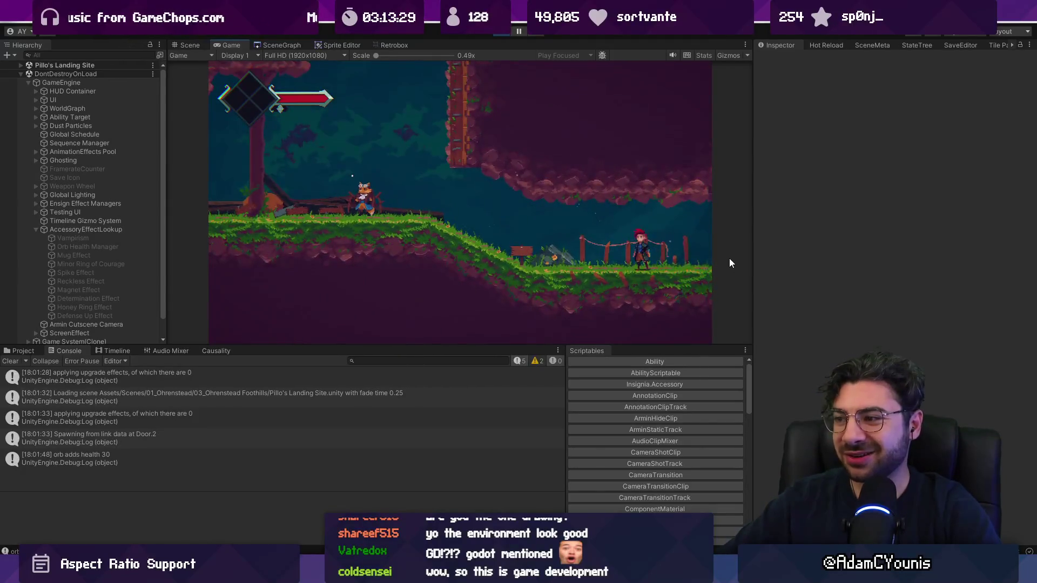
{"action": "key", "text": "Escape"}
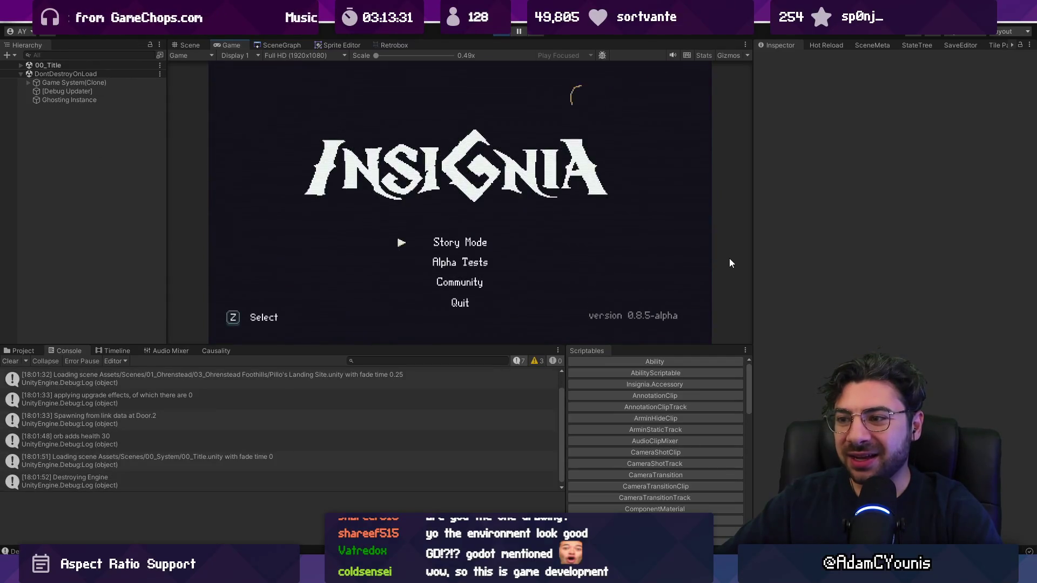
- Load the save, walk into Pillo's Landing Site and run 'spawn item Health_Orb'
{"action": "key", "text": "z"}
{"action": "key", "text": "z"}
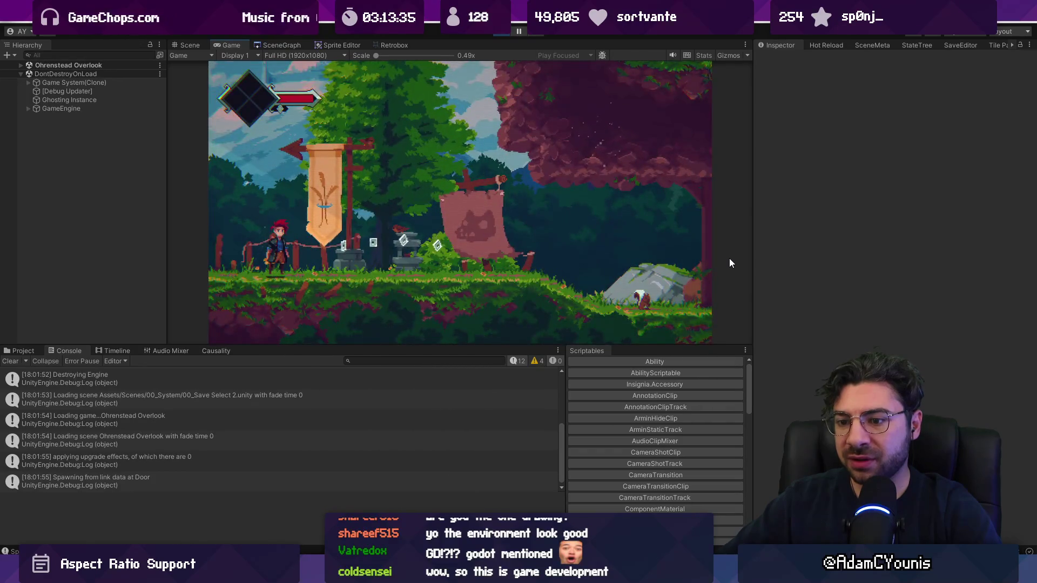
{"action": "key", "text": "Left"}
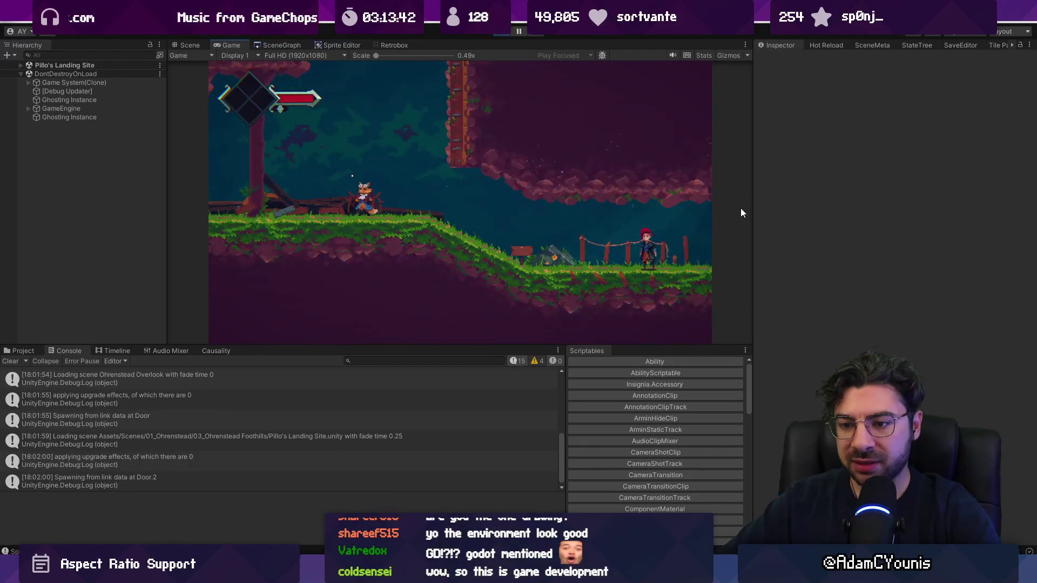
{"action": "key", "text": "c"}
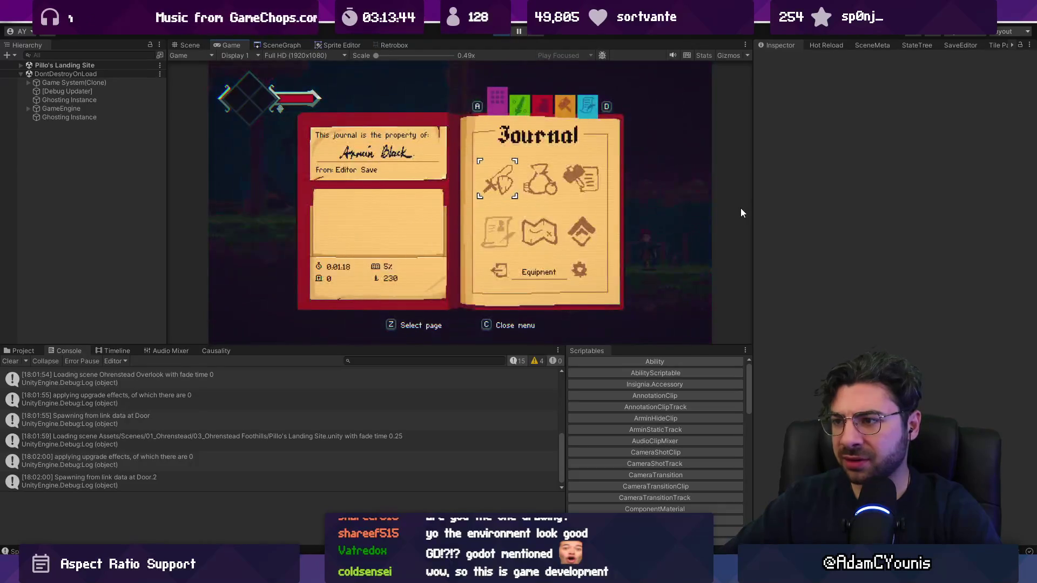
{"action": "key", "text": "grave"}
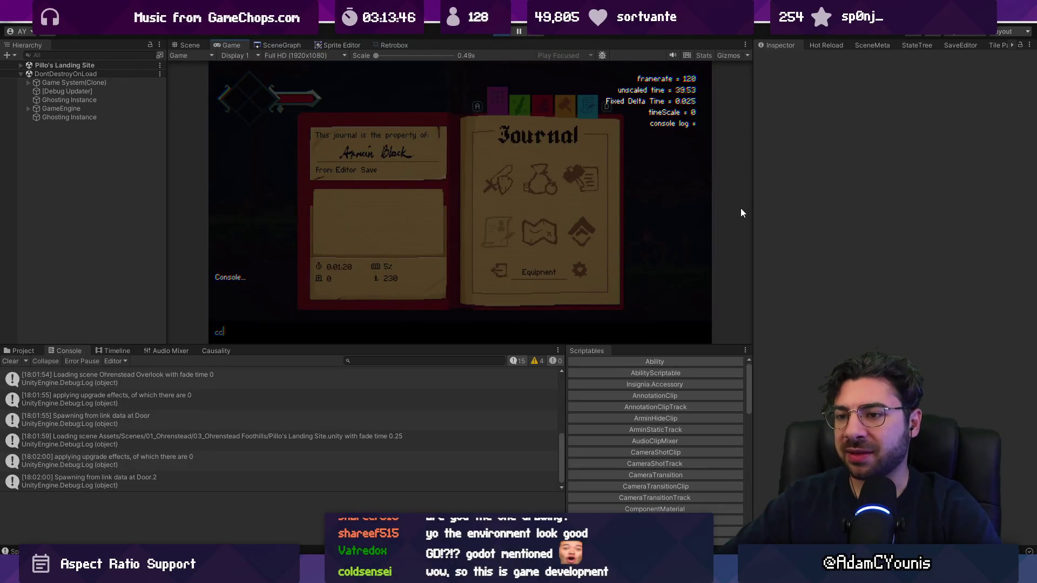
{"action": "type", "text": "spaw"}
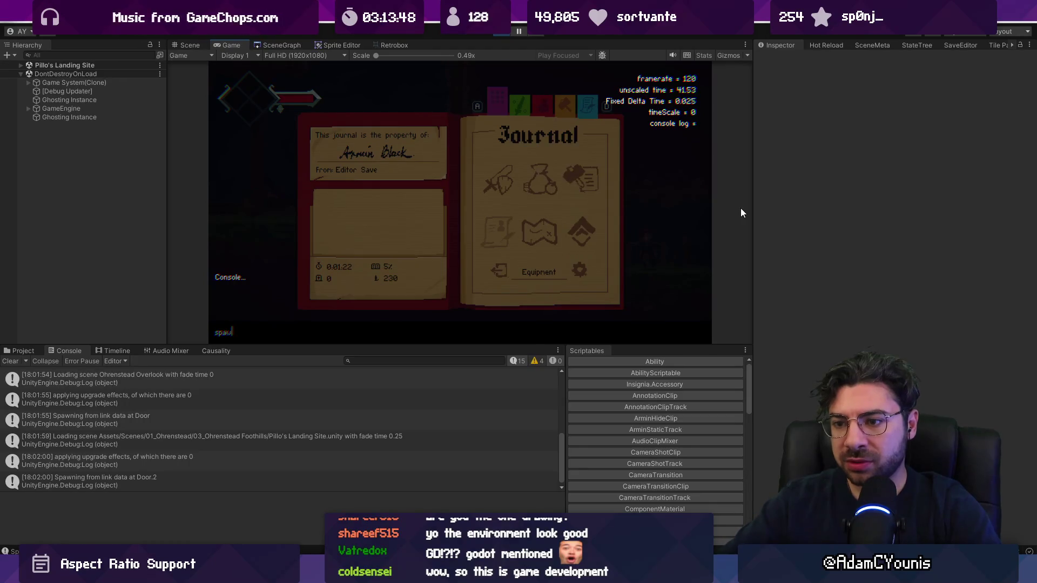
{"action": "type", "text": "n item Health_Orb"}
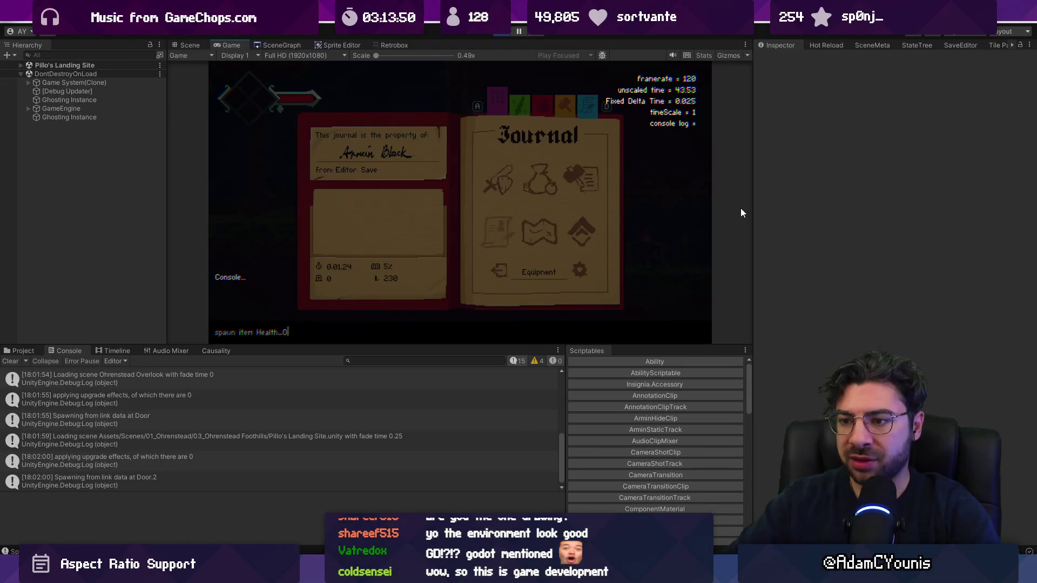
{"action": "key", "text": "Return"}
{"action": "key", "text": "grave"}
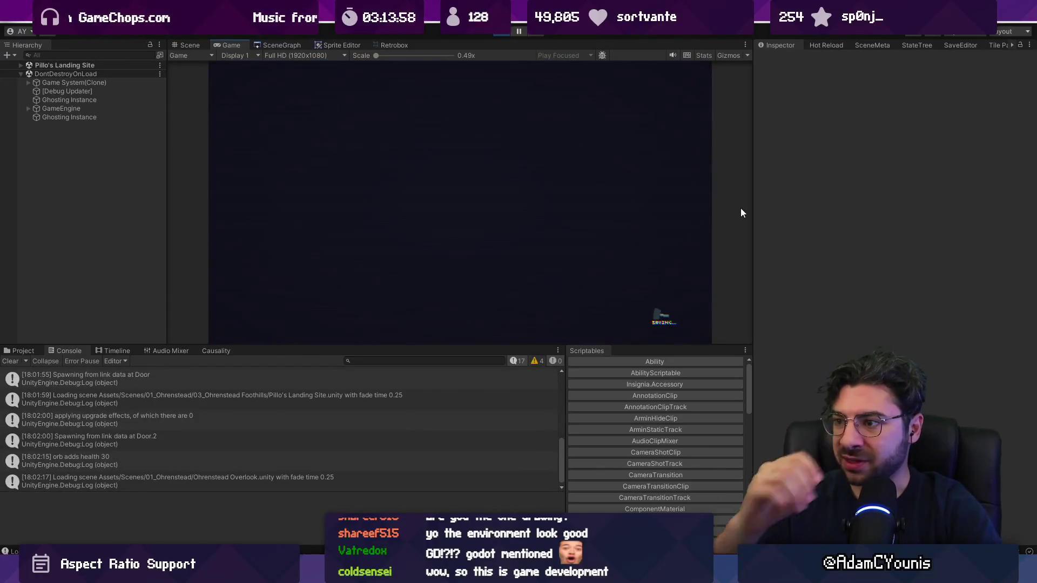
- Quit to title, reload the Editor Save and view the 'applying upgrade effects' log's stack trace
{"action": "key", "text": "Escape"}
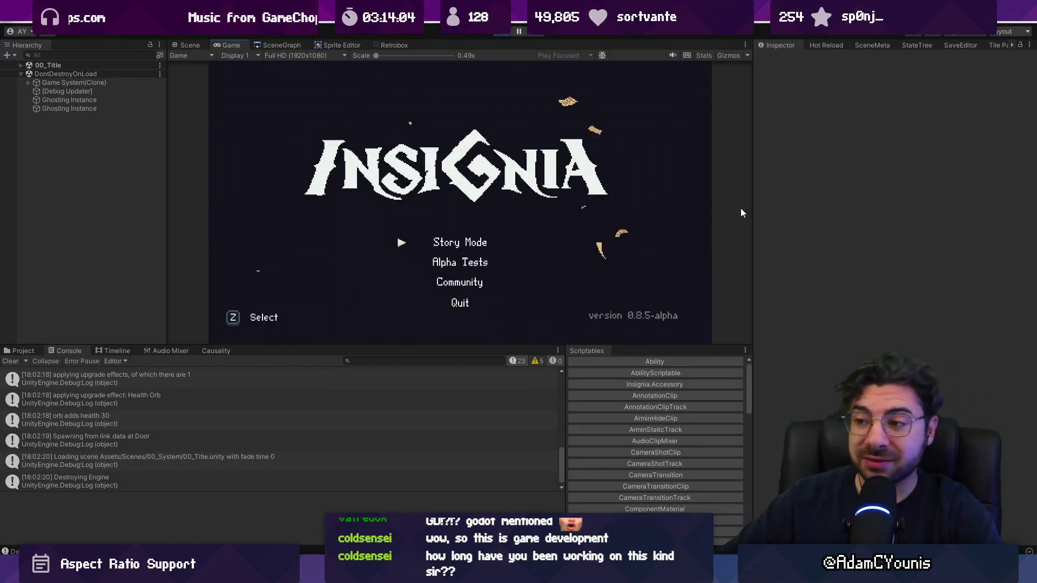
{"action": "key", "text": "z"}
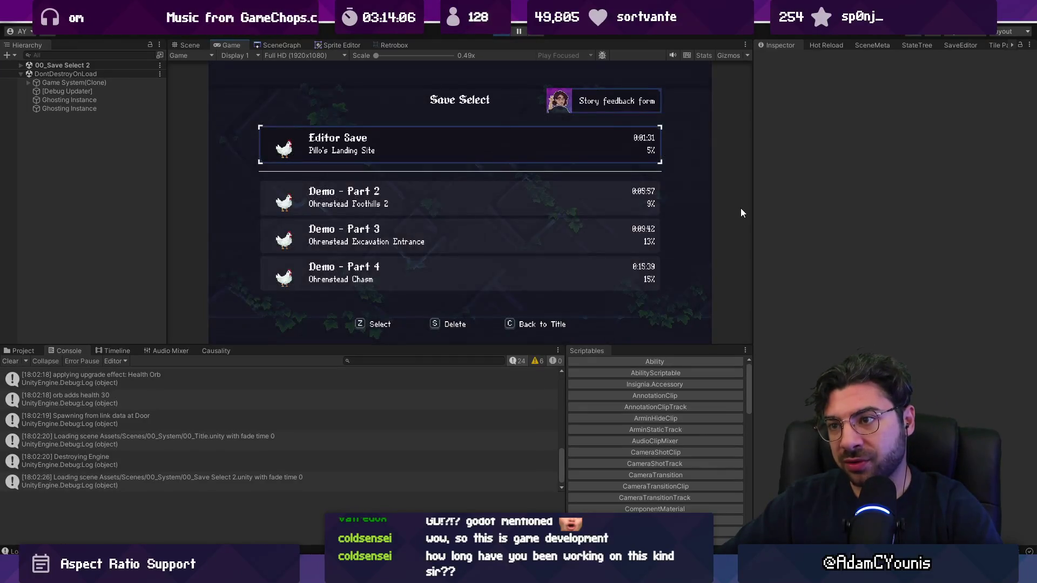
{"action": "key", "text": "z"}
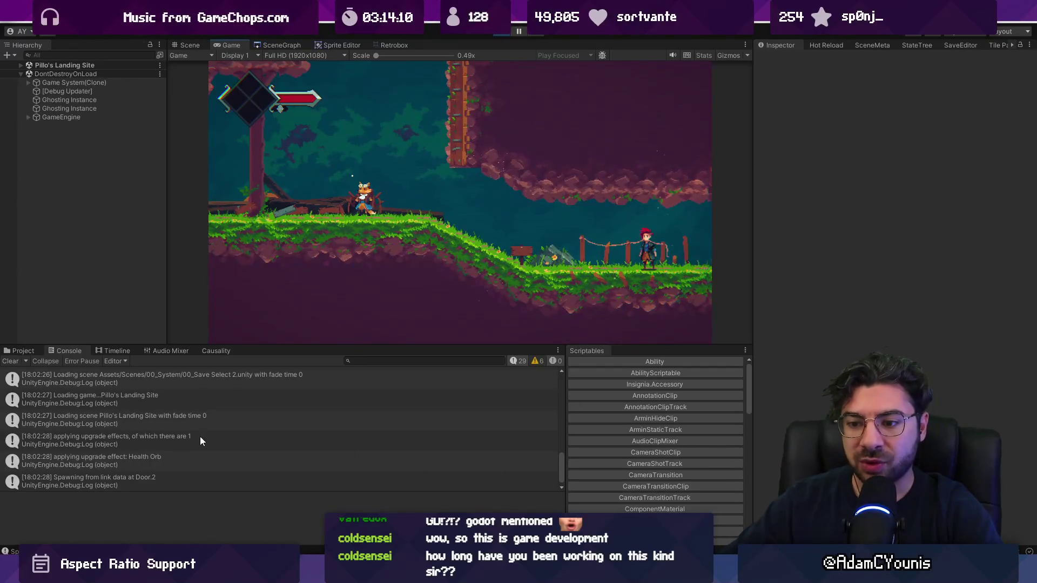
{"action": "left_click", "coordinate": [88, 436]}
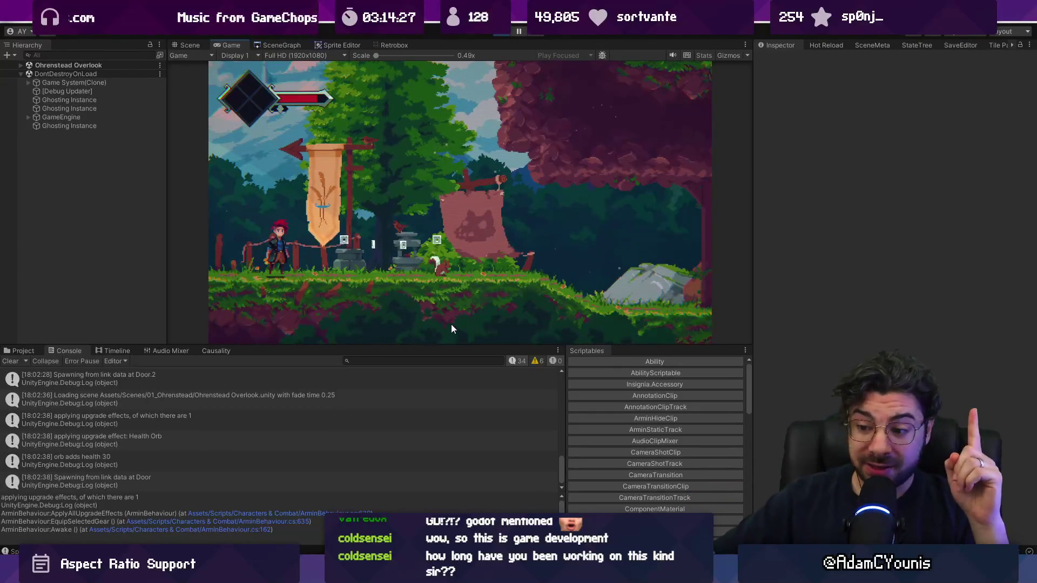
{"action": "key", "text": "alt+Tab"}
- Select the body of ApplyAllUpgradeEffects to review it
{"action": "mouse_move", "coordinate": [292, 245]}
{"action": "left_mouse_down"}
{"action": "mouse_move", "coordinate": [324, 263]}
{"action": "mouse_move", "coordinate": [364, 338]}
{"action": "left_mouse_up"}
{"action": "mouse_move", "coordinate": [343, 248]}
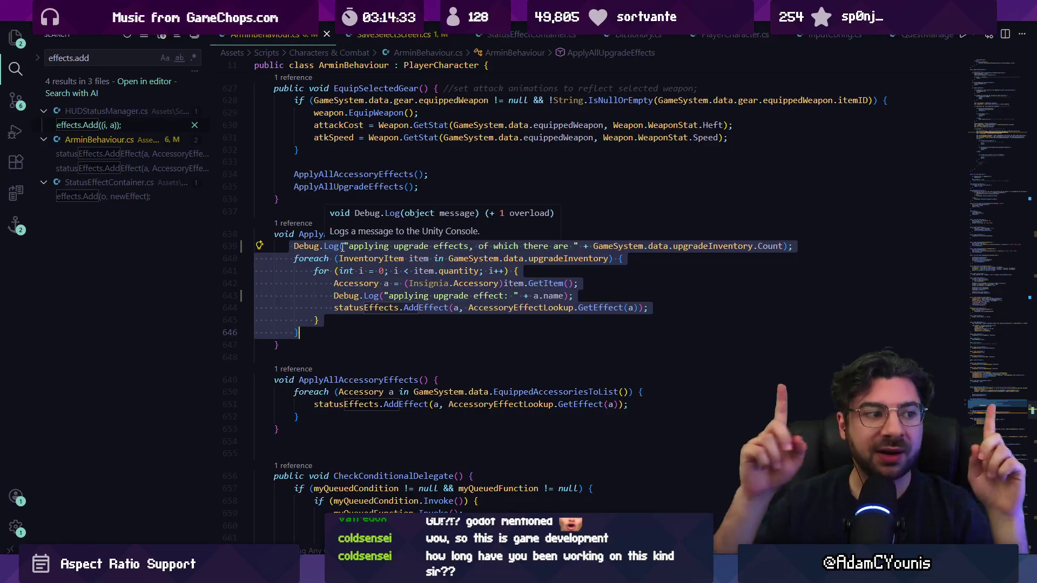
{"action": "key", "text": "Escape"}
{"action": "left_click", "coordinate": [360, 319]}
- Open Life.cs and search it for 'health ='
{"action": "key", "text": "ctrl+p"}
{"action": "type", "text": "c"}
{"action": "key", "text": "BackSpace"}
{"action": "type", "text": "life"}
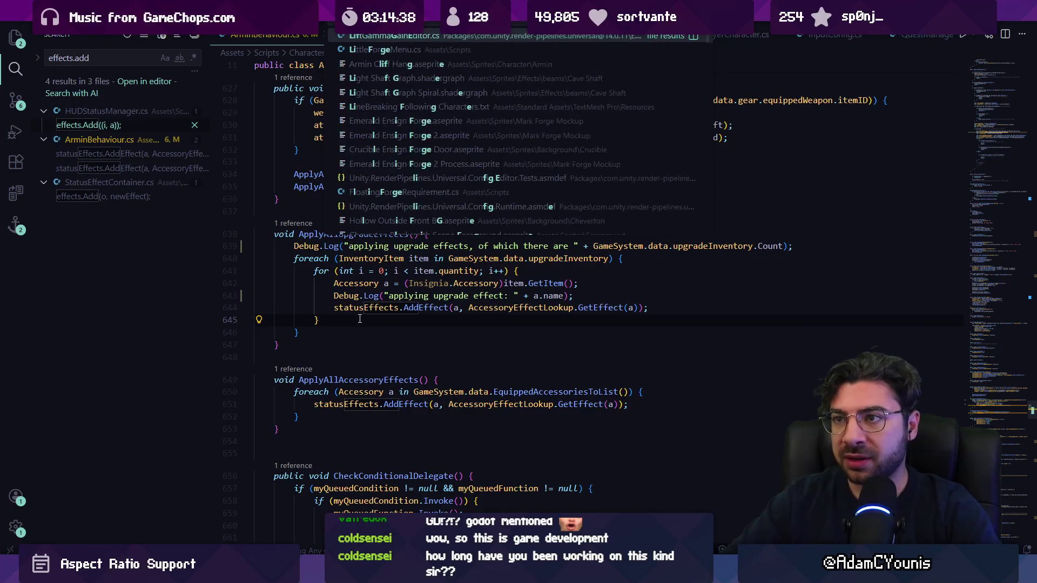
{"action": "key", "text": "Return"}
{"action": "key", "text": "ctrl+f"}
{"action": "type", "text": "health ="}
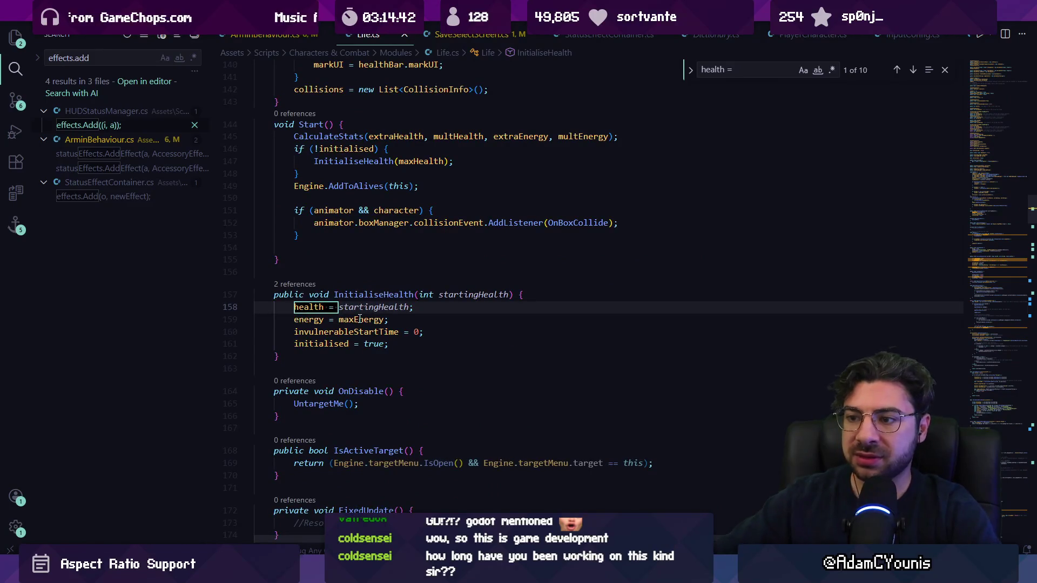
{"action": "key", "text": "Escape"}
- Follow InitialiseHealth's references to its call in ArminBehaviour's Awake and check EquipSelectedGear
{"action": "double_click", "coordinate": [354, 307]}
{"action": "left_click", "coordinate": [301, 287]}
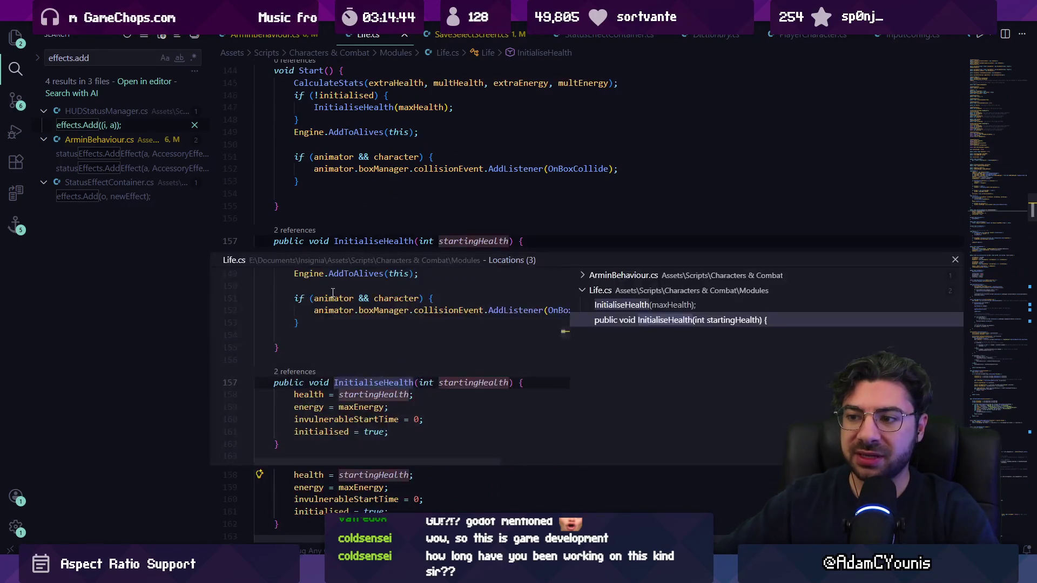
{"action": "left_click", "coordinate": [620, 292]}
{"action": "double_click", "coordinate": [620, 292]}
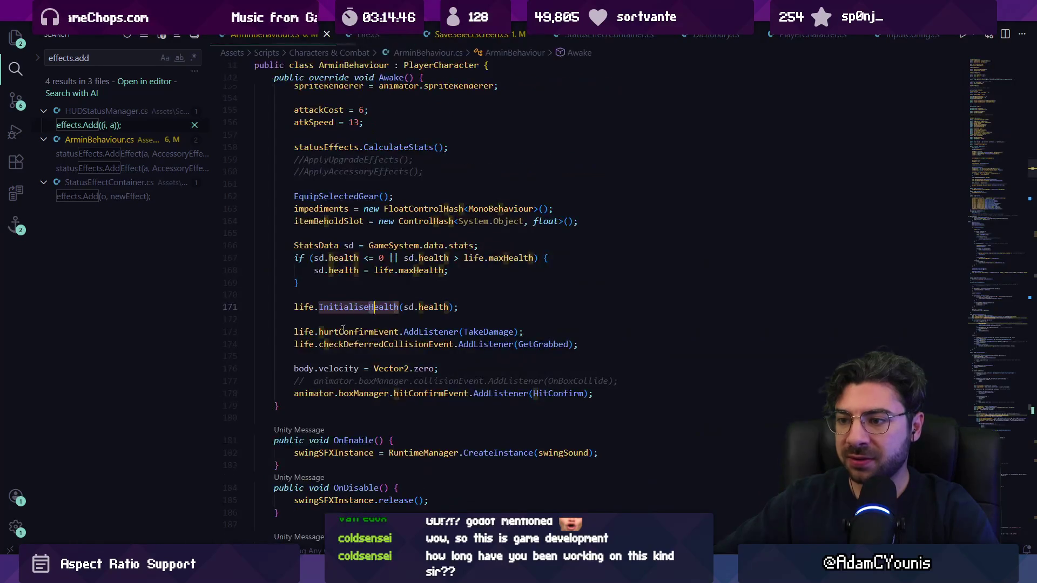
{"action": "scroll", "coordinate": [418, 330], "scroll_direction": "up", "scroll_amount": 1}
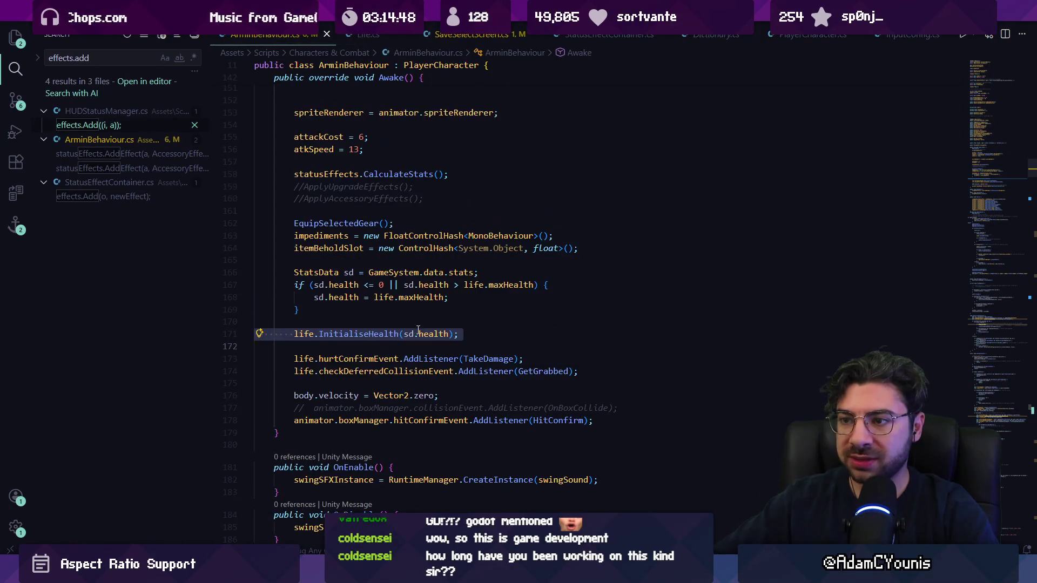
{"action": "left_click", "coordinate": [344, 223], "text": "ctrl"}
{"action": "key", "text": "alt+Left"}
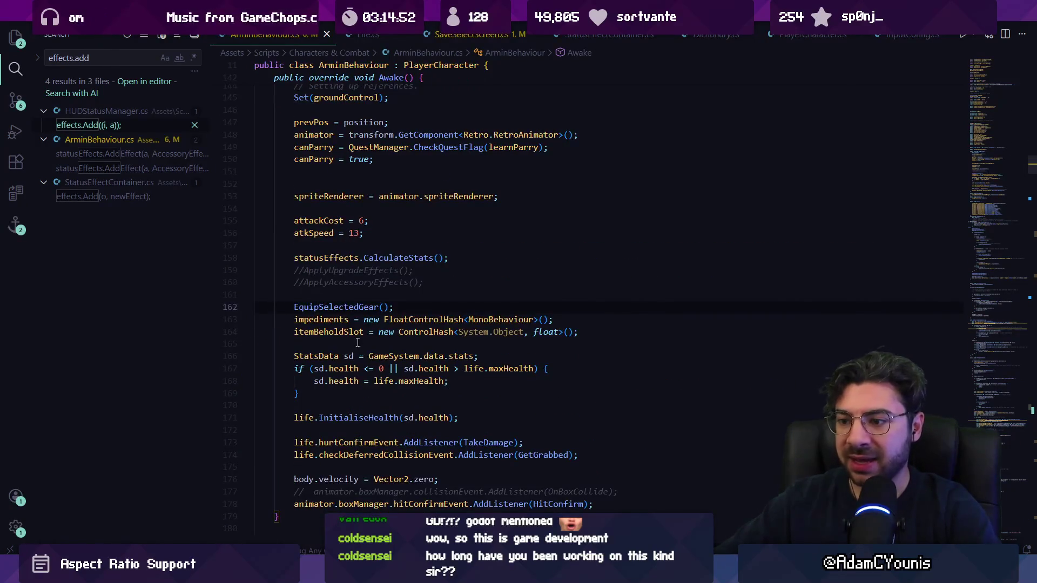
- Try moving life.InitialiseHealth(sd.health) above EquipSelectedGear, then undo it
{"action": "triple_click", "coordinate": [357, 417]}
{"action": "key", "text": "ctrl+x"}
{"action": "key", "text": "Up"}
{"action": "key", "text": "Up"}
{"action": "key", "text": "Up"}
{"action": "key", "text": "ctrl+v"}
{"action": "key", "text": "ctrl+s"}
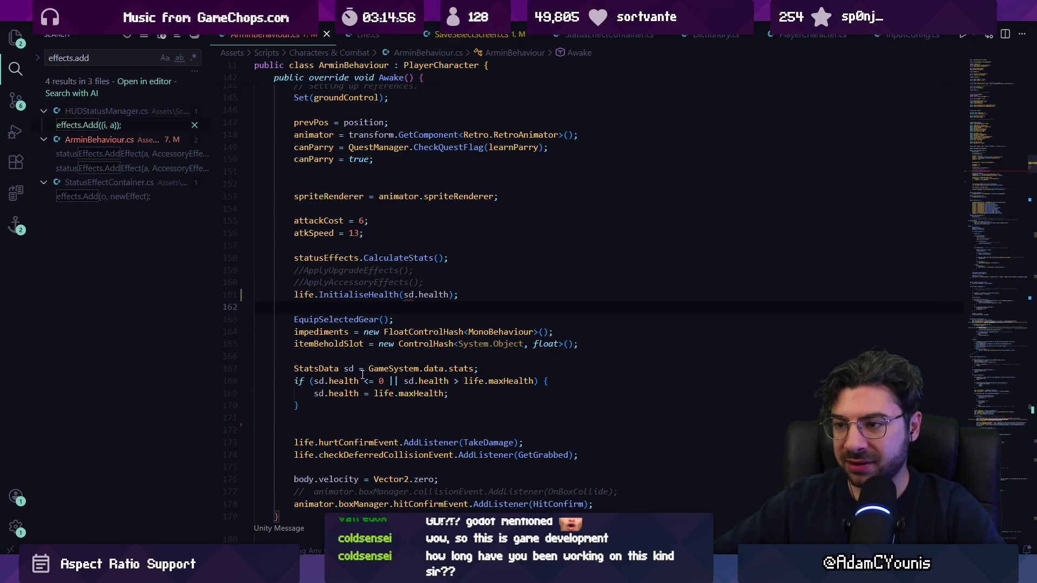
{"action": "key", "text": "ctrl+z"}
{"action": "key", "text": "ctrl+z"}
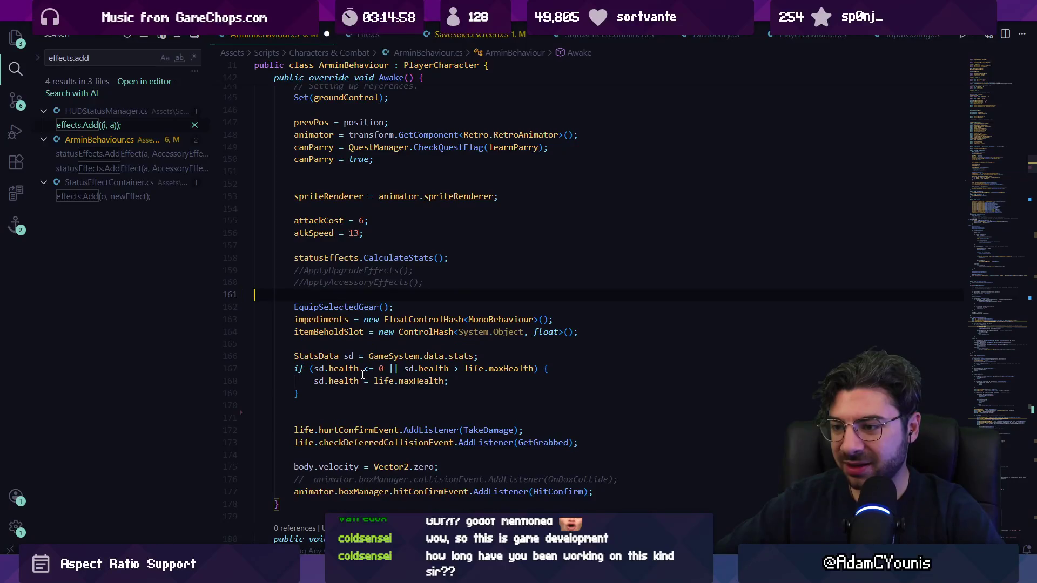
- Move EquipSelectedGear() below InitialiseHealth and the hurt-confirm listener, deleting a stray blank line
{"action": "key", "text": "alt+Down"}
{"action": "key", "text": "alt+Down"}
{"action": "key", "text": "alt+Down"}
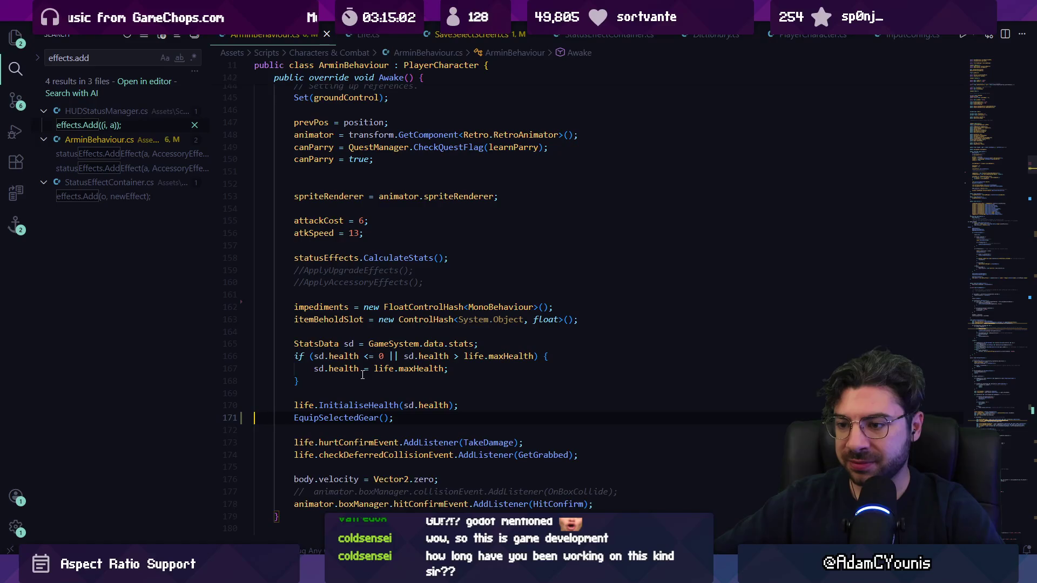
{"action": "key", "text": "Return"}
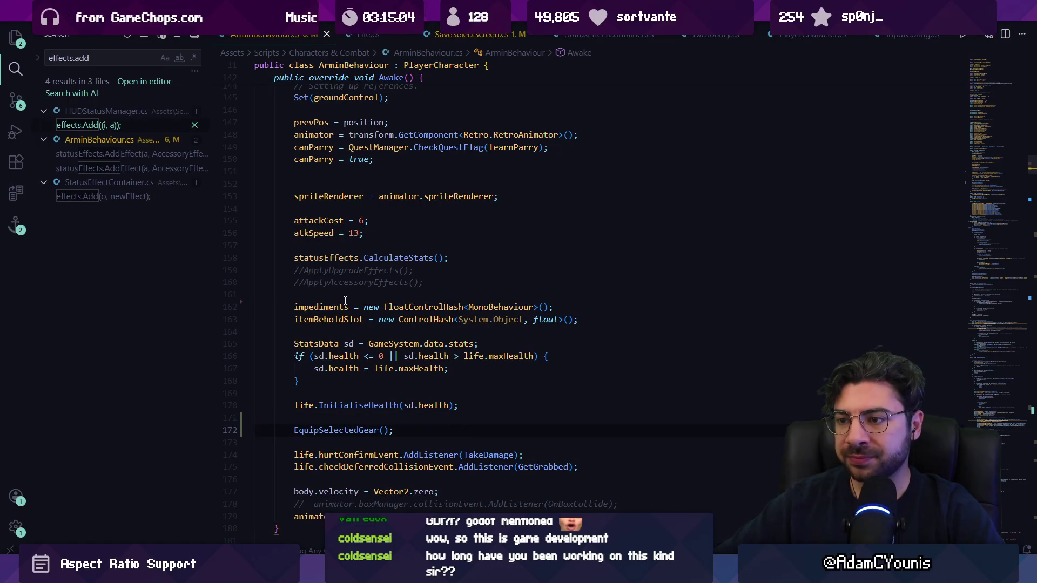
{"action": "key", "text": "BackSpace"}
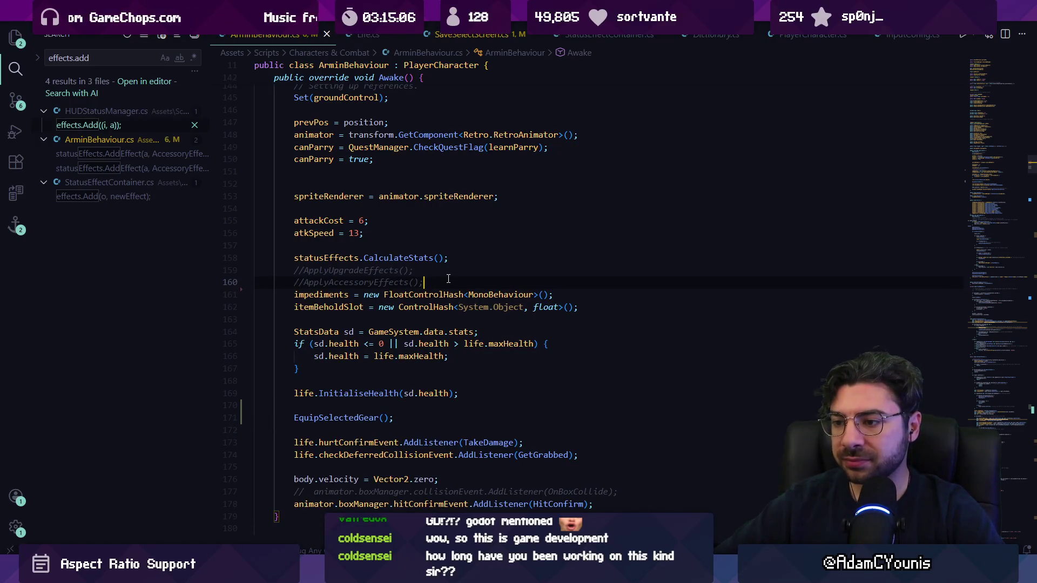
{"action": "key", "text": "Down"}
{"action": "key", "text": "Down"}
{"action": "key", "text": "Down"}
{"action": "scroll", "coordinate": [403, 356], "scroll_direction": "down", "scroll_amount": 2}
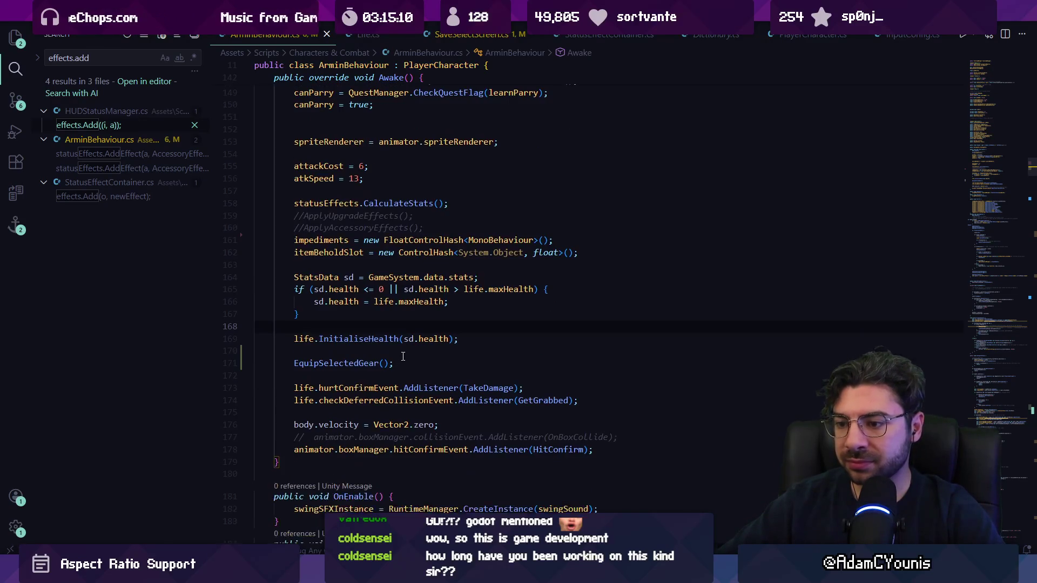
{"action": "left_click", "coordinate": [369, 363]}
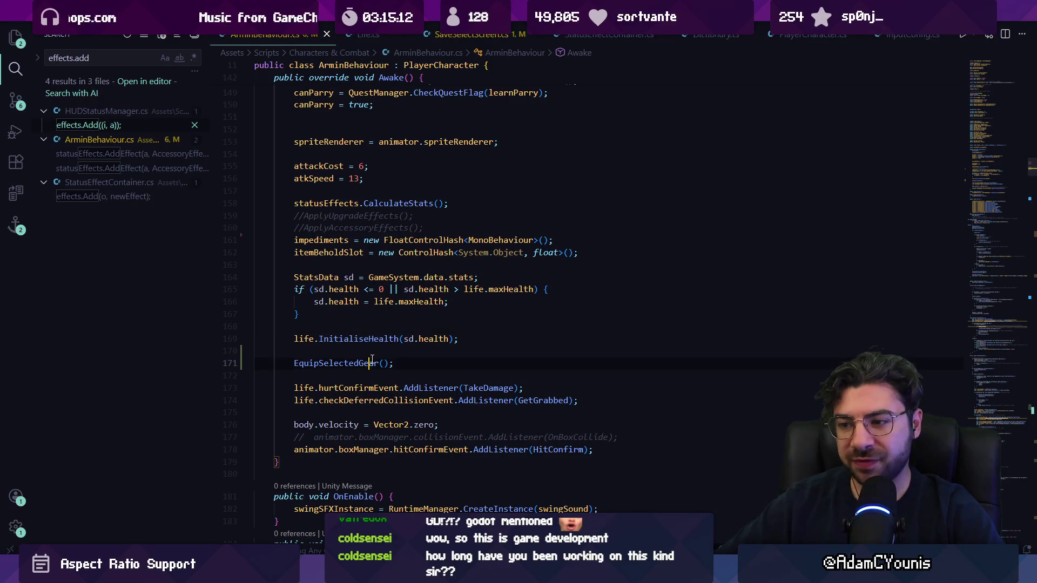
{"action": "key", "text": "alt+Down"}
{"action": "key", "text": "alt+Down"}
{"action": "key", "text": "alt+Down"}
{"action": "key", "text": "alt+Down"}
{"action": "key", "text": "alt+Down"}
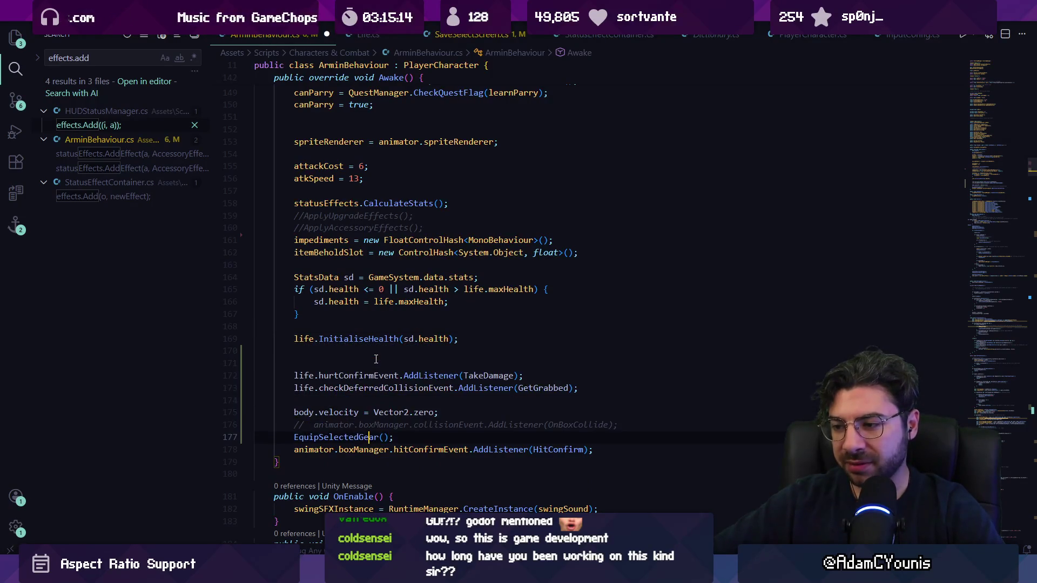
- Remove the blank lines above the listeners, put EquipSelectedGear() last in Awake, and save
{"action": "left_click", "coordinate": [376, 359]}
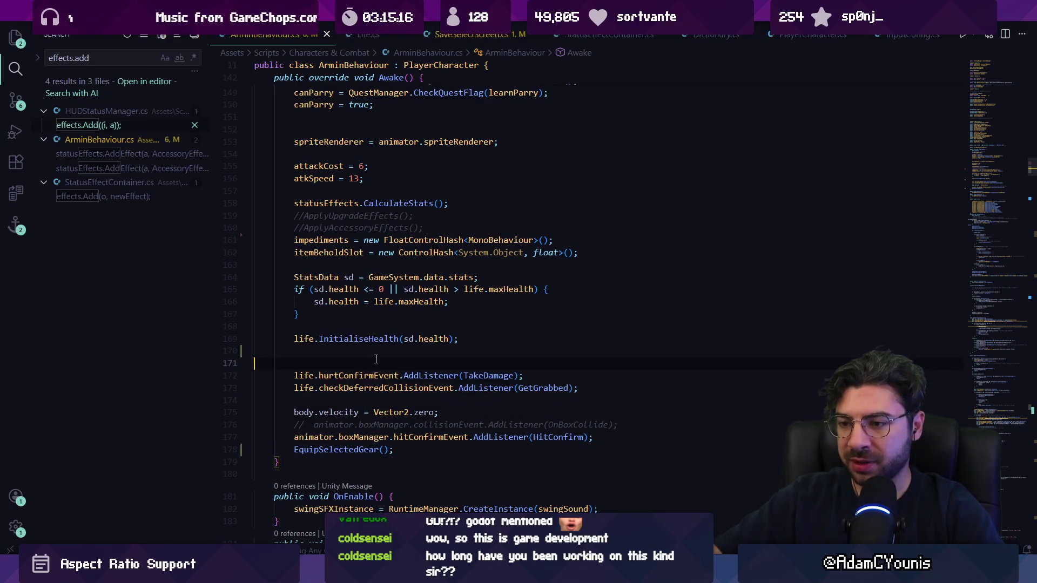
{"action": "key", "text": "BackSpace"}
{"action": "key", "text": "BackSpace"}
{"action": "key", "text": "Down"}
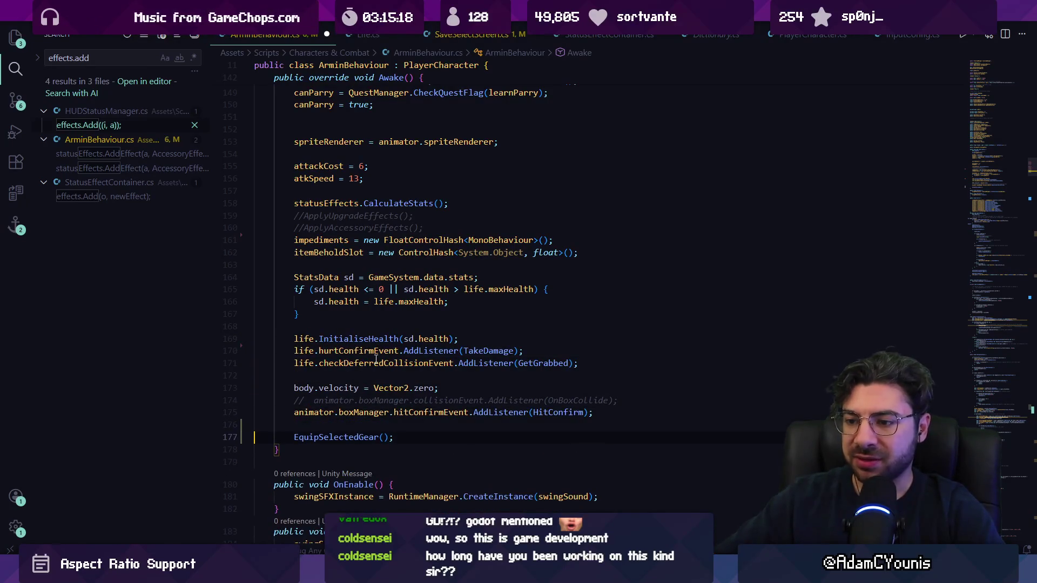
{"action": "key", "text": "Return"}
{"action": "key", "text": "ctrl+s"}
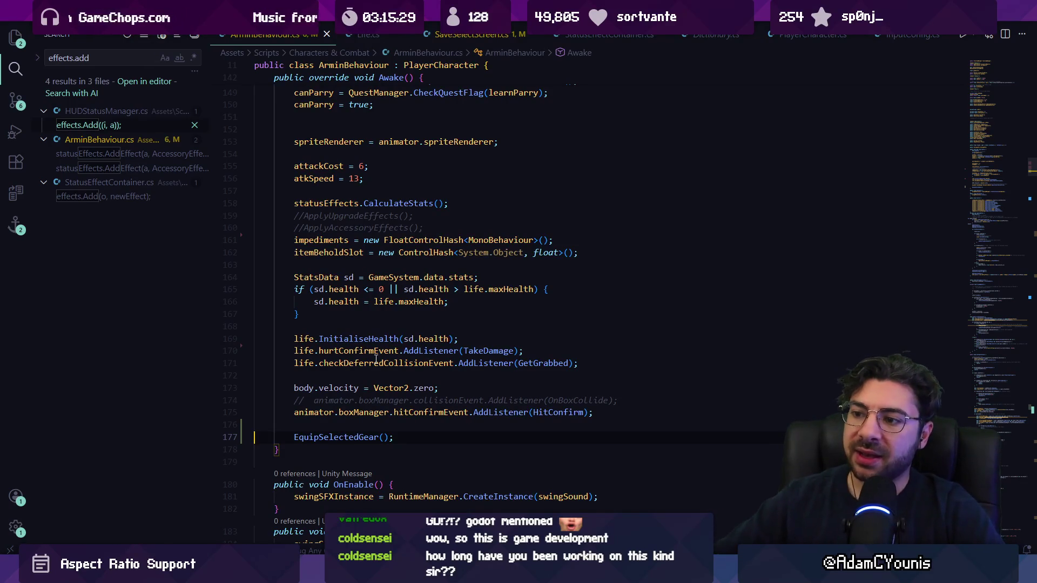
{"action": "left_click", "coordinate": [360, 434]}
{"action": "left_click", "coordinate": [421, 434]}
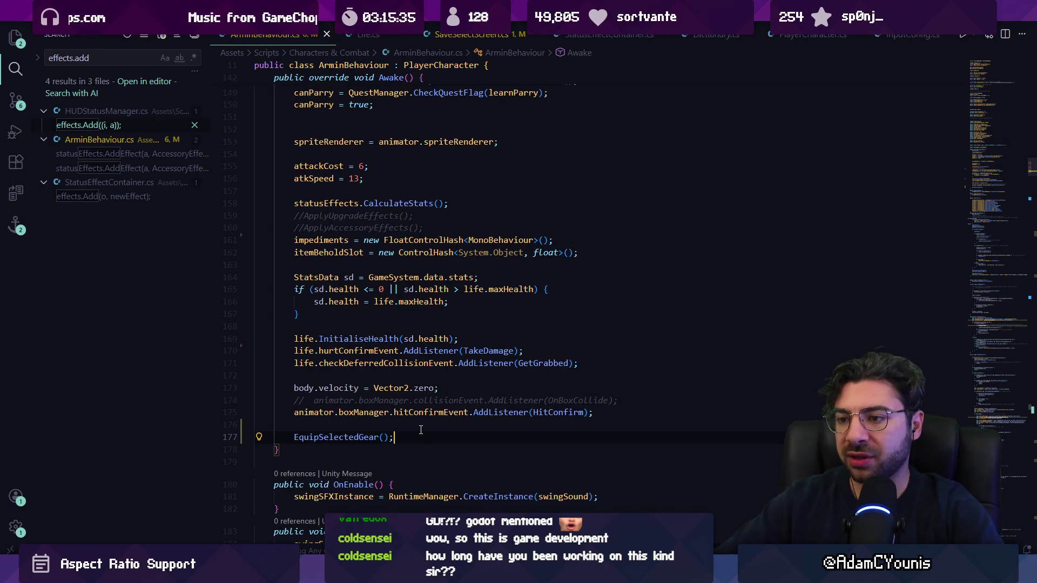
{"action": "left_click", "coordinate": [415, 339]}
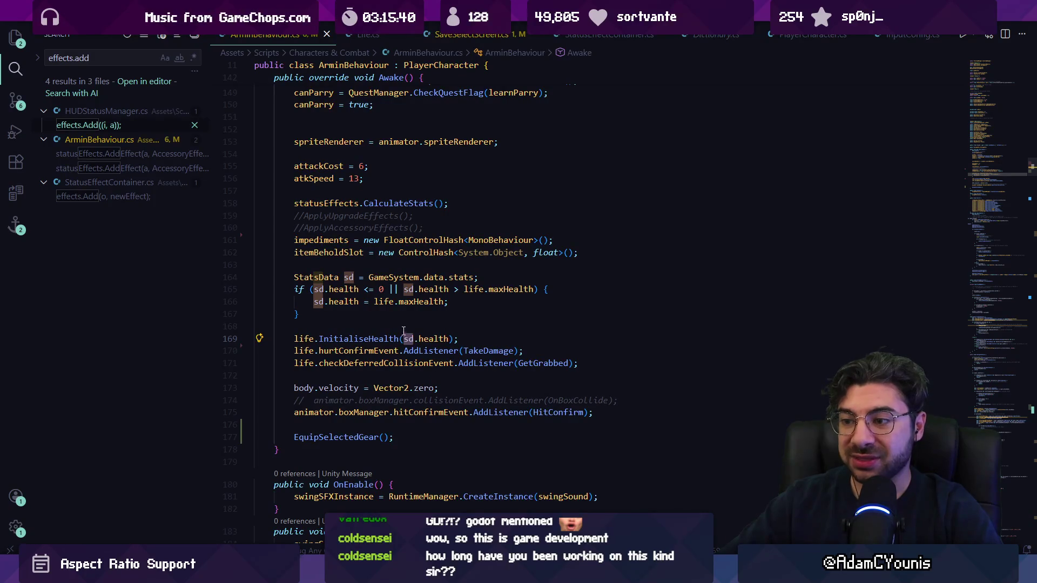
{"action": "left_click", "coordinate": [376, 439]}
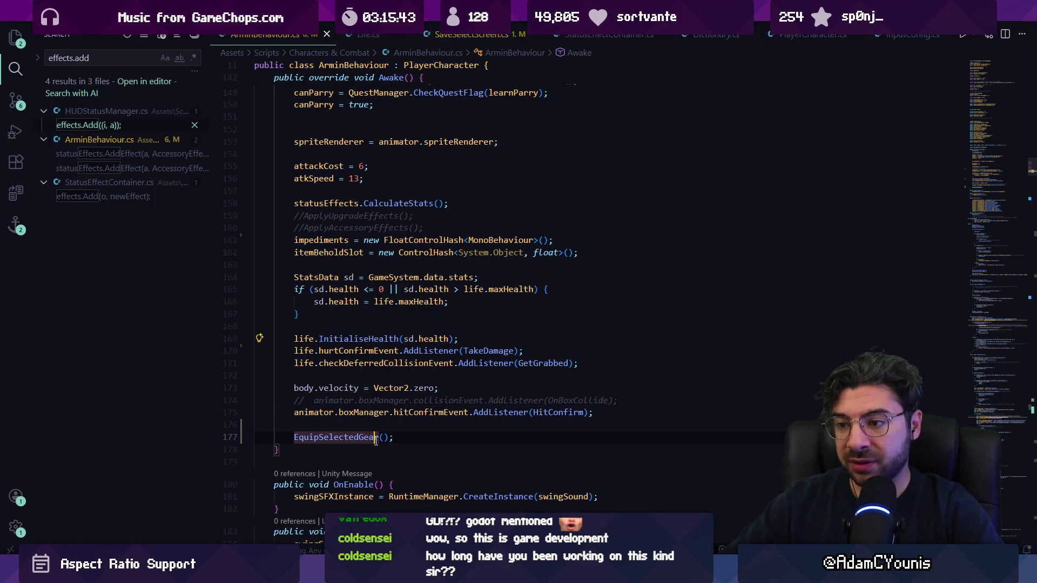
{"action": "left_click", "coordinate": [359, 340], "text": "ctrl"}
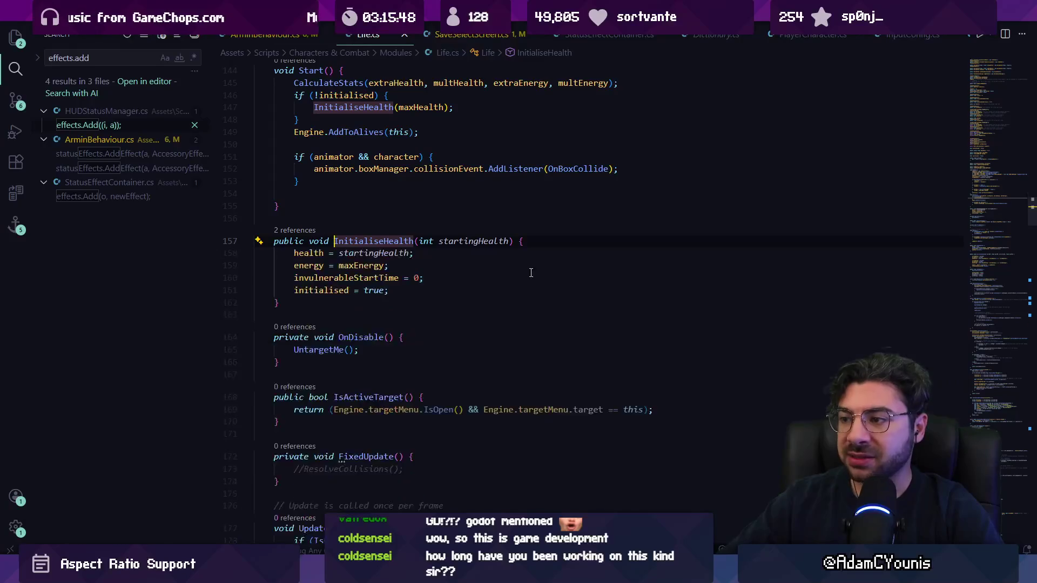
{"action": "left_click", "coordinate": [295, 231]}
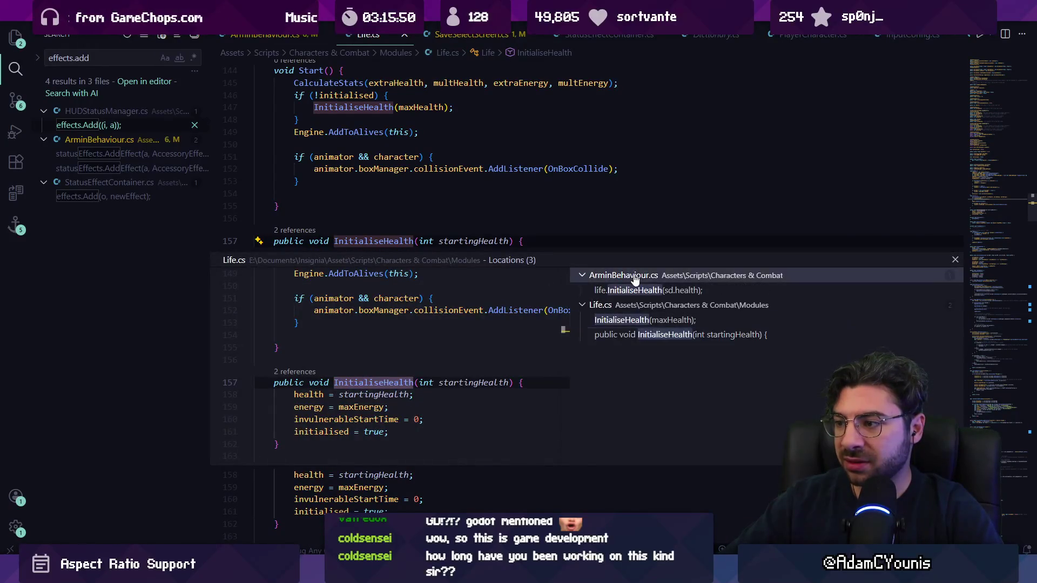
{"action": "left_click", "coordinate": [643, 292]}
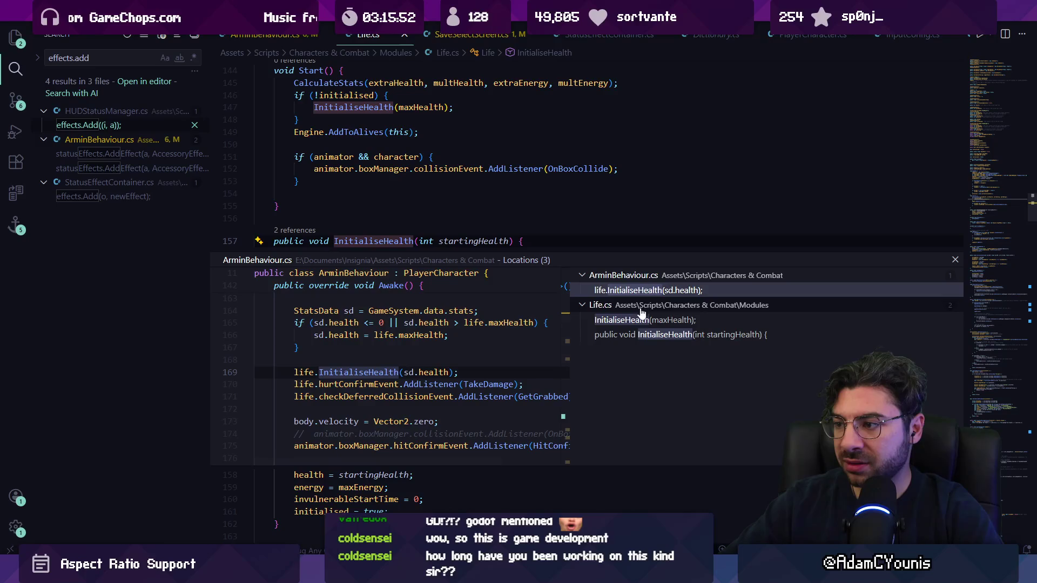
{"action": "left_click", "coordinate": [635, 322]}
{"action": "double_click", "coordinate": [349, 363]}
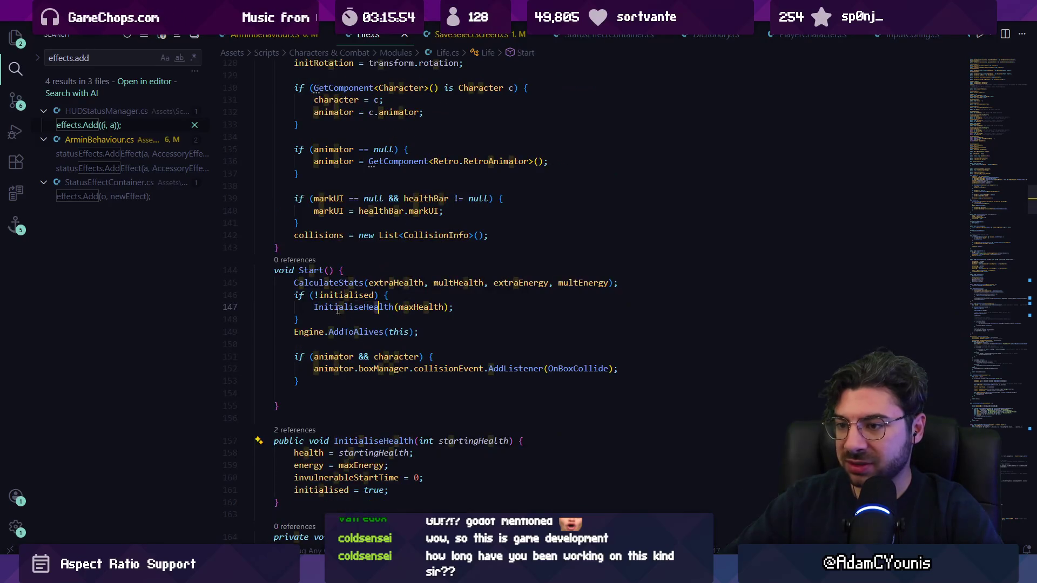
{"action": "left_click", "coordinate": [351, 307], "text": "ctrl"}
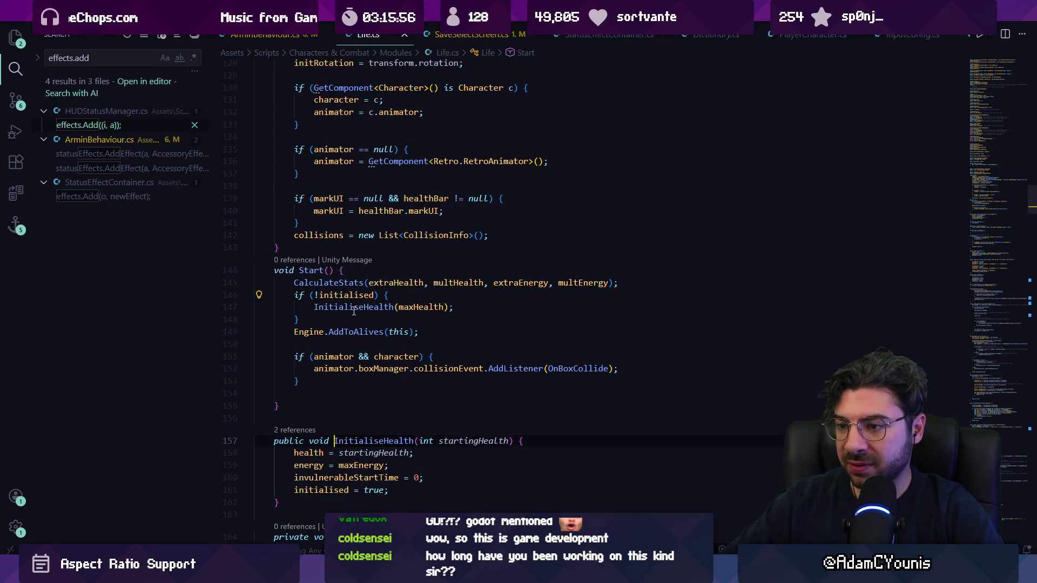
{"action": "scroll", "coordinate": [339, 357], "scroll_direction": "down", "scroll_amount": 3}
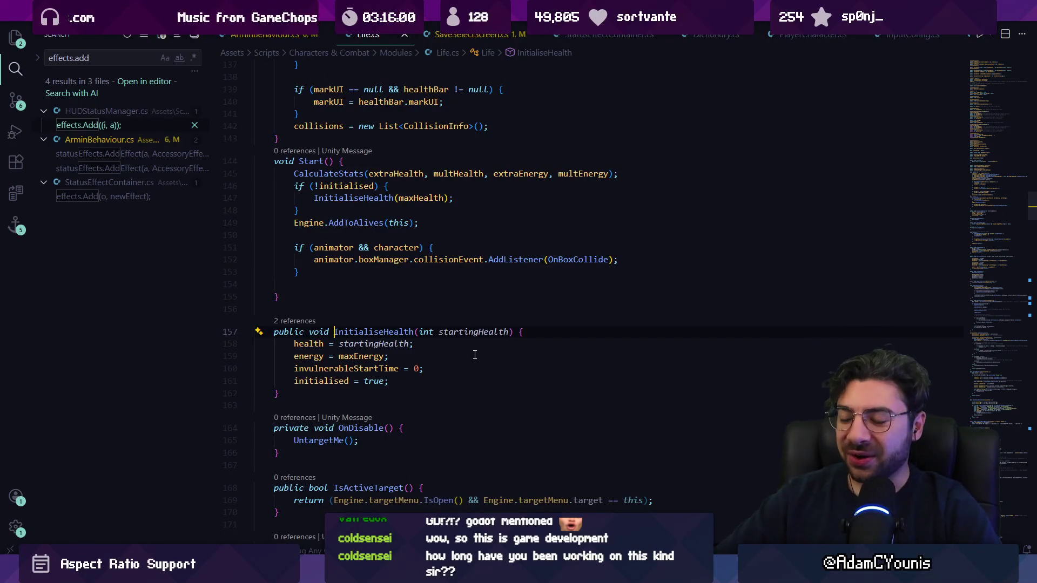
{"action": "key", "text": "alt+Left"}
{"action": "key", "text": "alt+Left"}
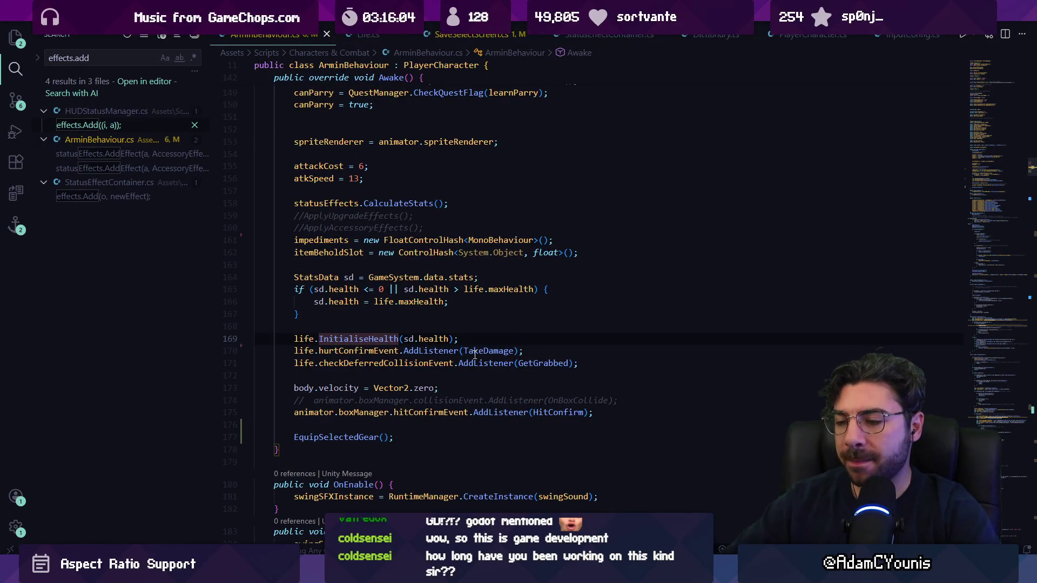
- Move EquipSelectedGear() back up under itemBeholdSlot and save ArminBehaviour.cs
{"action": "left_click_drag", "start_coordinate": [285, 338], "coordinate": [460, 337]}
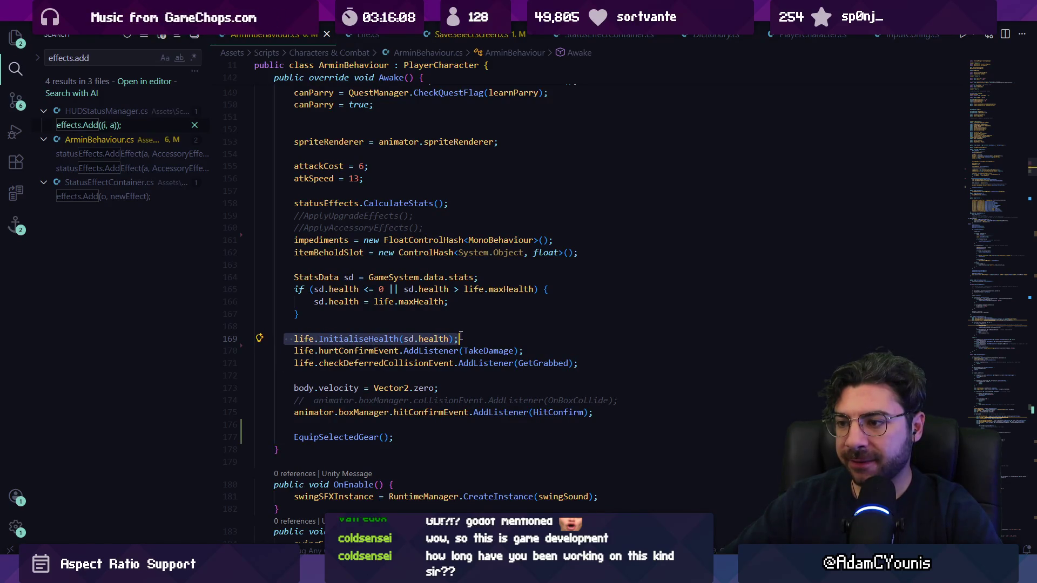
{"action": "triple_click", "coordinate": [374, 438]}
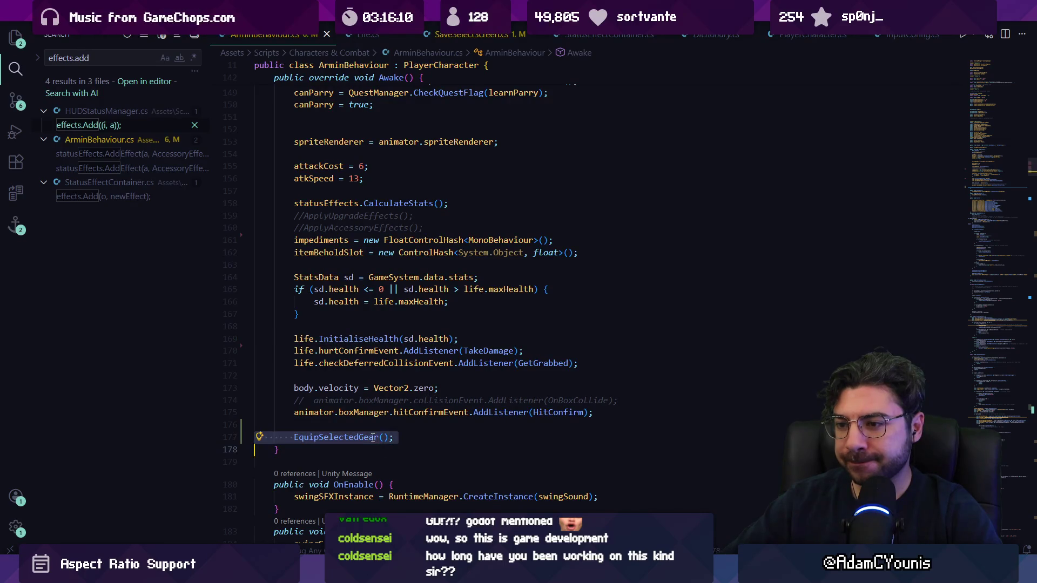
{"action": "left_click", "coordinate": [366, 363]}
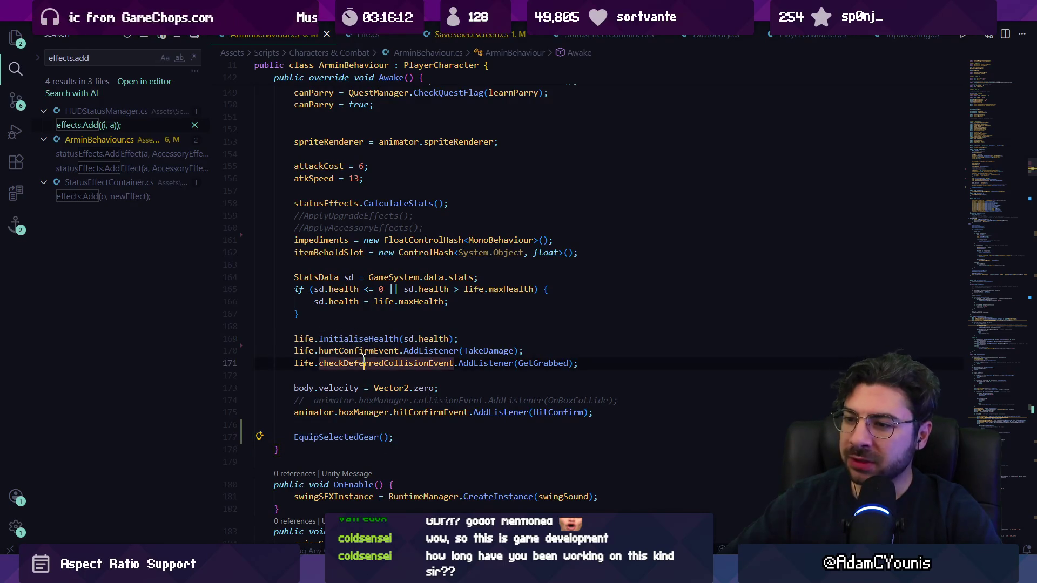
{"action": "left_click", "coordinate": [368, 338]}
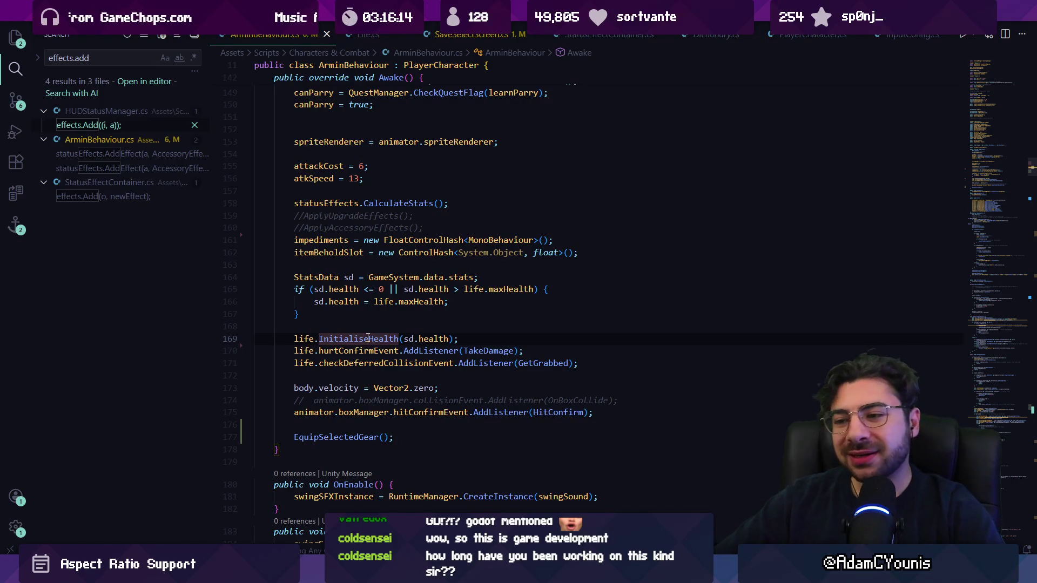
{"action": "key", "text": "ctrl+z"}
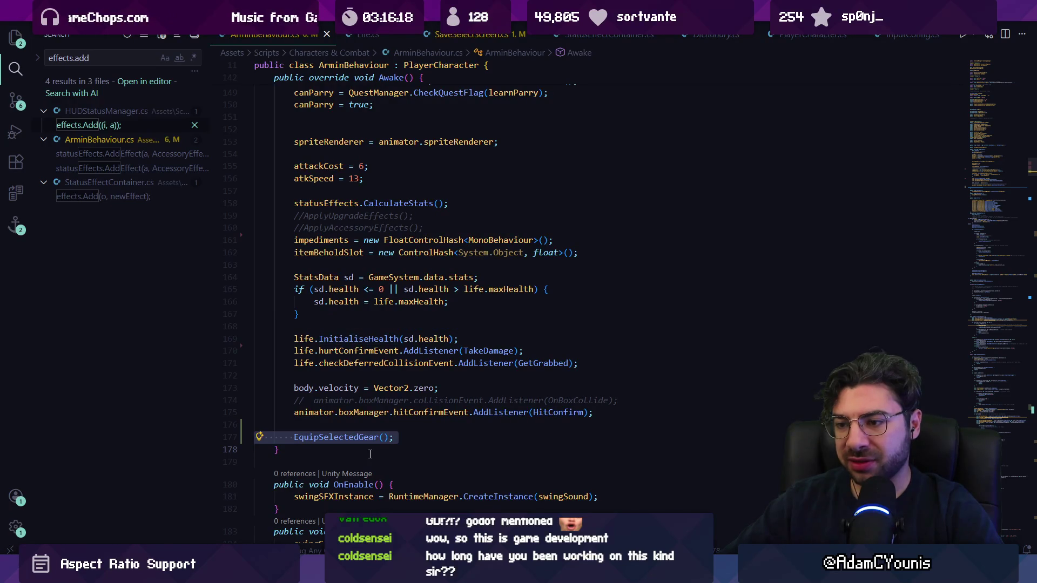
{"action": "key", "text": "alt+Up"}
{"action": "key", "text": "alt+Up"}
{"action": "key", "text": "alt+Up"}
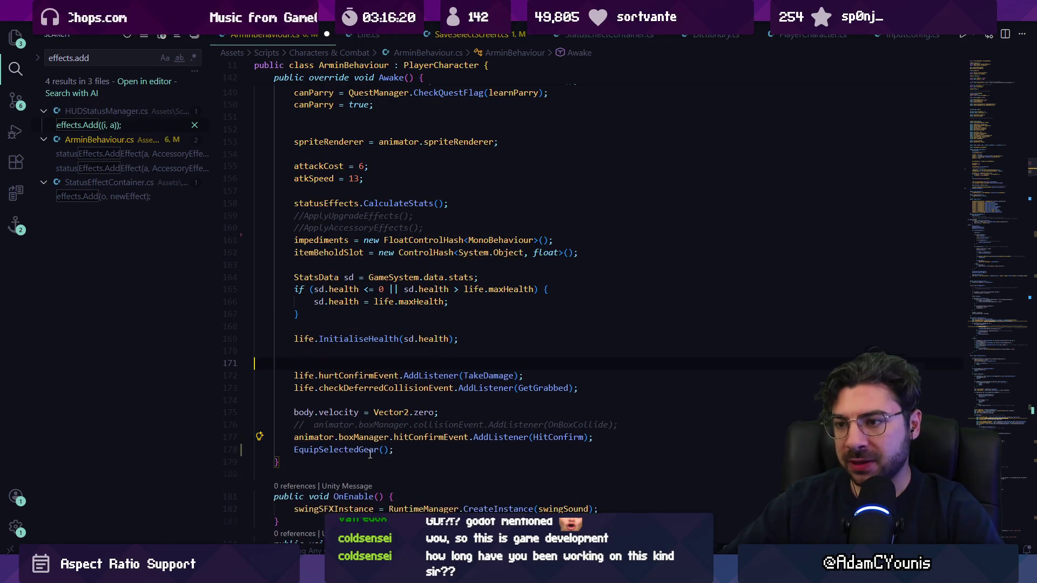
{"action": "key", "text": "Return"}
{"action": "key", "text": "ctrl+z"}
{"action": "key", "text": "alt+Up"}
{"action": "key", "text": "alt+Up"}
{"action": "key", "text": "alt+Up"}
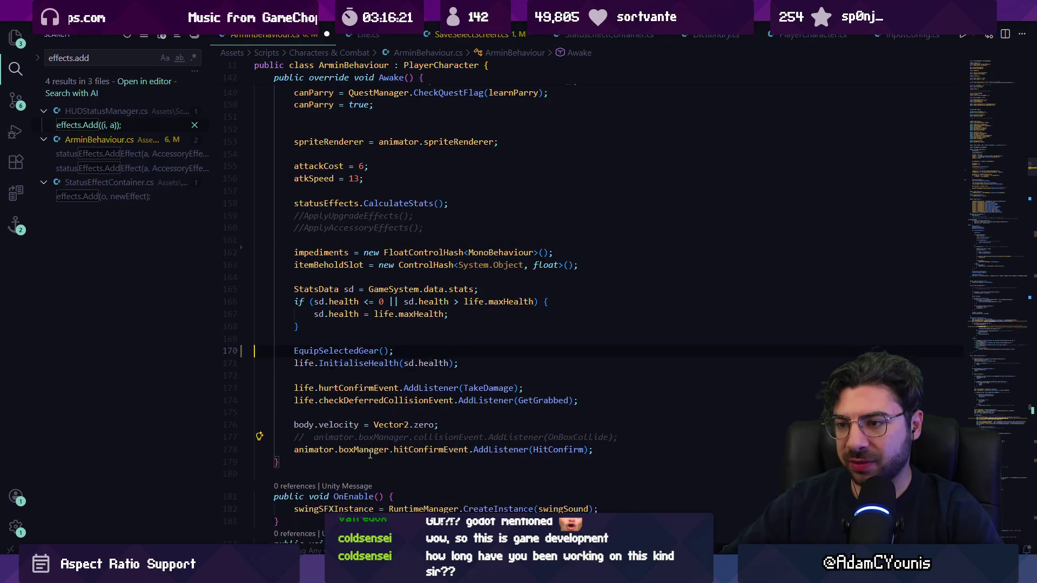
{"action": "key", "text": "ctrl+s"}
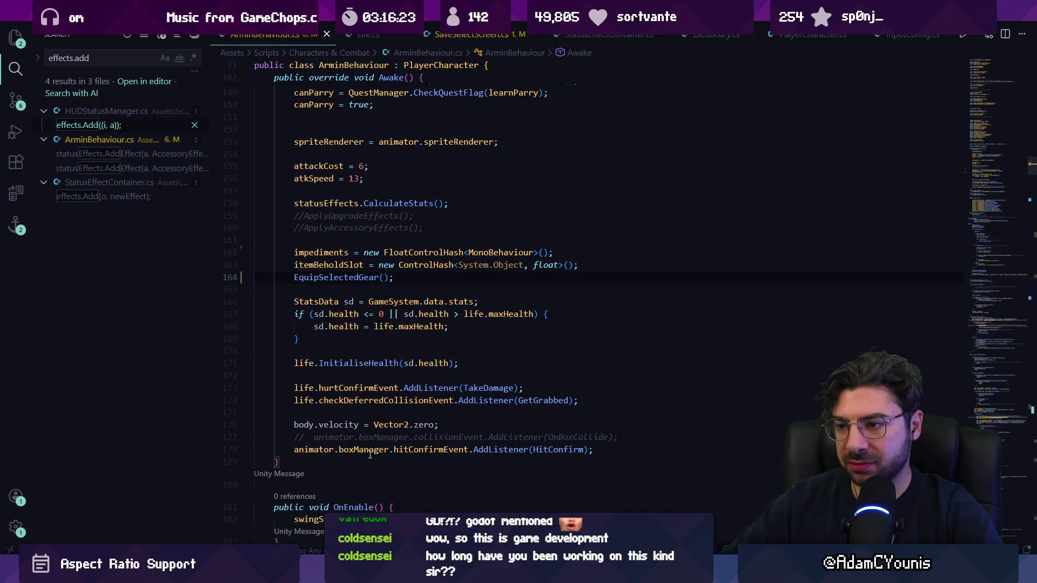
- Inspect the max health check and go to maxHealth's definition in Life.cs
{"action": "left_click", "coordinate": [364, 327]}
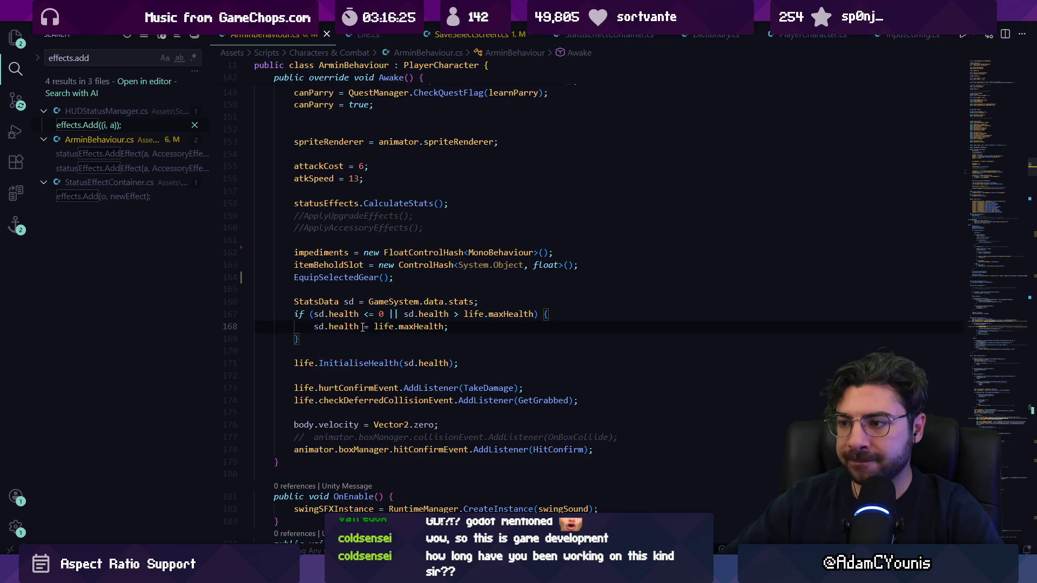
{"action": "left_click", "coordinate": [435, 314]}
{"action": "left_click", "coordinate": [474, 316]}
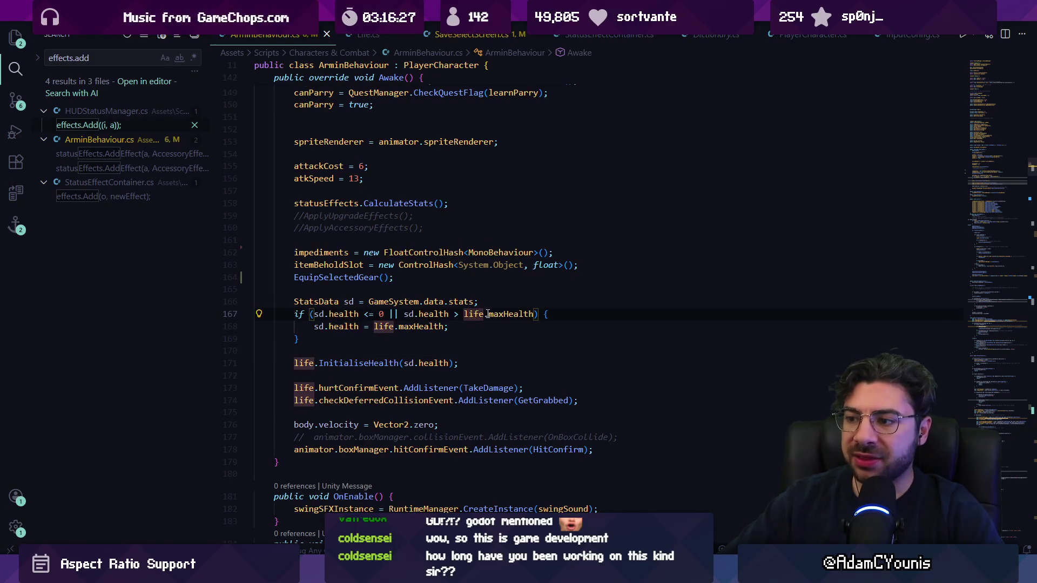
{"action": "left_click", "coordinate": [490, 314]}
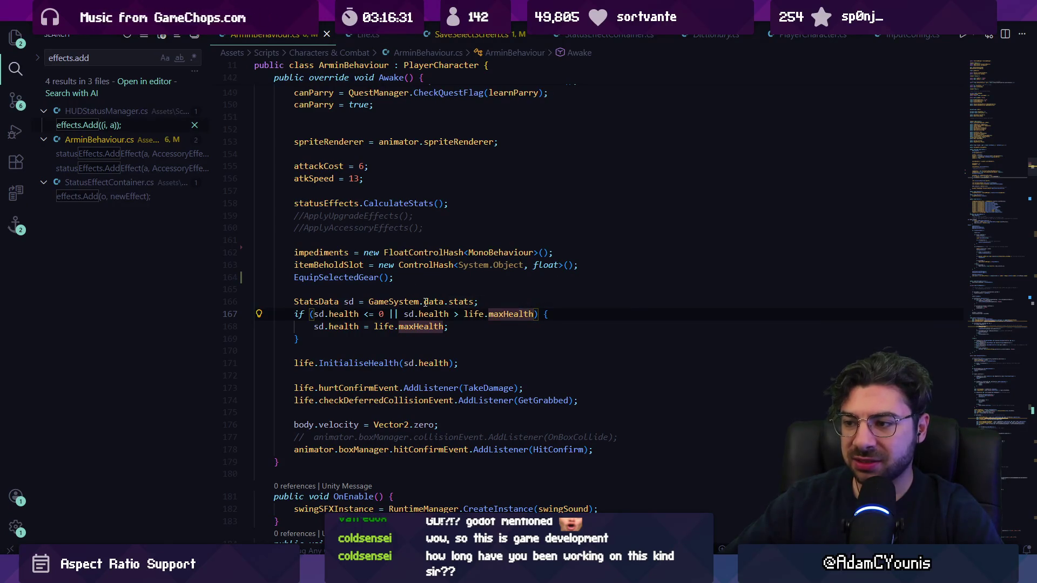
{"action": "left_click", "coordinate": [332, 278]}
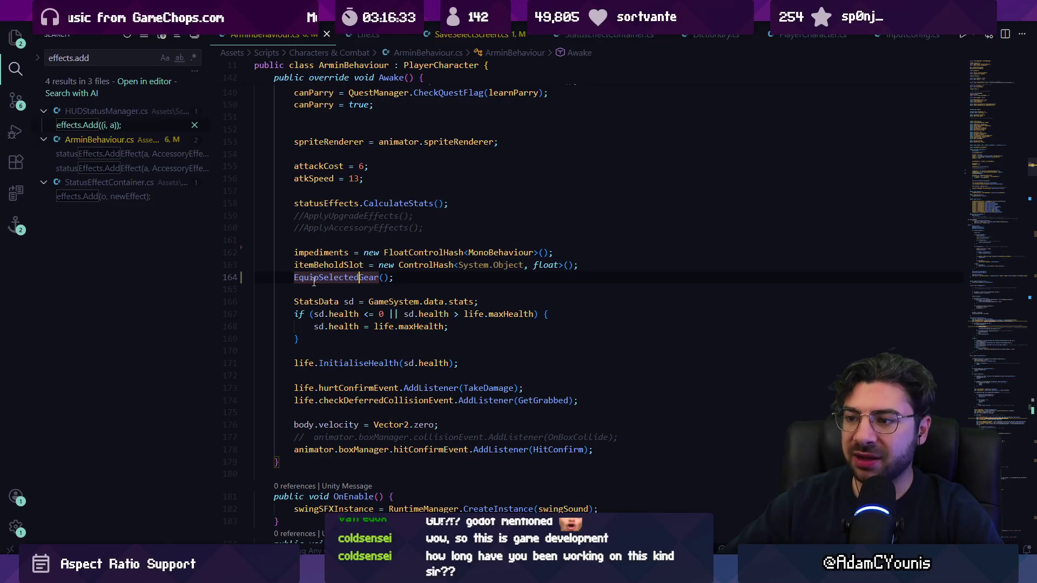
{"action": "left_click", "coordinate": [498, 314]}
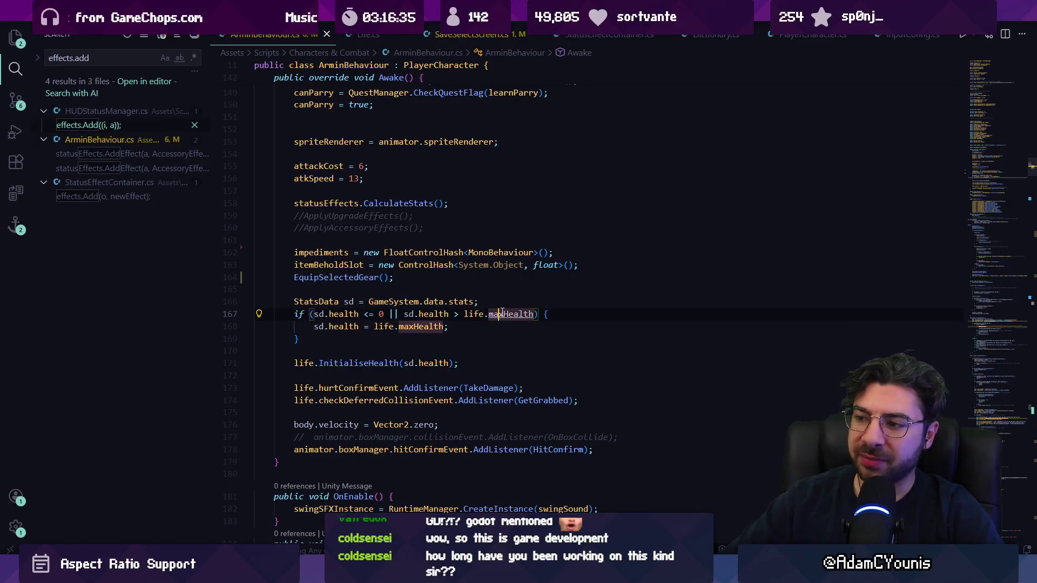
{"action": "left_click", "coordinate": [507, 314], "text": "ctrl"}
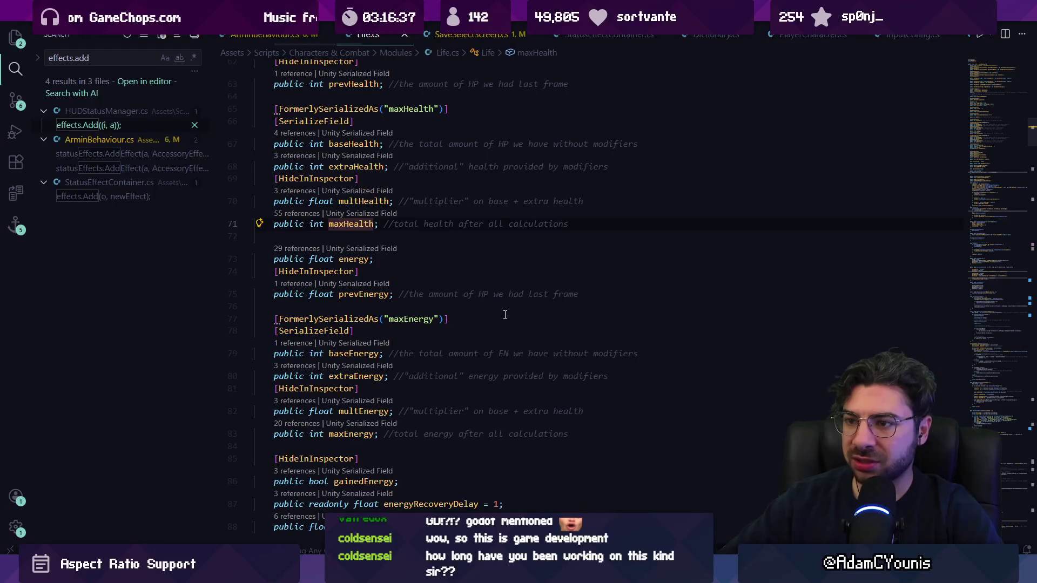
- Find the GetMaxHealth method in Life.cs, then return to ArminBehaviour's health check
{"action": "key", "text": "ctrl+f"}
{"action": "type", "text": "getma"}
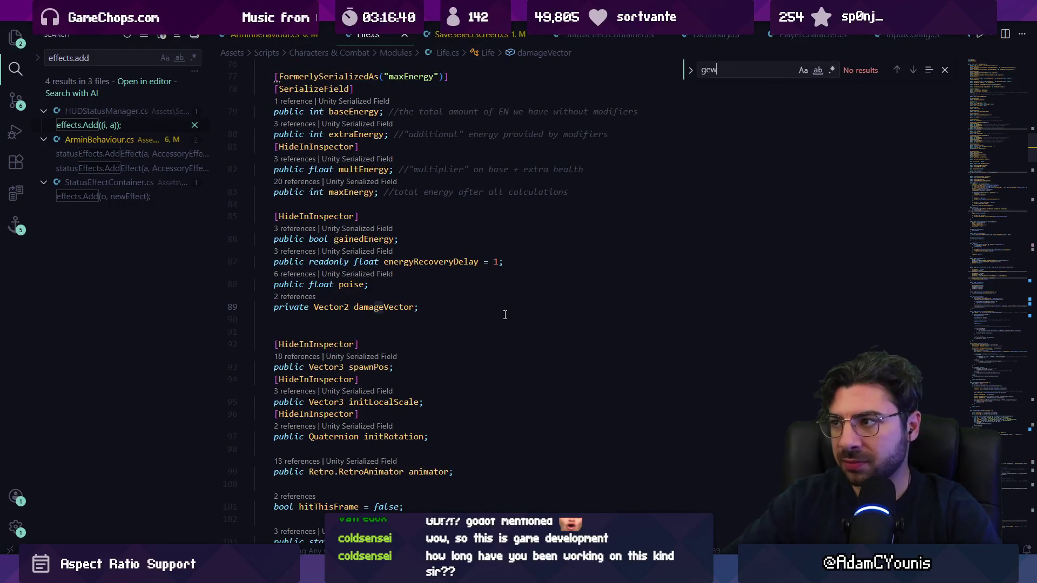
{"action": "type", "text": "x"}
{"action": "key", "text": "Escape"}
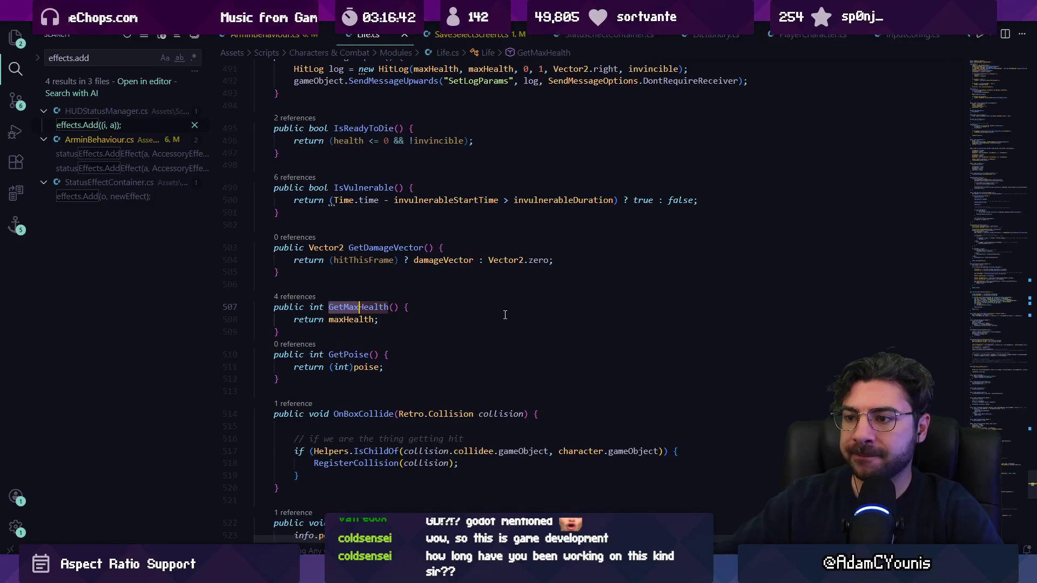
{"action": "key", "text": "alt+Left"}
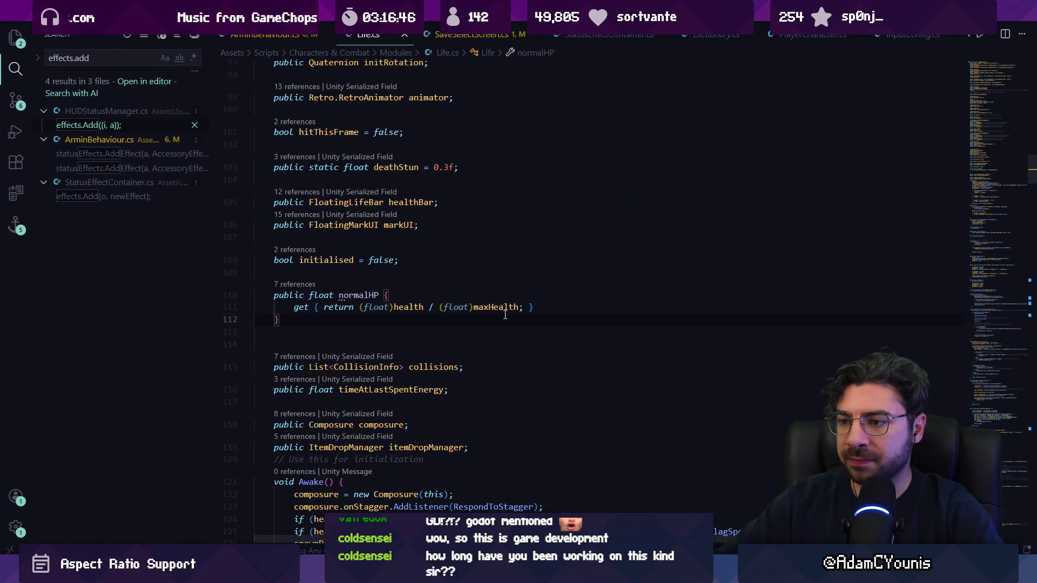
{"action": "key", "text": "alt+Left"}
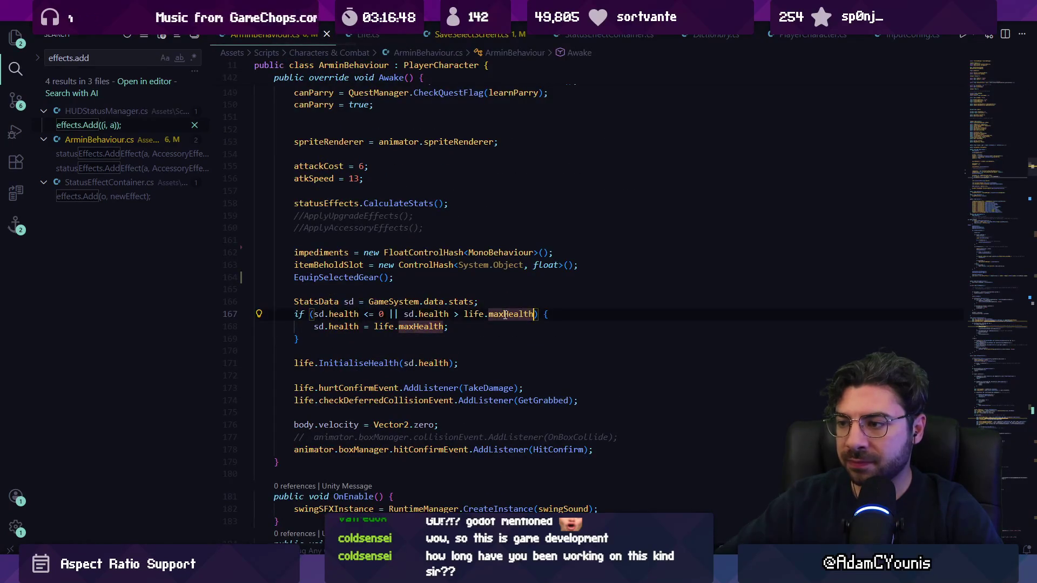
- Replace maxHealth with GetMaxHealth() on lines 167 and 168
{"action": "double_click", "coordinate": [505, 315]}
{"action": "type", "text": "GetMax"}
{"action": "key", "text": "Tab"}
{"action": "type", "text": "("}
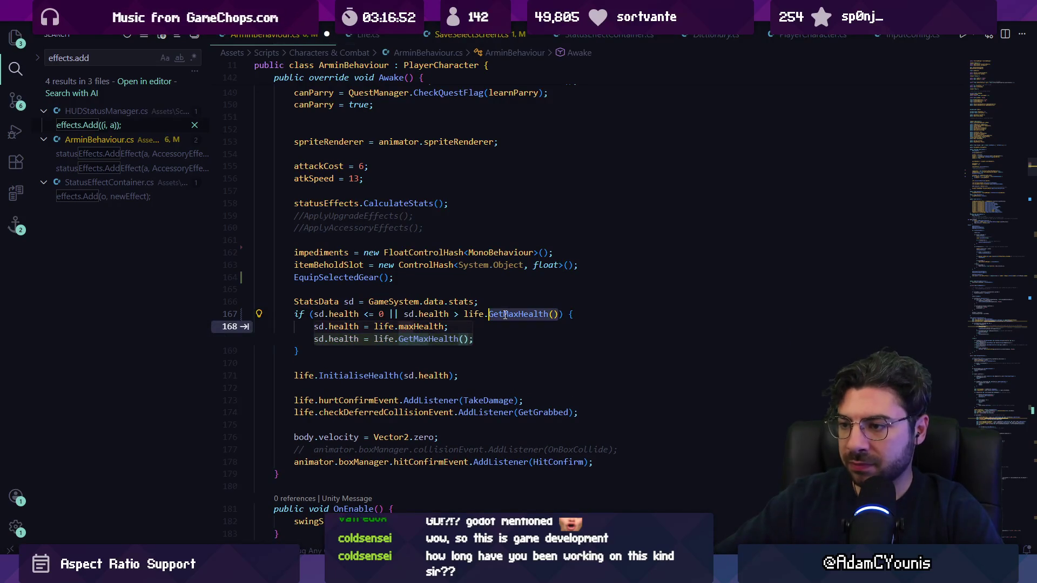
{"action": "key", "text": "Tab"}
{"action": "left_click", "coordinate": [422, 289]}
- Add a "max health is … current health is" Debug.Log, plus an "initialised, " copy after InitialiseHealth
{"action": "type", "text": "Debug"}
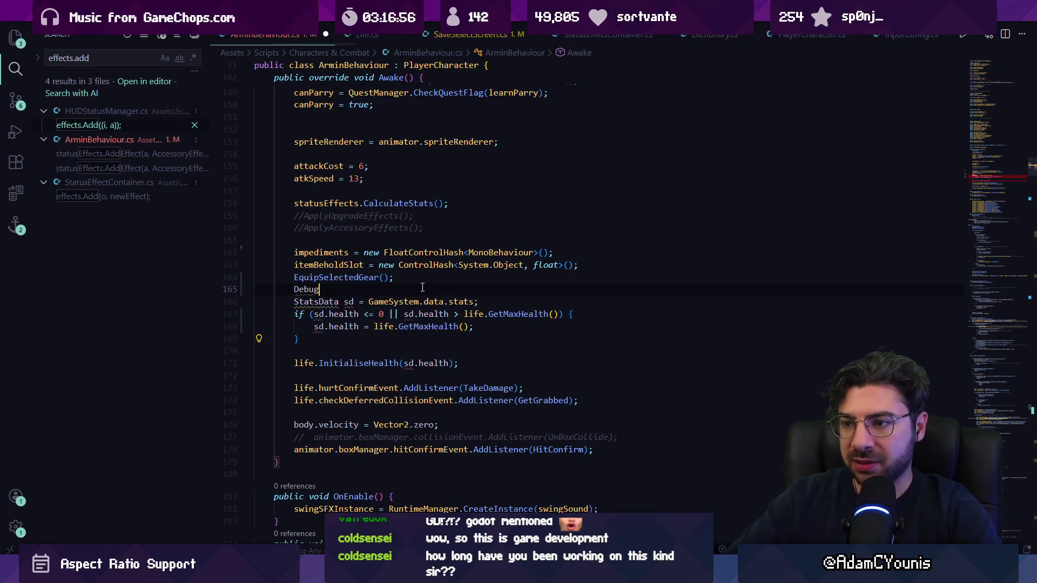
{"action": "type", "text": ".Log(\"max health is \" + life.GetMaxHealth());"}
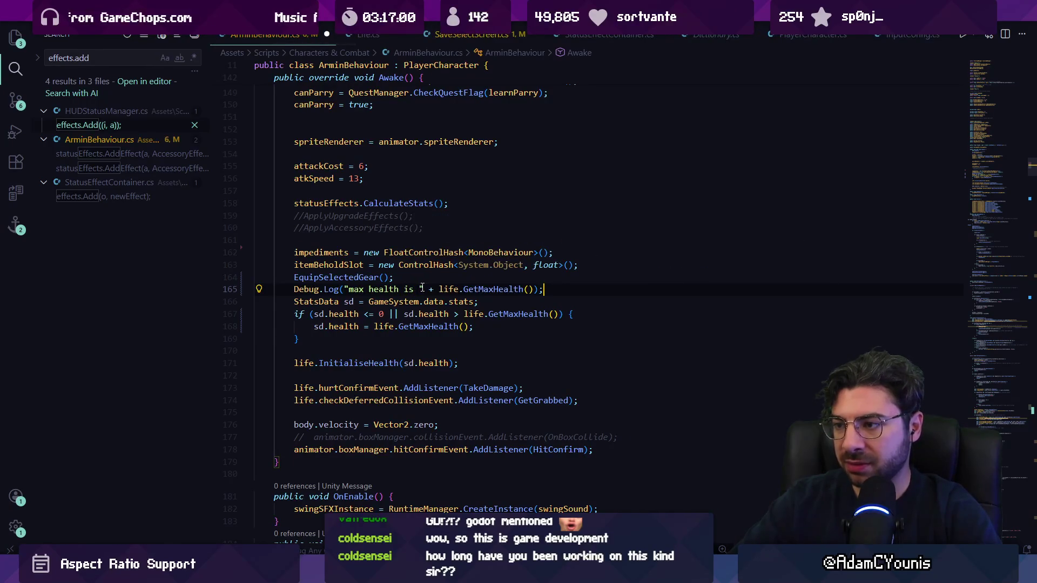
{"action": "type", "text": "+ \", current health is \" + life.health"}
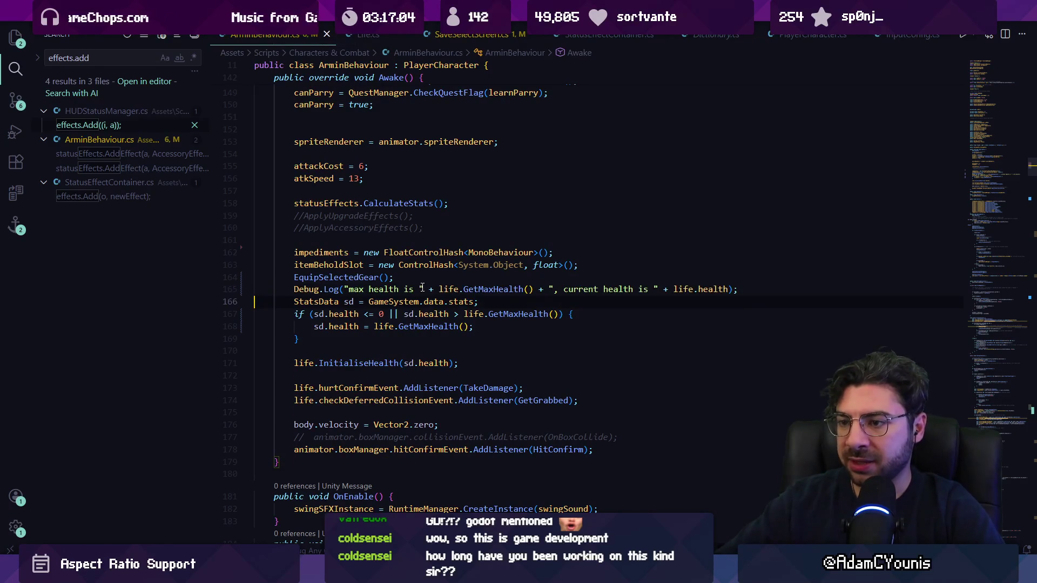
{"action": "key", "text": "Down"}
{"action": "key", "text": "Down"}
{"action": "key", "text": "Down"}
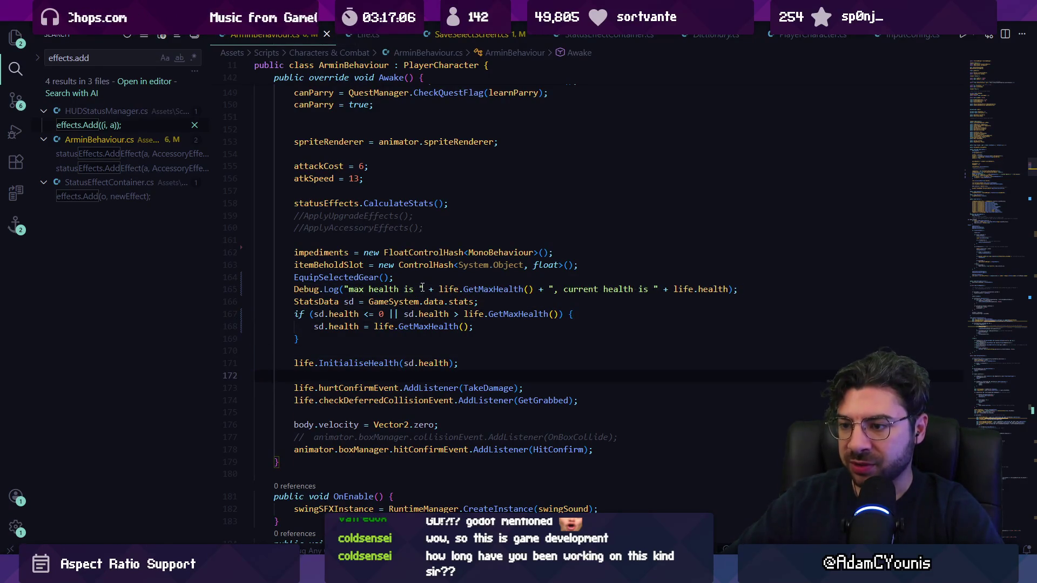
{"action": "type", "text": "Debug.Log(\"max health is \" + life.GetMaxHealth() + \", current health is \" + life.health);"}
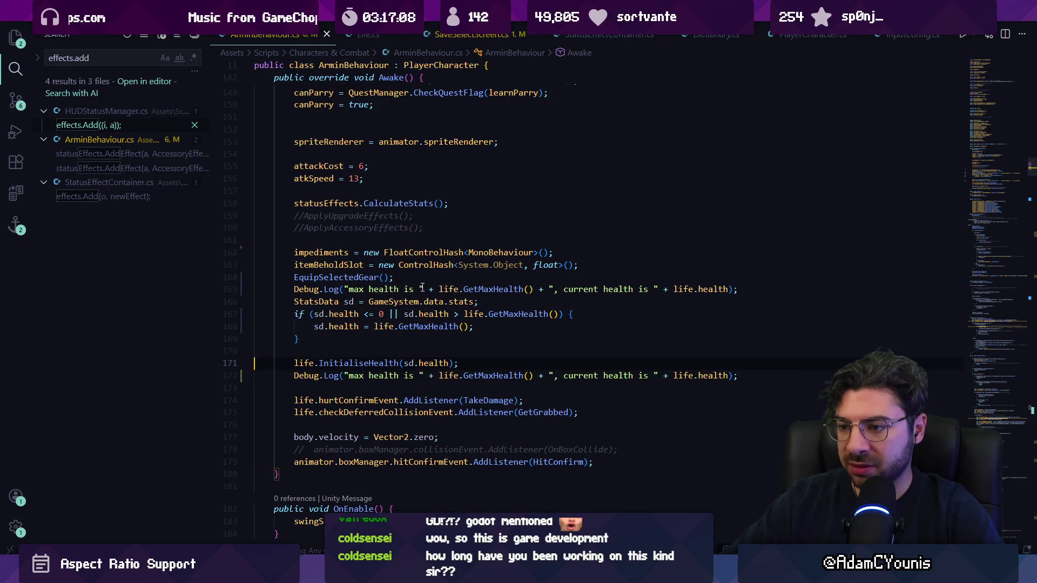
{"action": "key", "text": "Down"}
{"action": "type", "text": "initialised,"}
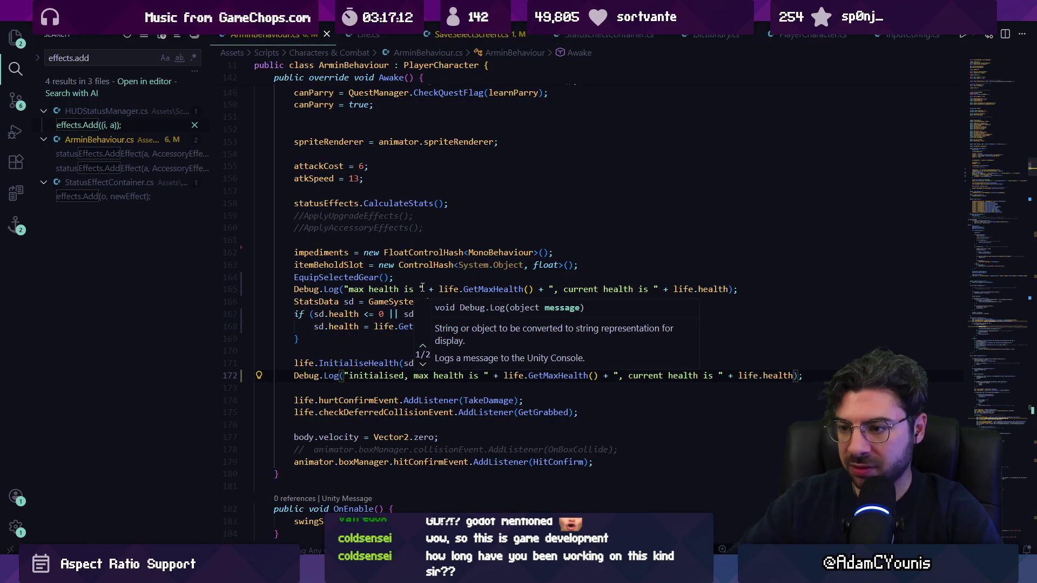
{"action": "key", "text": "Escape"}
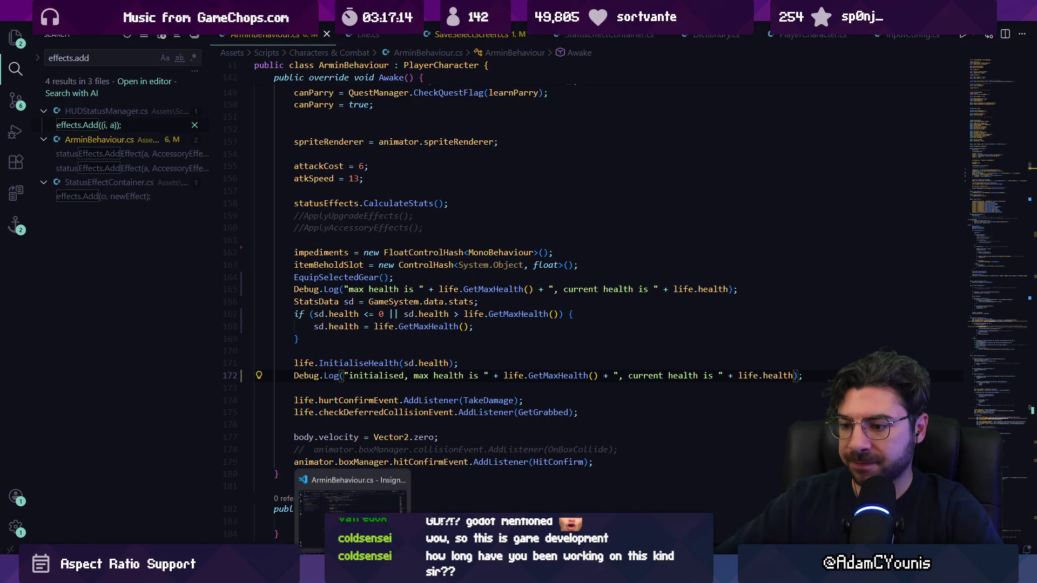
{"action": "key", "text": "alt+Tab"}
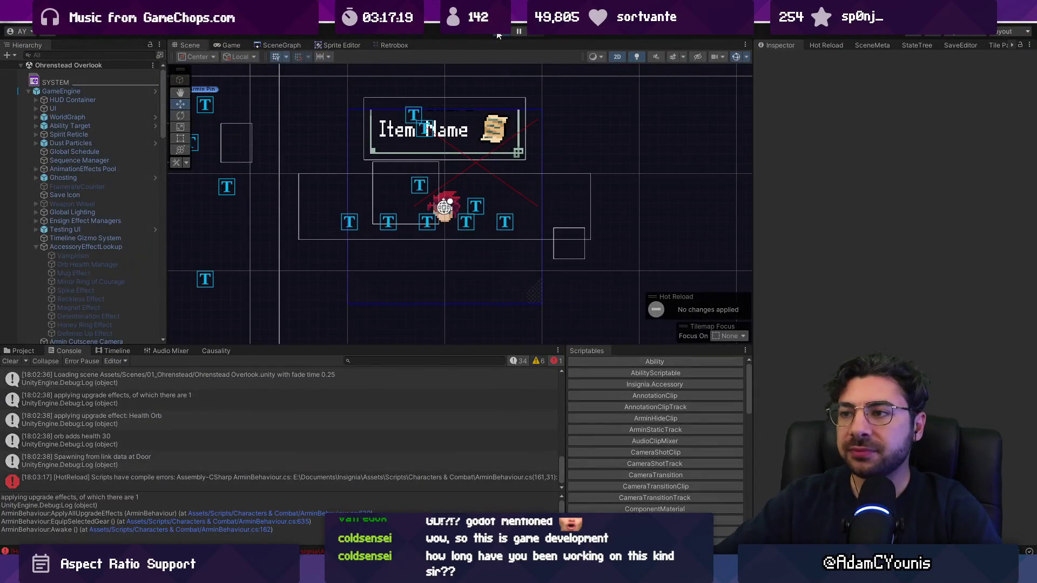
- Start Play mode and spawn a Health Orb with the in-game debug console's spawn command
{"action": "left_click", "coordinate": [498, 35]}
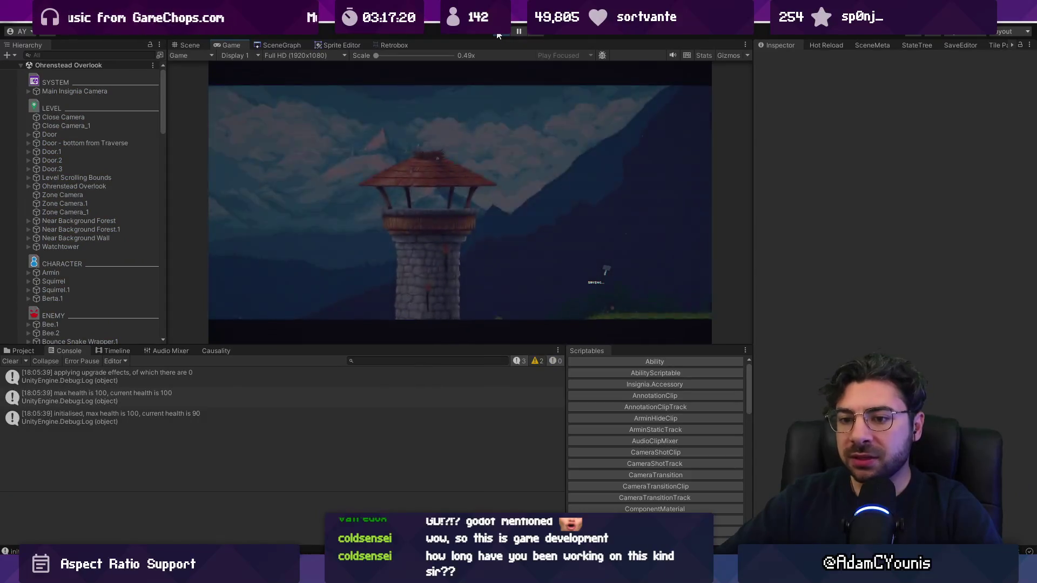
{"action": "key", "text": "Escape"}
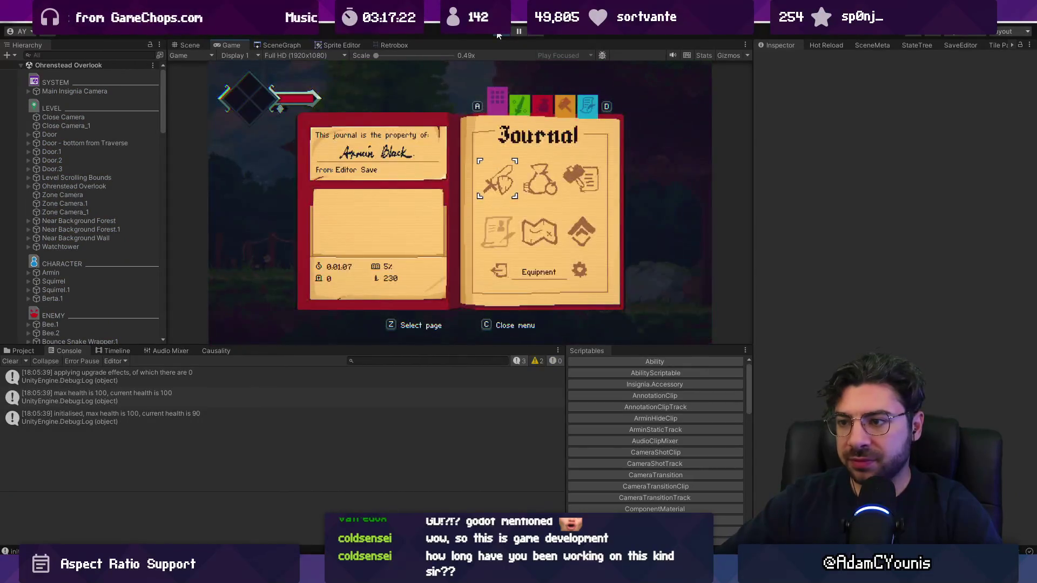
{"action": "key", "text": "c"}
{"action": "key", "text": "grave"}
{"action": "type", "text": "spawn Health_0"}
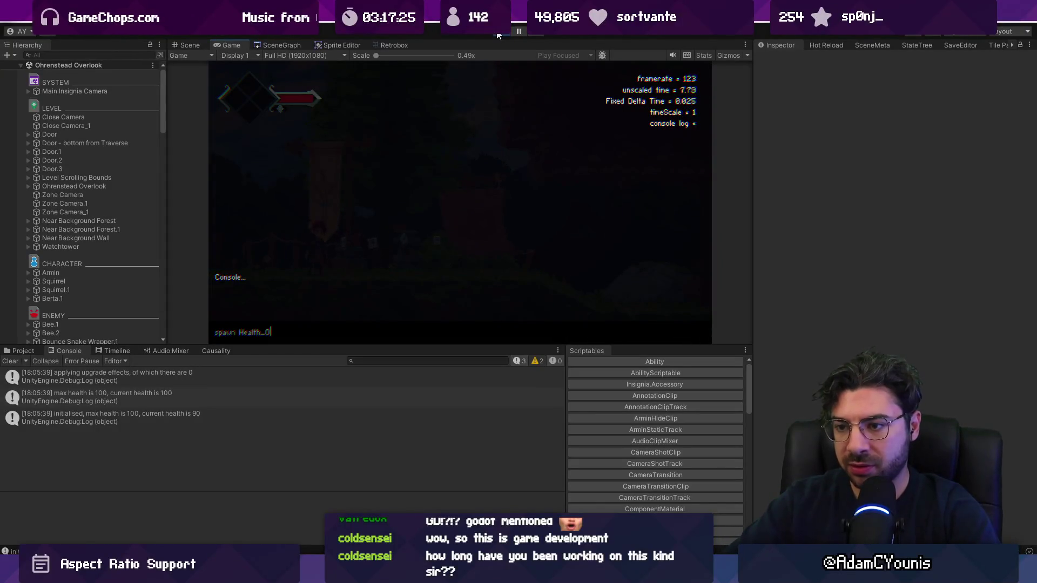
{"action": "key", "text": "Return"}
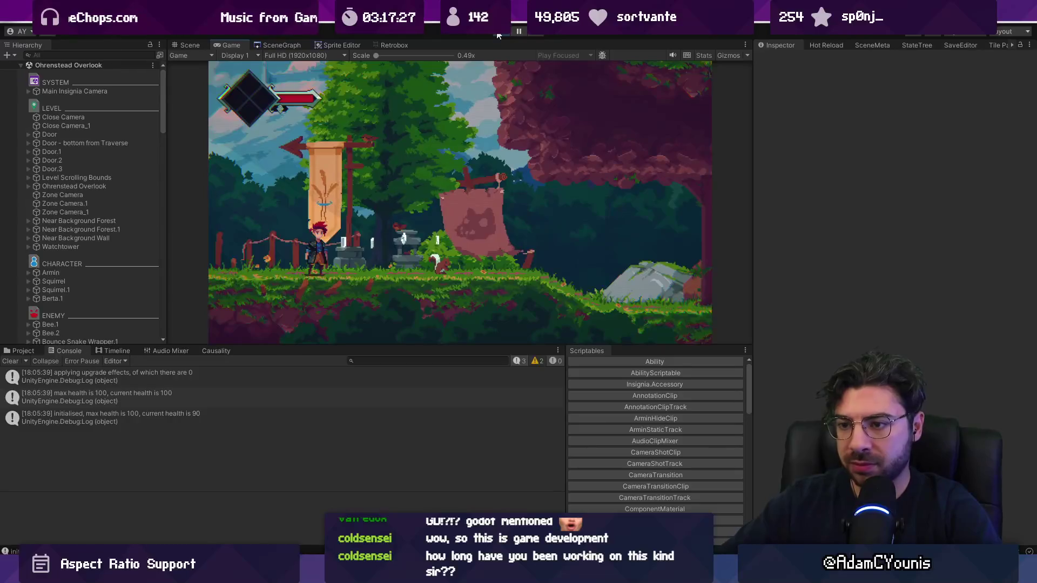
{"action": "key", "text": "grave"}
{"action": "type", "text": "spawn"}
{"action": "type", "text": "th_0"}
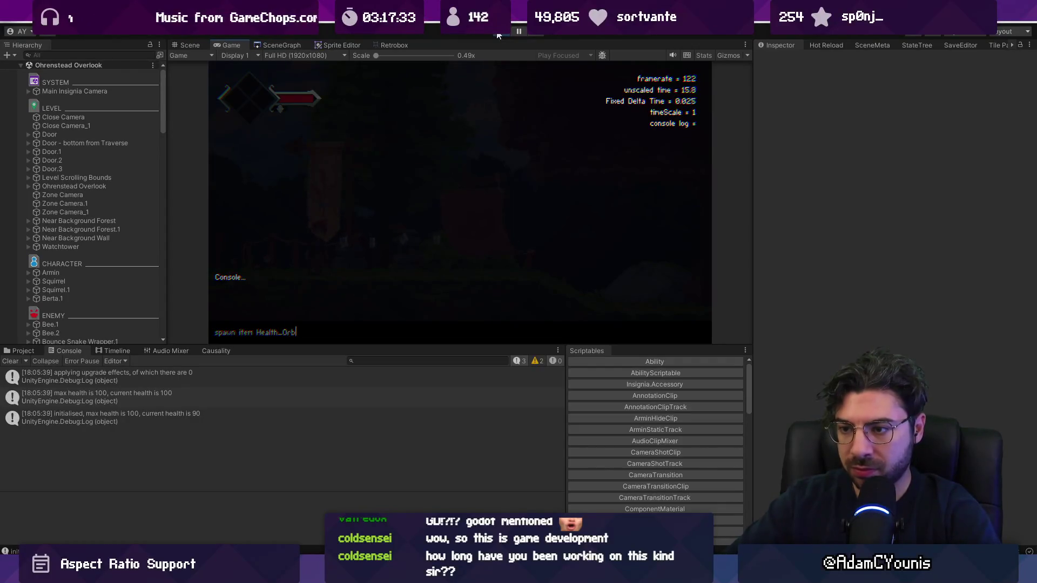
{"action": "key", "text": "Return"}
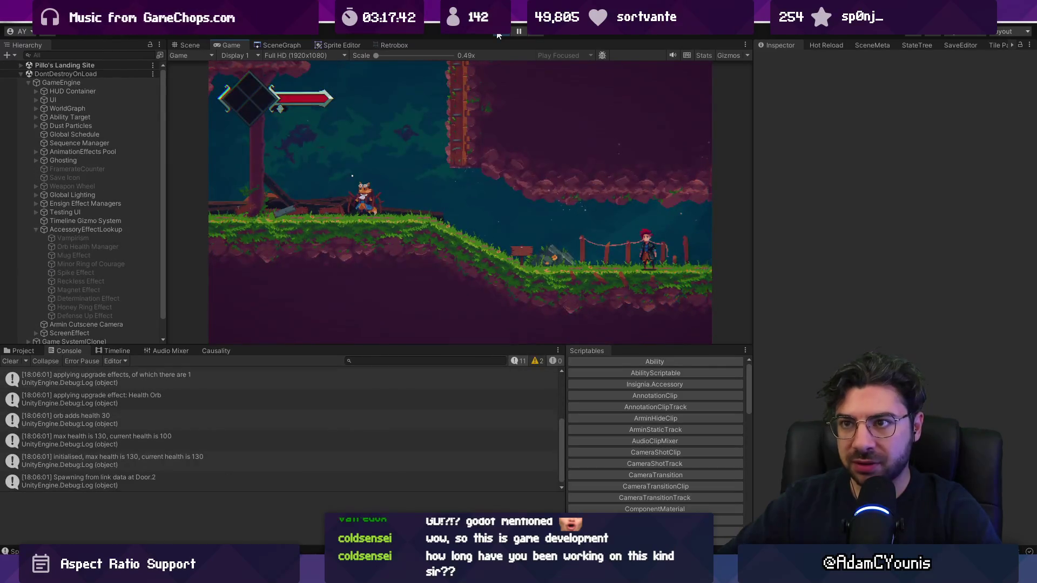
- Quit the game to the title screen and reload the Editor Save slot
{"action": "key", "text": "Escape"}
{"action": "key", "text": "z"}
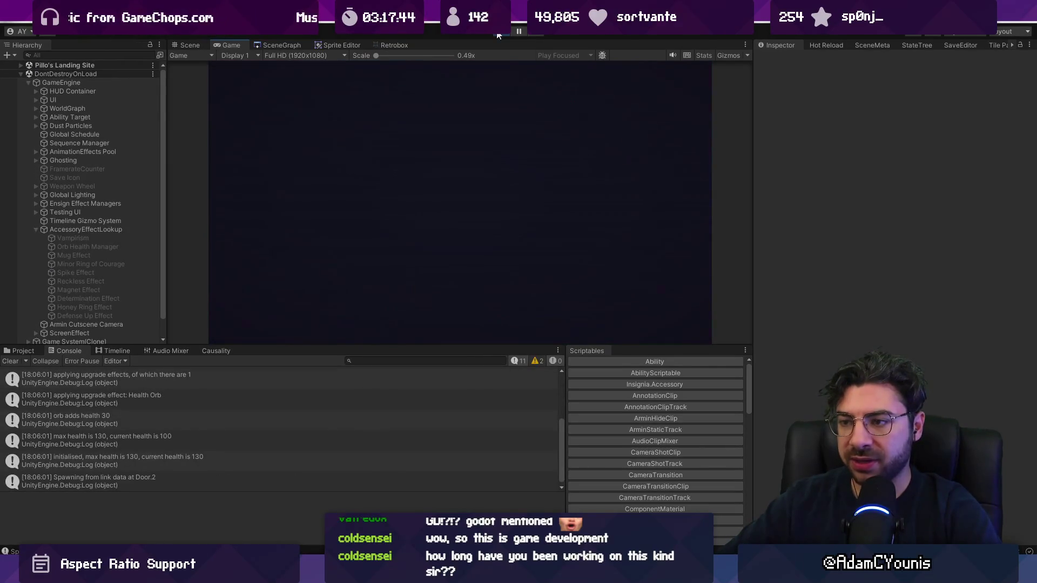
{"action": "key", "text": "z"}
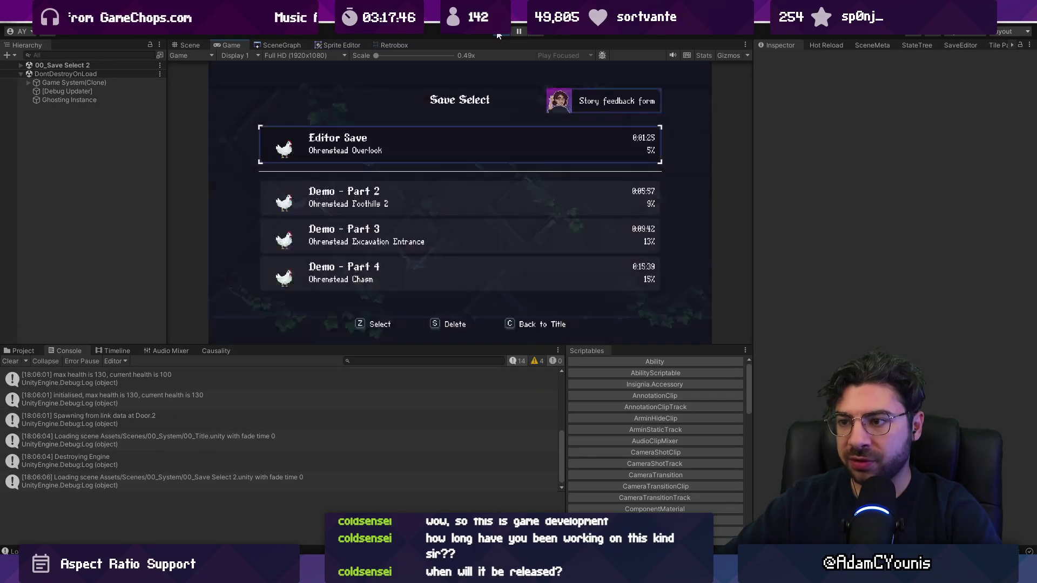
{"action": "key", "text": "z"}
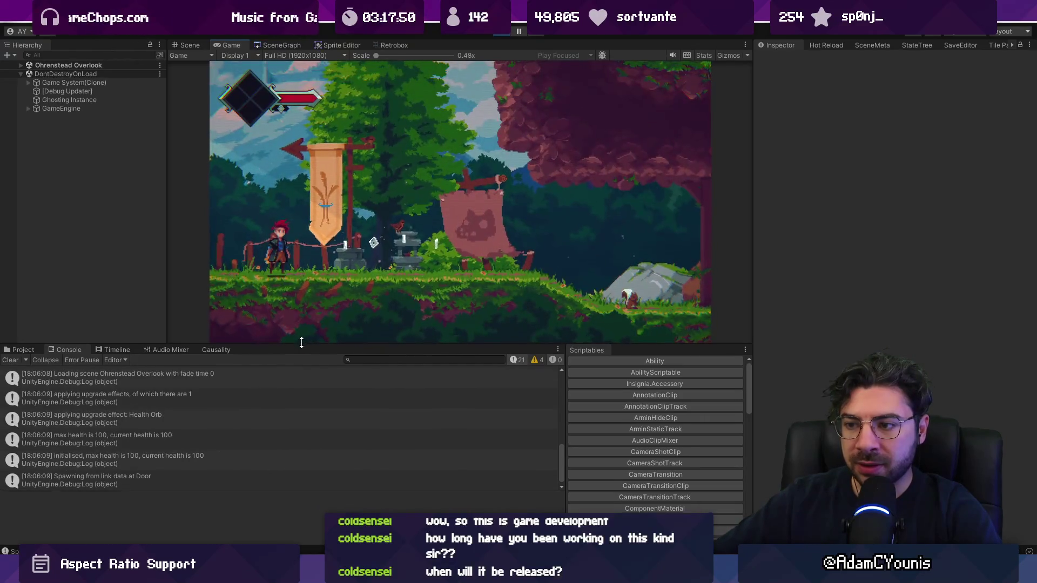
- Enlarge the Console and compare the Health Orb upgrade and max-health-100 log traces
{"action": "left_click_drag", "start_coordinate": [300, 344], "coordinate": [301, 306]}
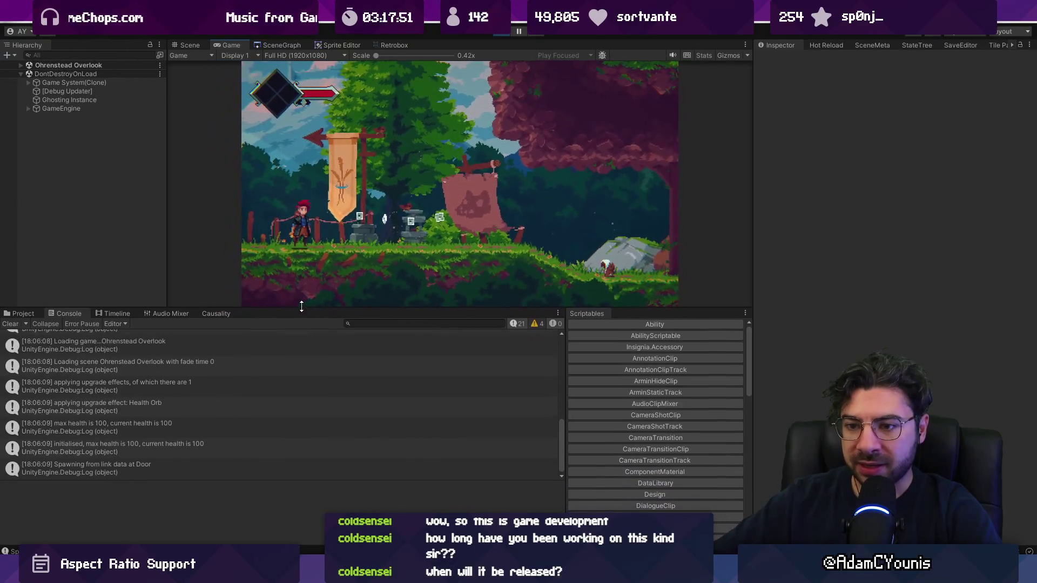
{"action": "left_click", "coordinate": [177, 384]}
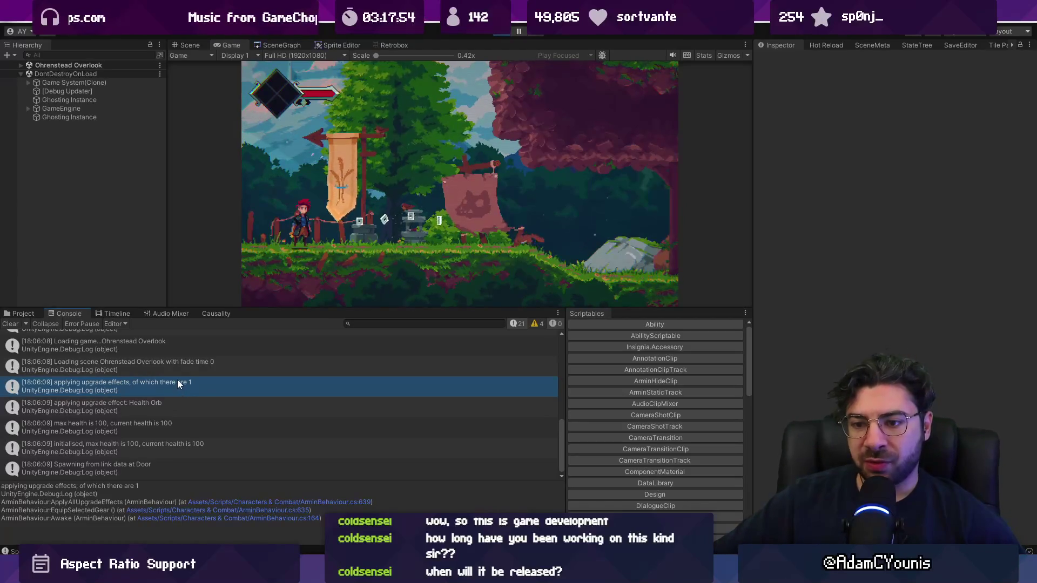
{"action": "left_click", "coordinate": [145, 401]}
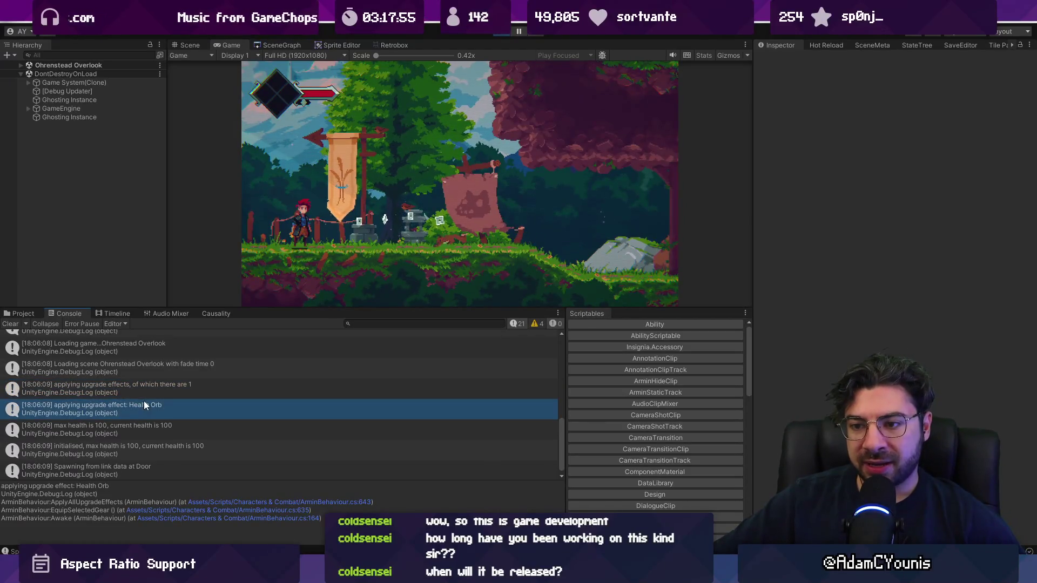
{"action": "left_click", "coordinate": [142, 428]}
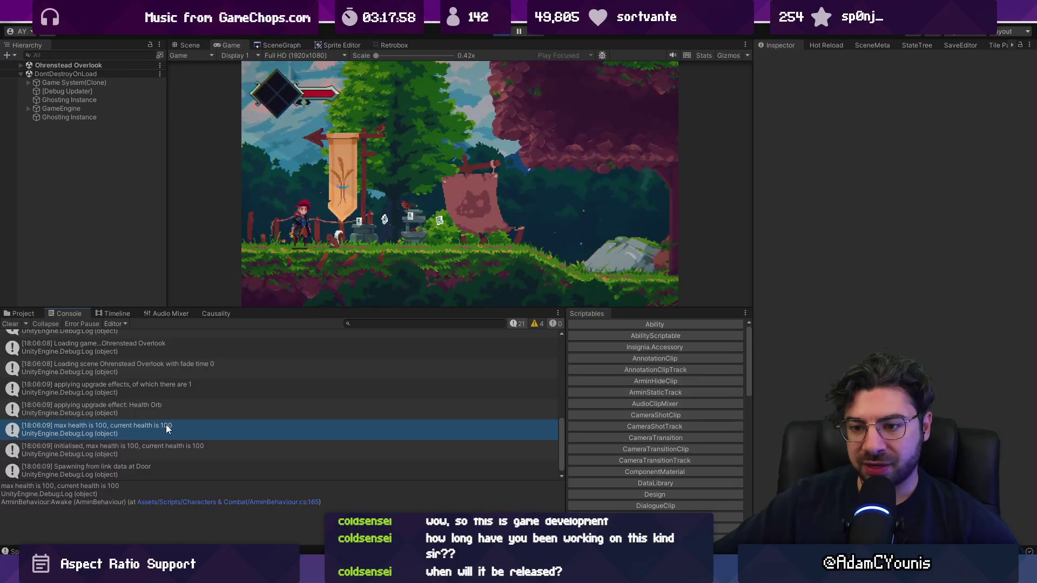
{"action": "left_click", "coordinate": [136, 449]}
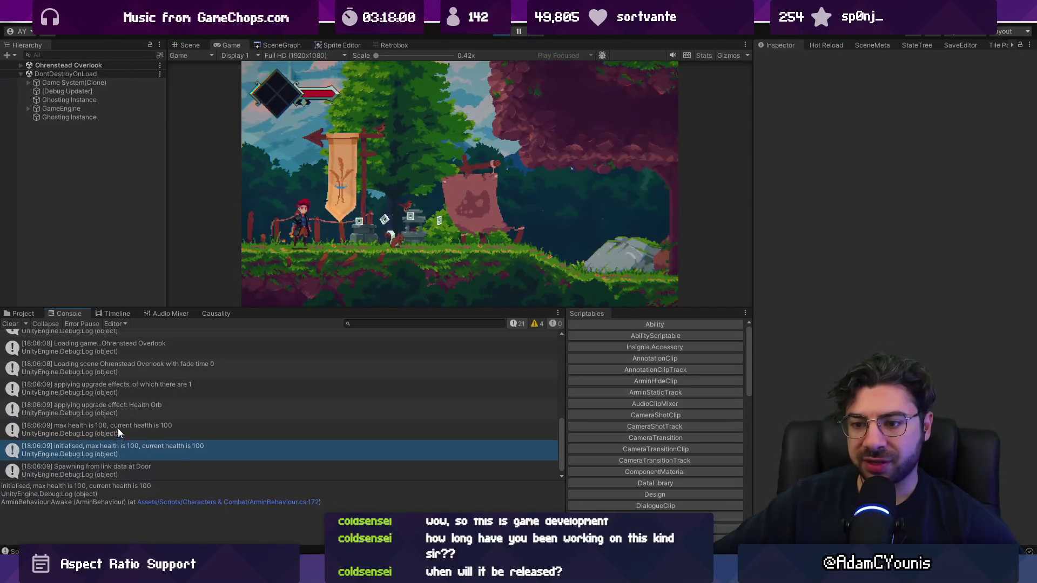
{"action": "left_click", "coordinate": [118, 428]}
{"action": "left_click", "coordinate": [128, 449]}
{"action": "left_click", "coordinate": [128, 431]}
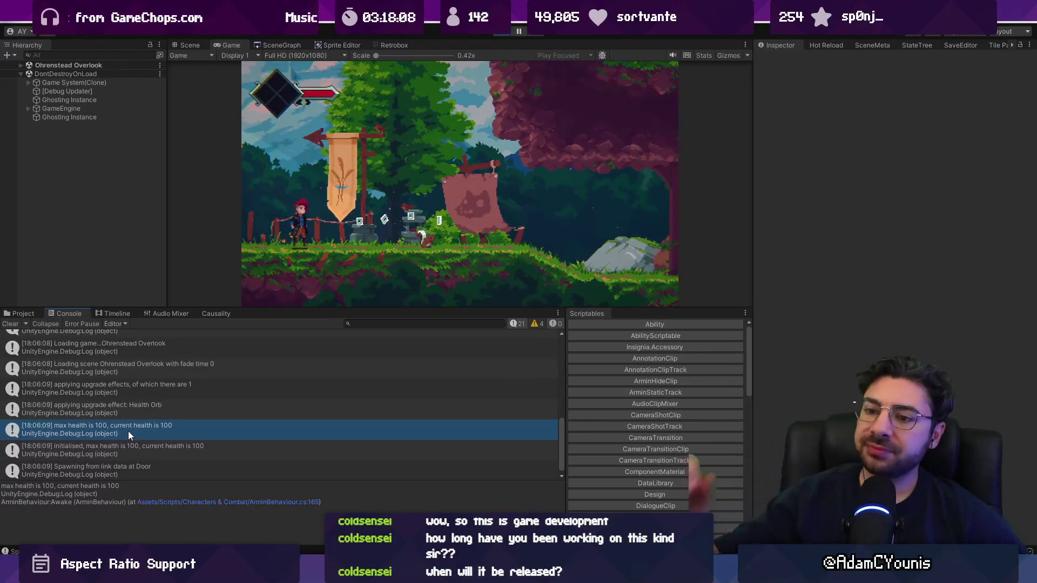
{"action": "left_click", "coordinate": [142, 413]}
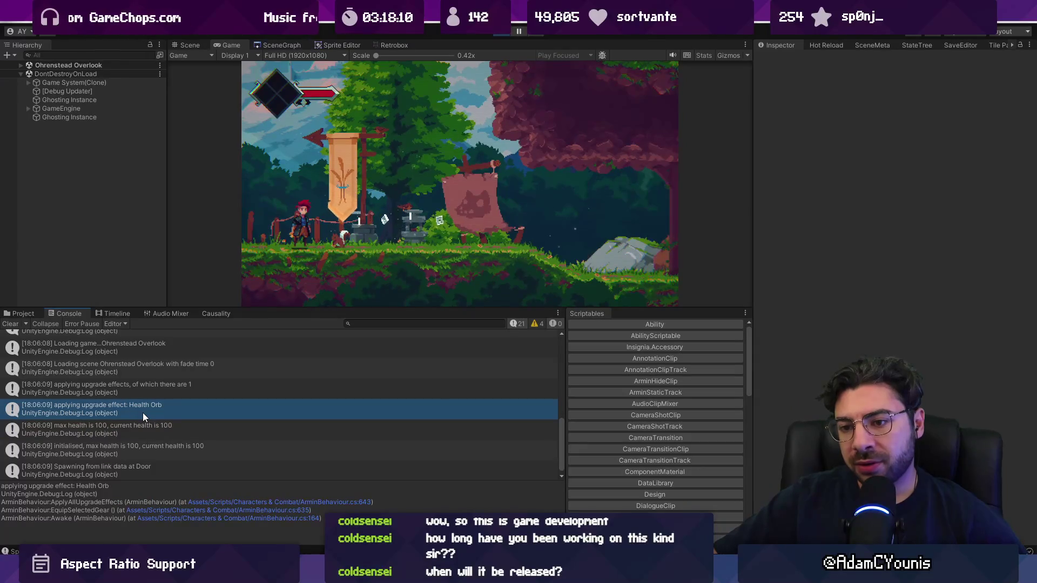
- Open the upgrade-effect log line in ArminBehaviour.cs and look up AccessoryEffectLookup.GetEffect's definition
{"action": "double_click", "coordinate": [143, 412]}
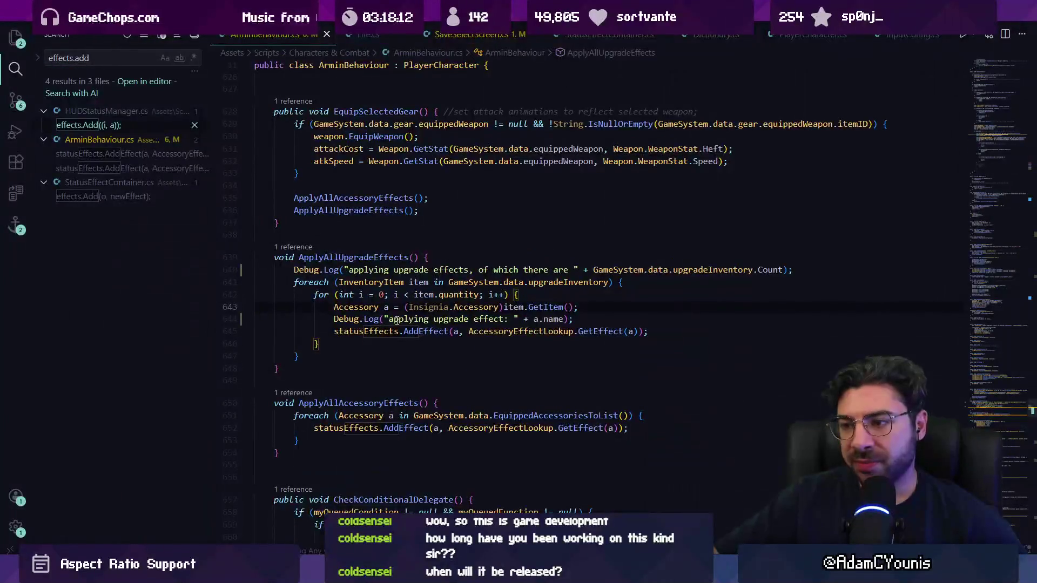
{"action": "left_click", "coordinate": [414, 344]}
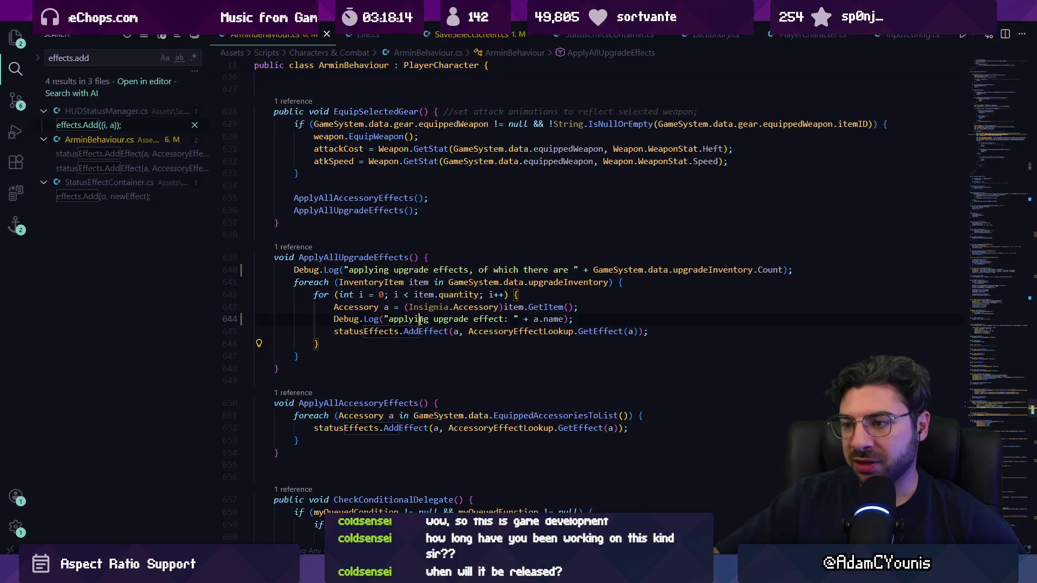
{"action": "triple_click", "coordinate": [421, 319]}
{"action": "left_click", "coordinate": [419, 331]}
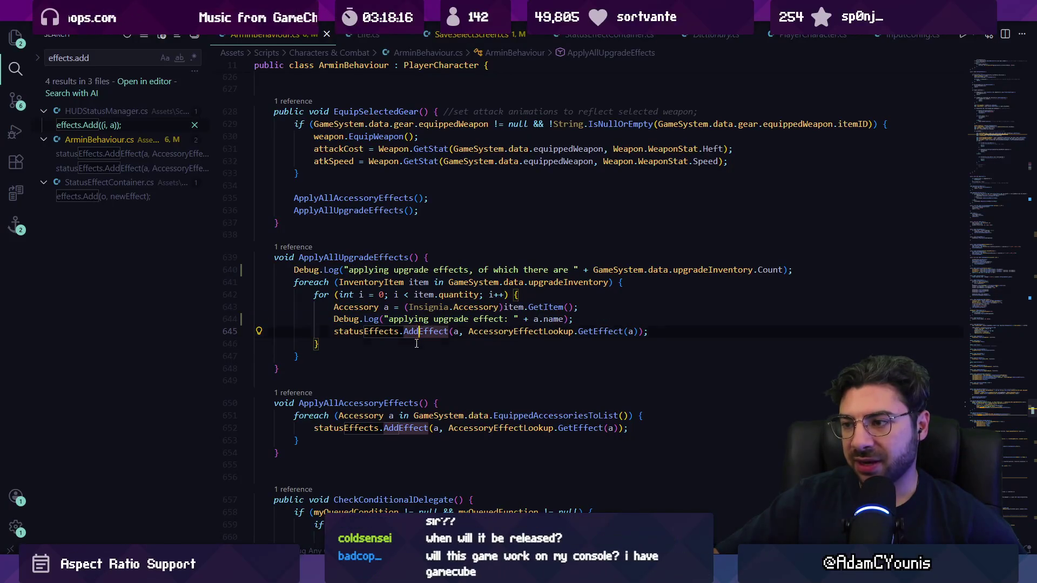
{"action": "left_click", "coordinate": [504, 331]}
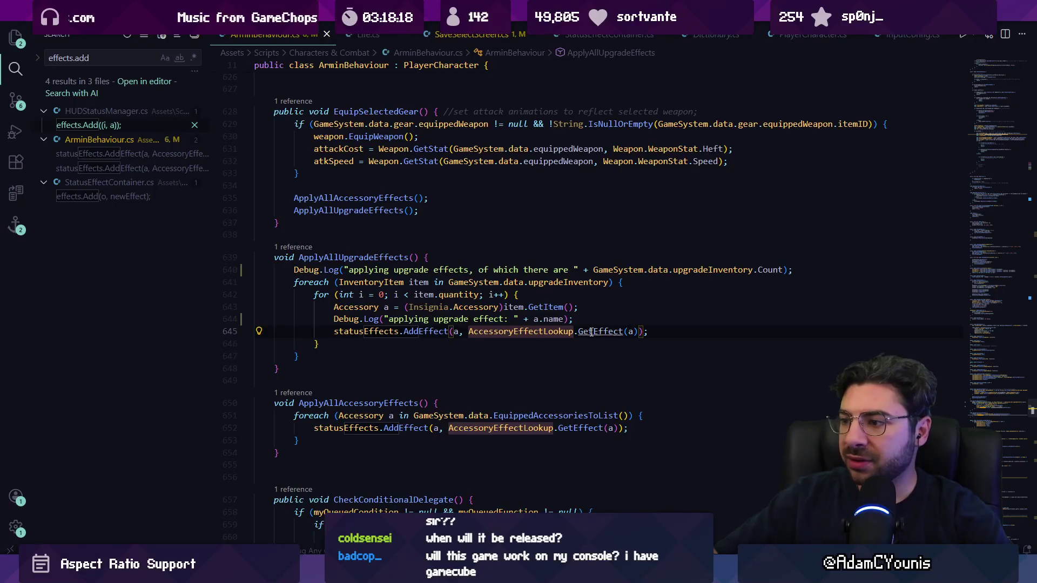
{"action": "left_click", "coordinate": [592, 334], "text": "ctrl"}
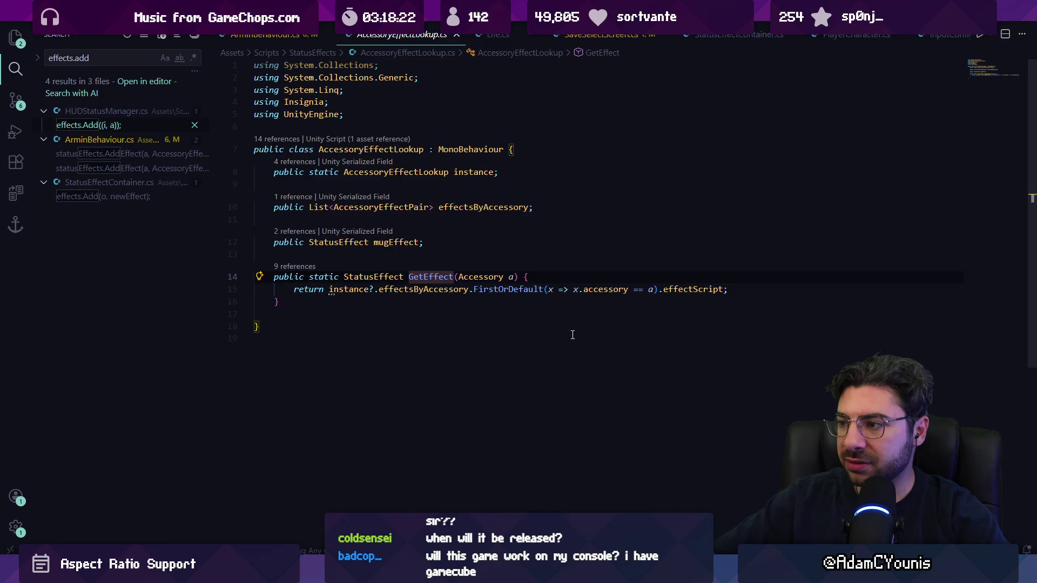
{"action": "key", "text": "alt+Left"}
- Replace a.name in the log message with AccessoryEffectLookup.GetEffect(a).name
{"action": "left_click_drag", "start_coordinate": [468, 333], "coordinate": [636, 334]}
{"action": "left_click", "coordinate": [549, 319]}
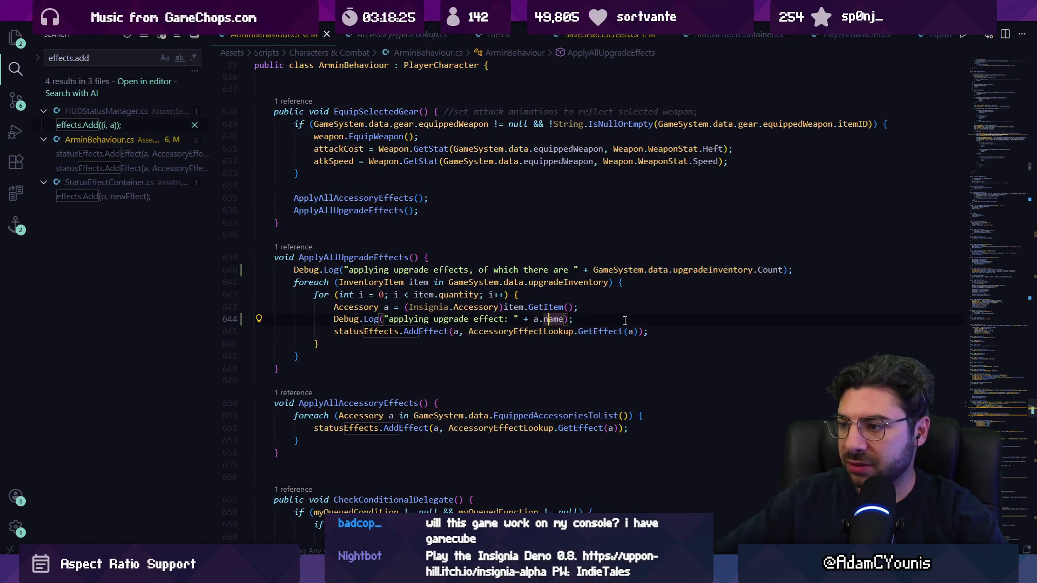
{"action": "key", "text": "ctrl+shift+Left"}
{"action": "key", "text": "ctrl+shift+Left"}
{"action": "key", "text": "ctrl+shift+Left"}
{"action": "type", "text": "AccessoryEffectLookup.GetEffect(a)"}
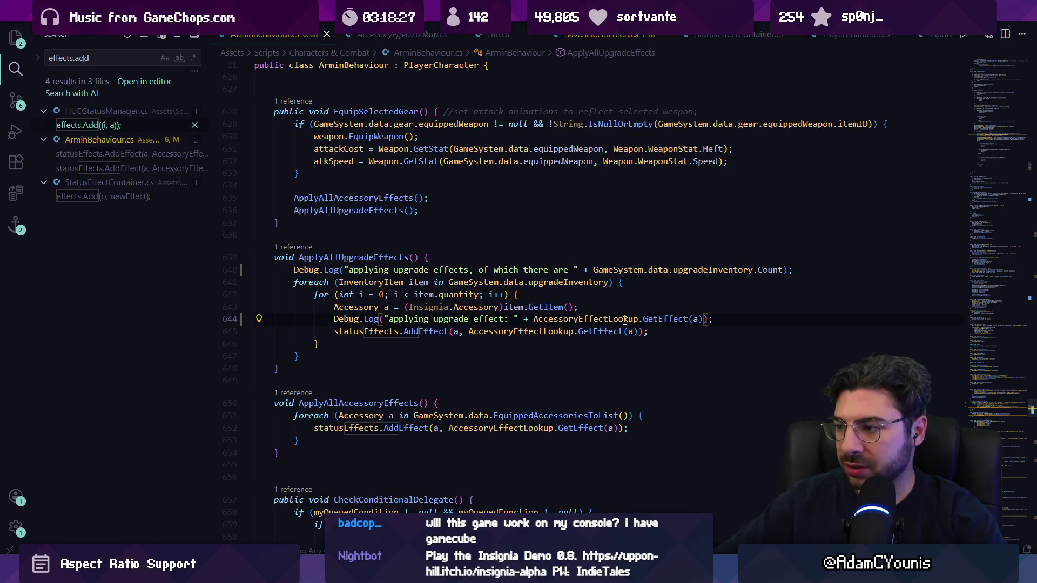
{"action": "type", "text": ".name"}
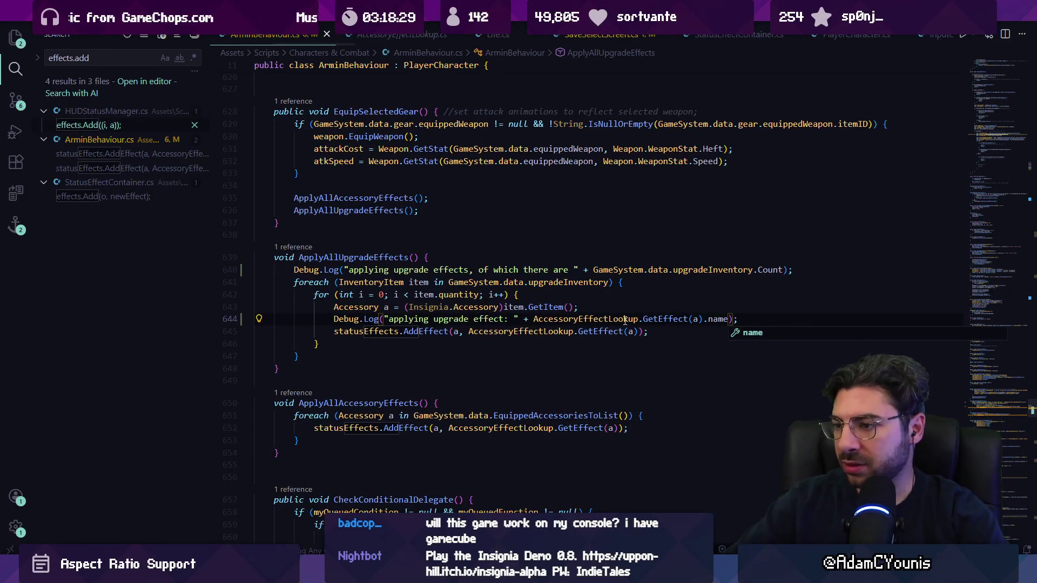
{"action": "key", "text": "alt+Tab"}
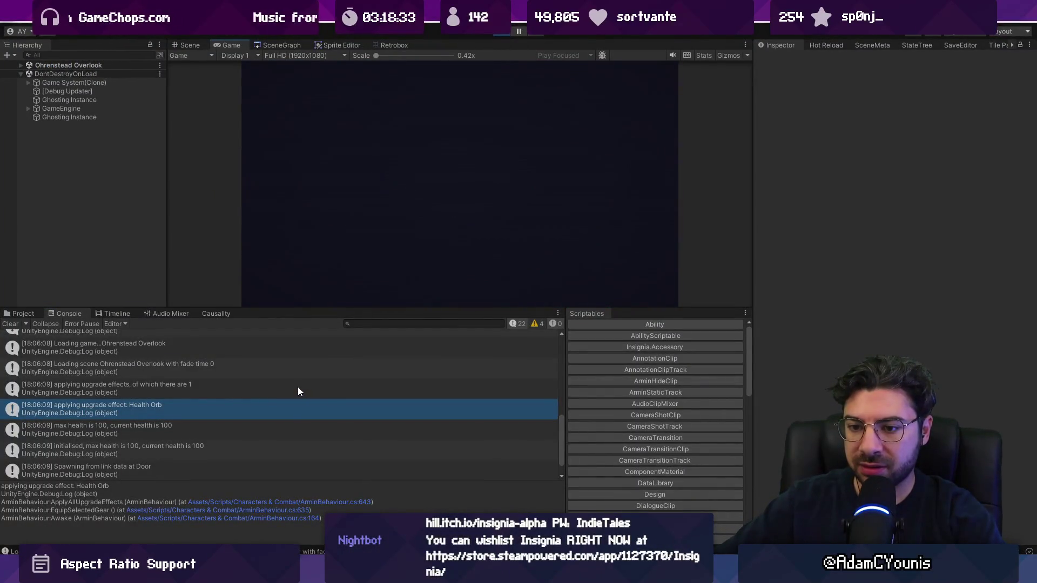
- Check the Orb Health Manager log entry, then inspect both Orb Health Manager objects found in the Hierarchy
{"action": "scroll", "coordinate": [297, 386], "scroll_direction": "down", "scroll_amount": 5}
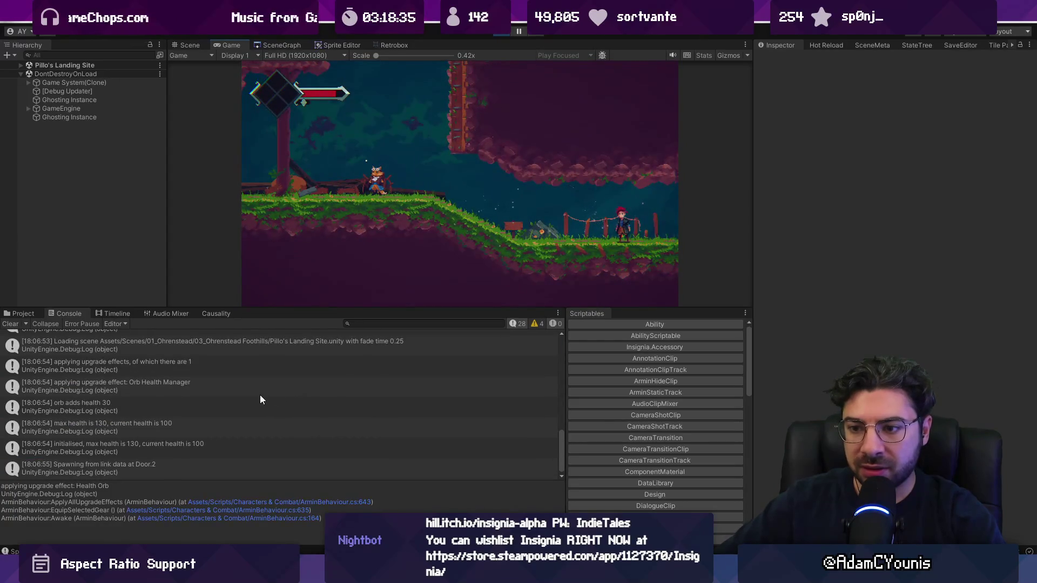
{"action": "left_click", "coordinate": [105, 385]}
{"action": "left_click", "coordinate": [81, 56]}
{"action": "type", "text": "rb health man"}
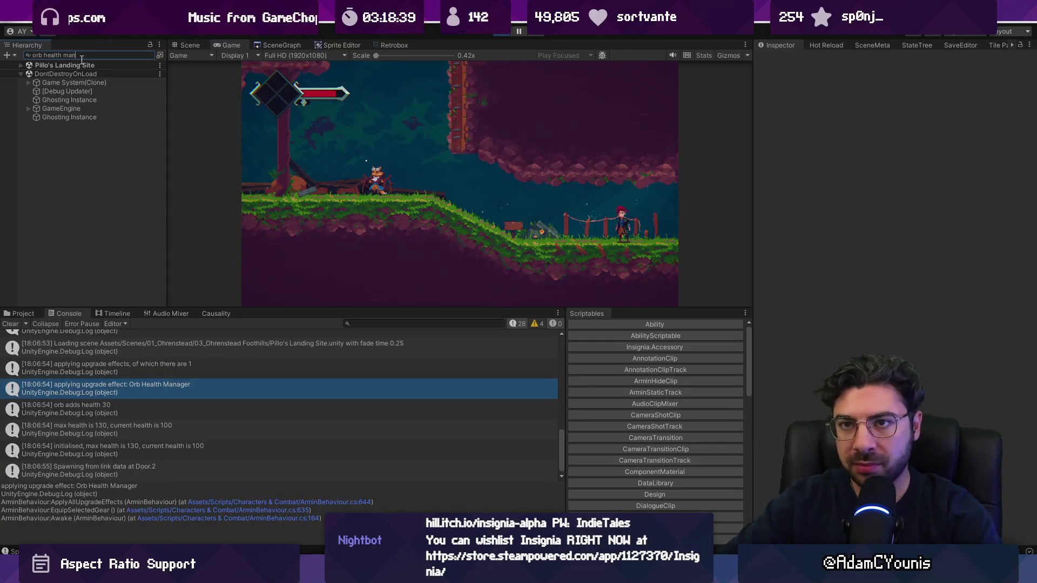
{"action": "left_click", "coordinate": [86, 75]}
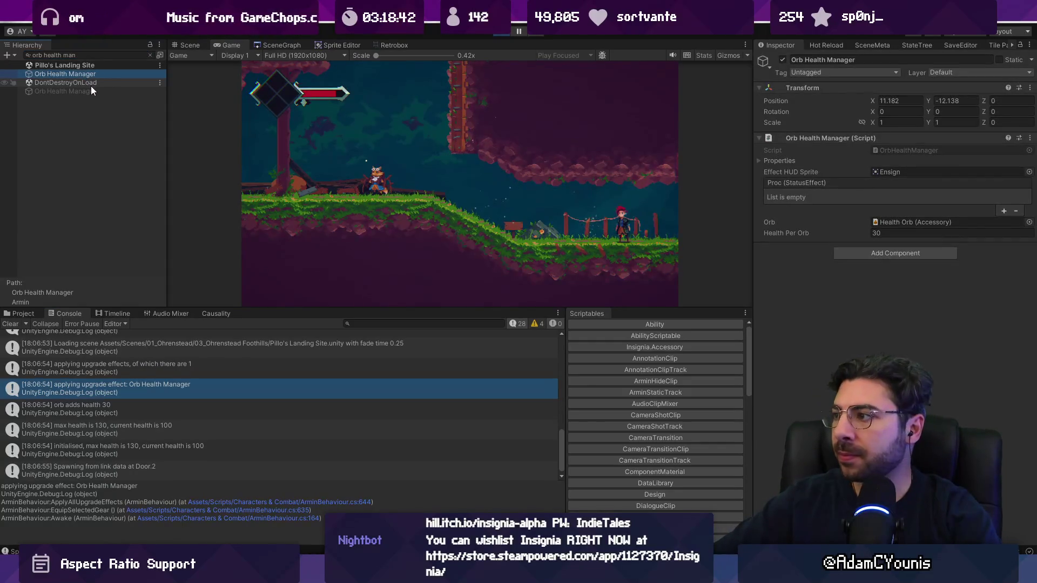
{"action": "left_click", "coordinate": [92, 88]}
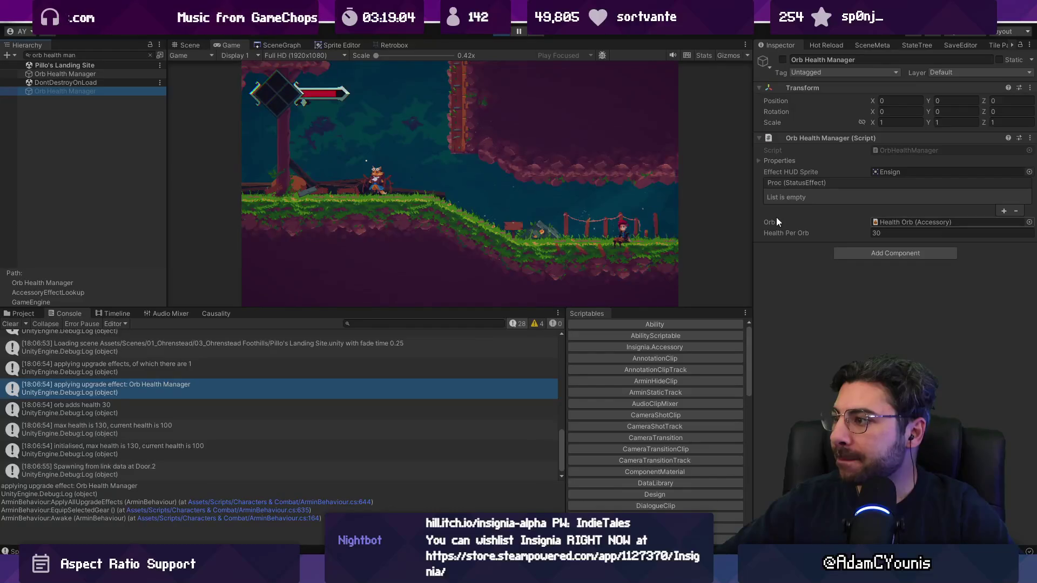
- In OrbHealthManager.cs, review Enter's three references, including StatusEffect.cs and StatusEffectContainer, then open StatusEffect
{"action": "double_click", "coordinate": [881, 151]}
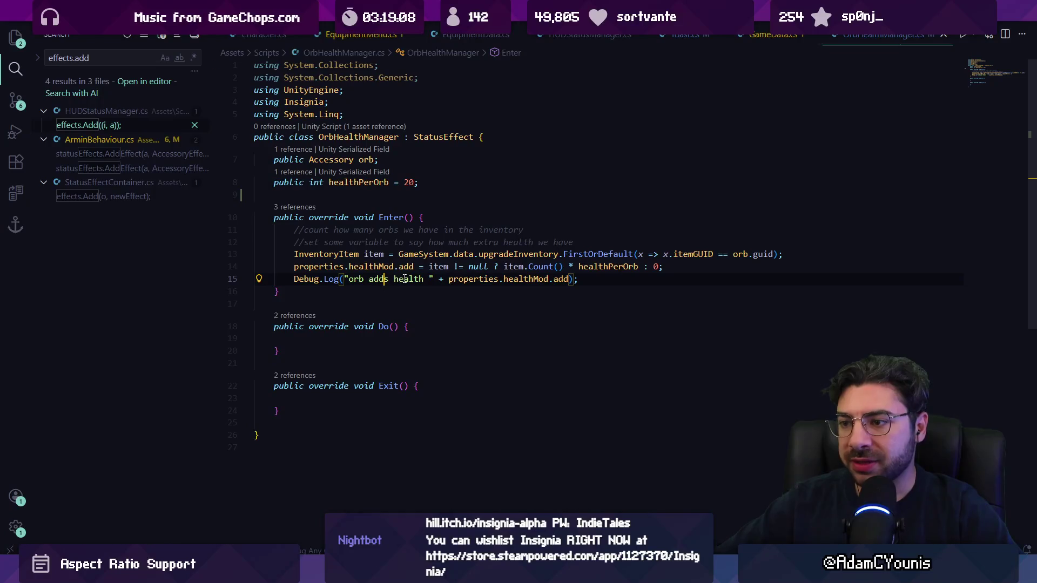
{"action": "left_click", "coordinate": [385, 279]}
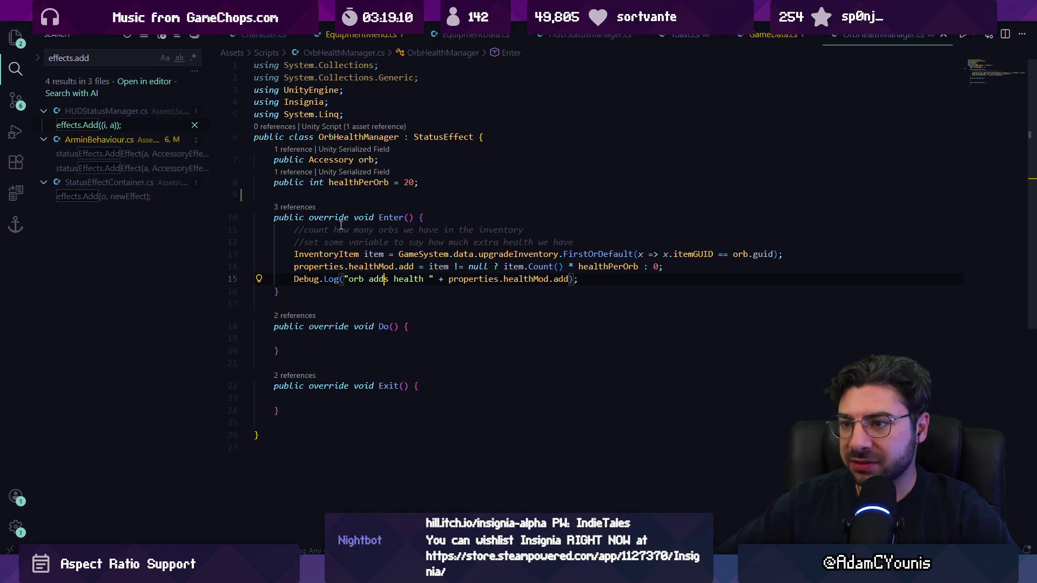
{"action": "left_click", "coordinate": [306, 207]}
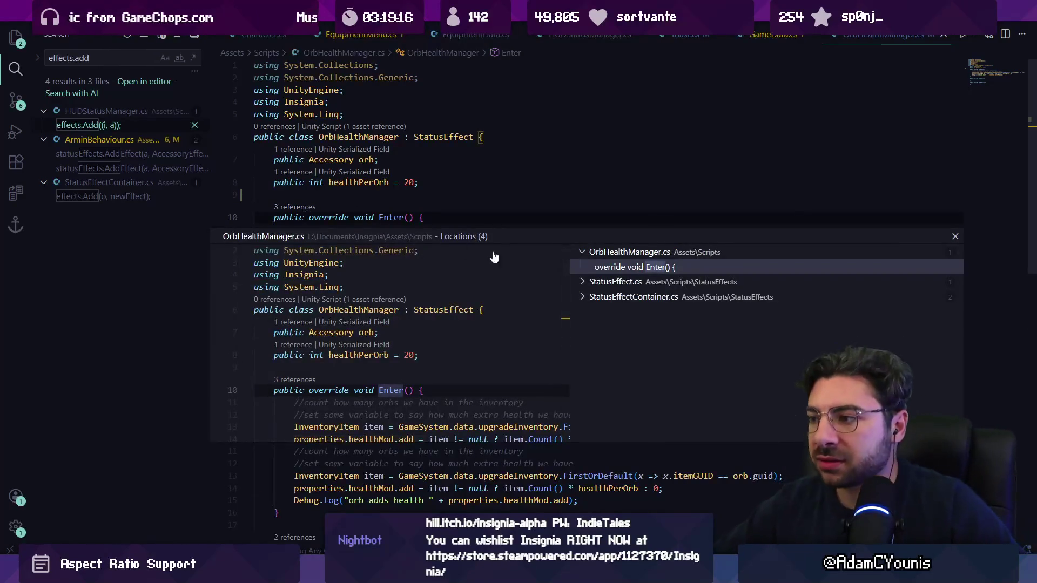
{"action": "left_click", "coordinate": [616, 281]}
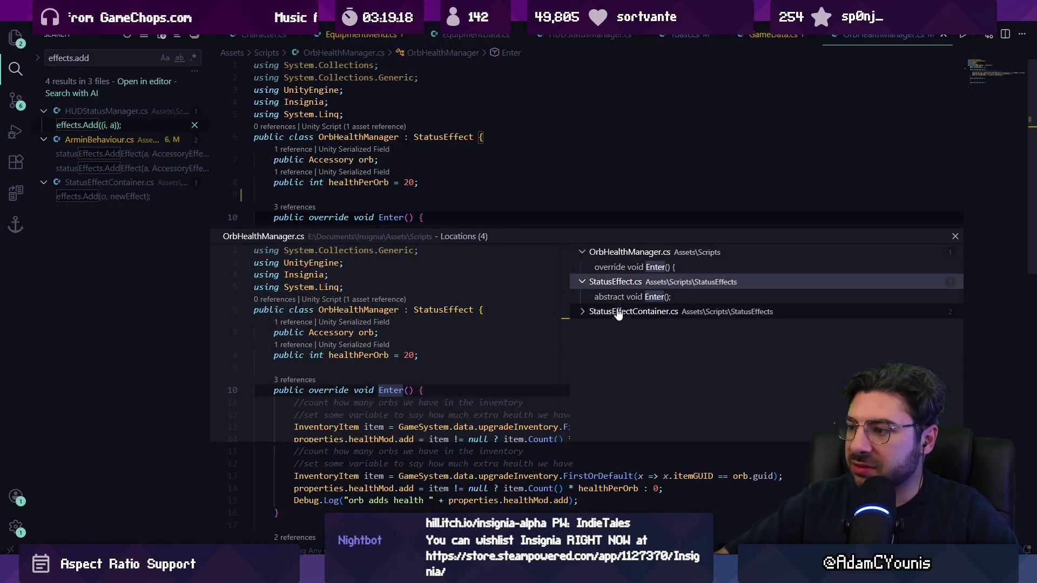
{"action": "left_click", "coordinate": [622, 308]}
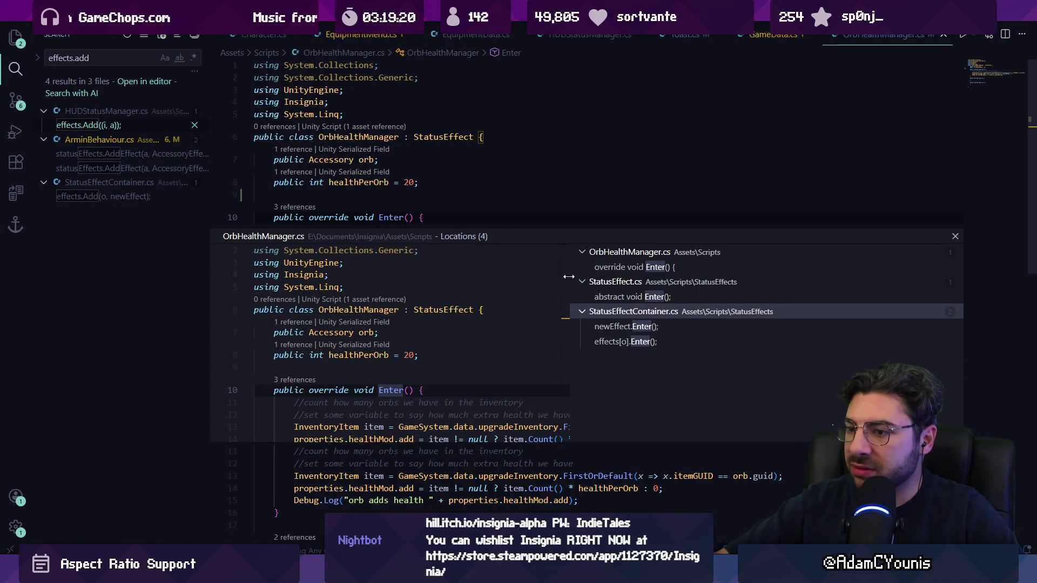
{"action": "key", "text": "Escape"}
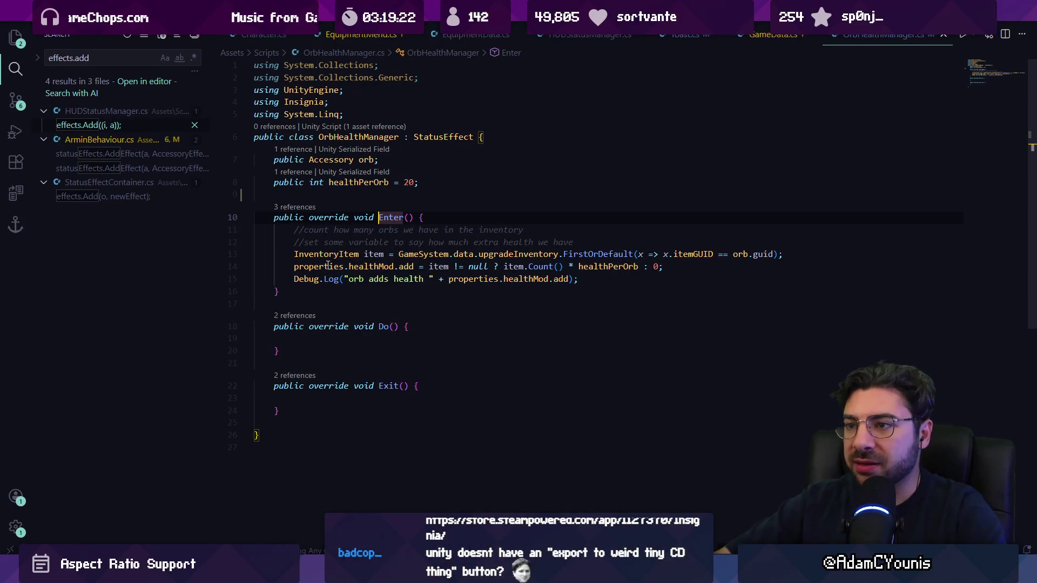
{"action": "left_click", "coordinate": [443, 137], "text": "ctrl"}
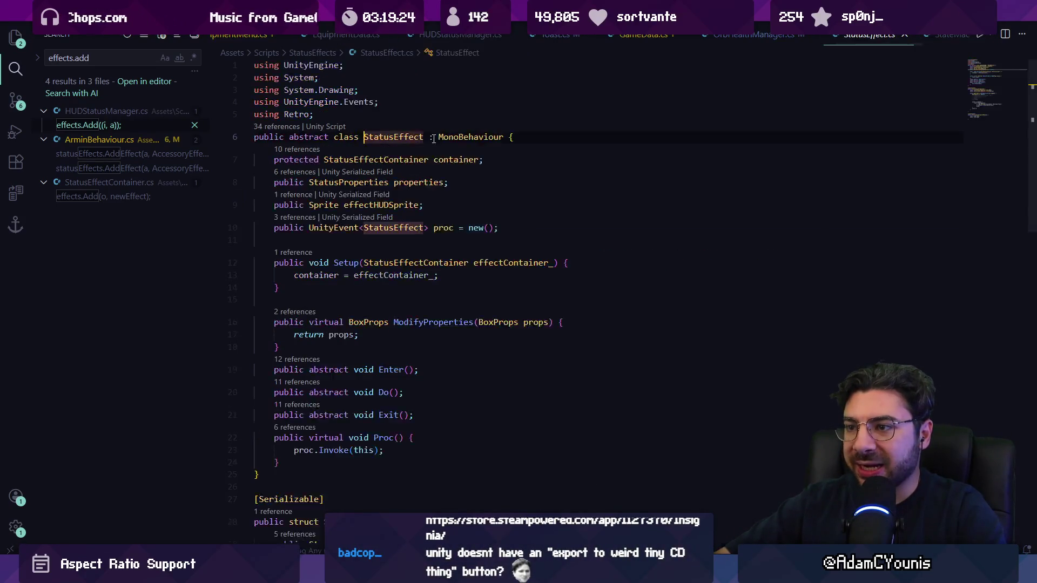
{"action": "key", "text": "alt+Tab"}
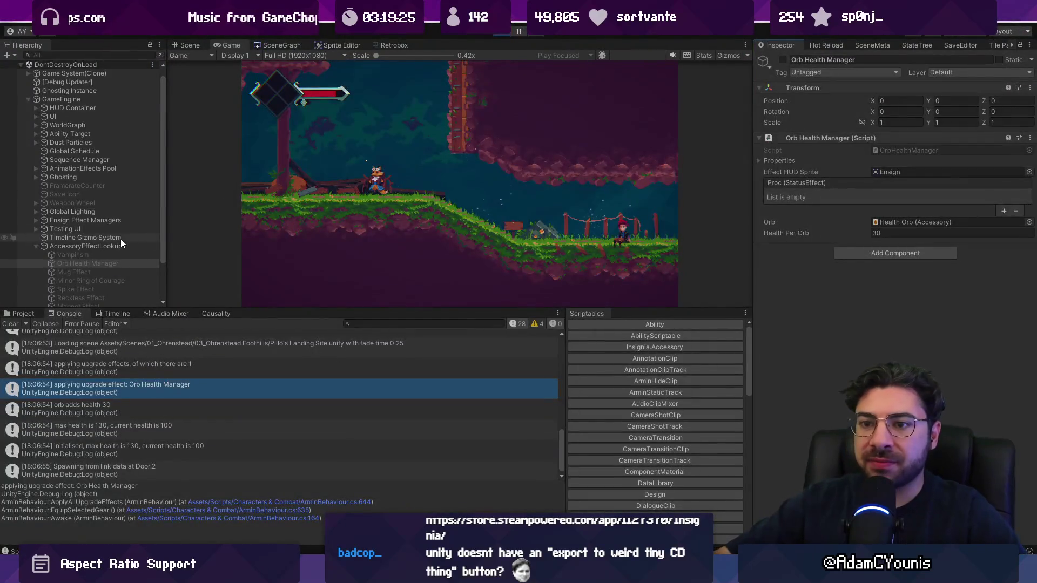
- Expand the Orb Health Manager's Properties to show Health Mod and Vulnerability values
{"action": "left_click", "coordinate": [793, 161]}
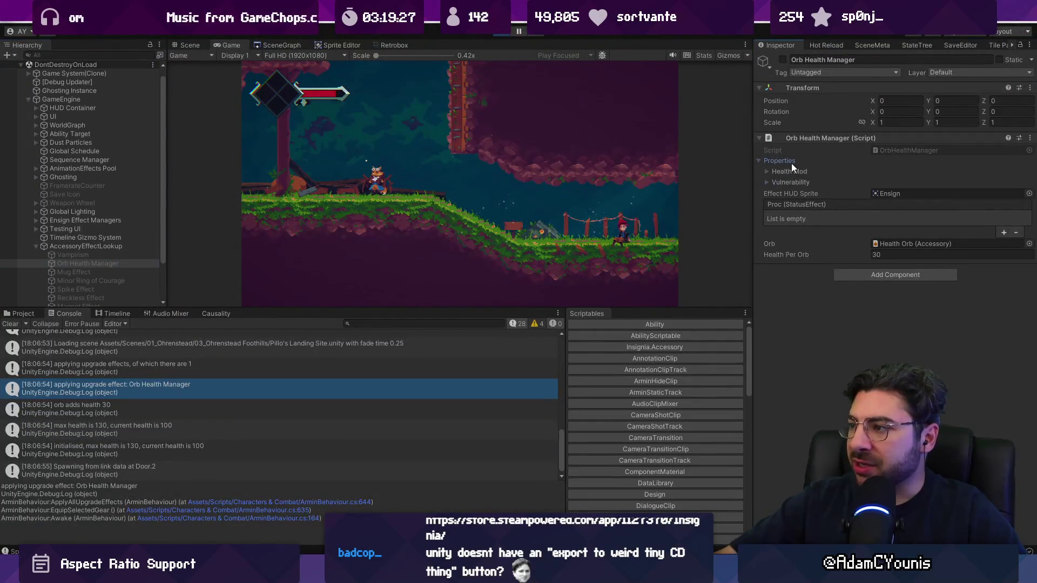
{"action": "left_click", "coordinate": [797, 172]}
{"action": "left_click", "coordinate": [796, 204]}
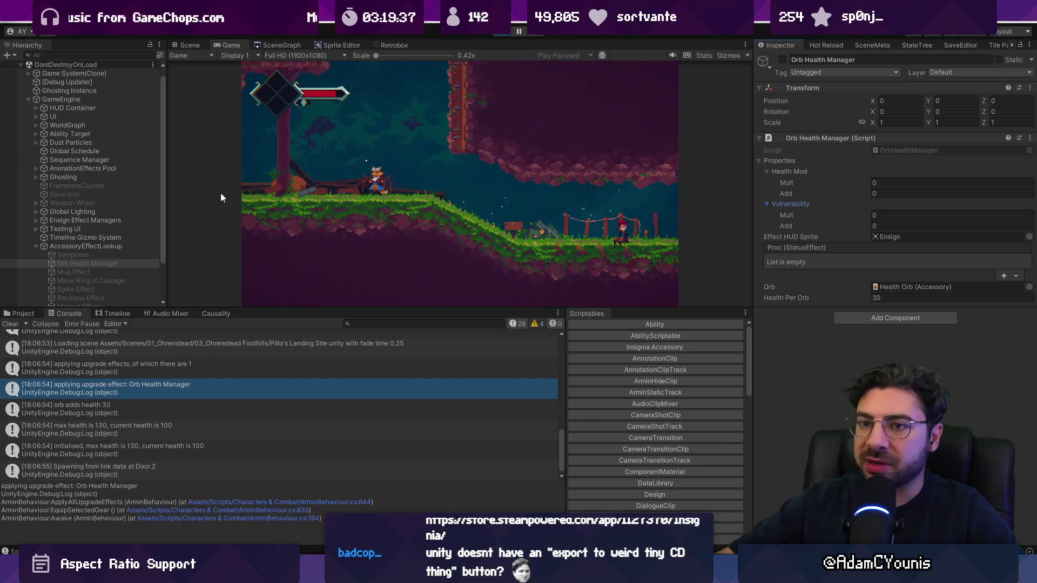
- Find the active Orb Health Manager under Armin with 'orb health mana' and open its script
{"action": "left_click", "coordinate": [99, 56]}
{"action": "type", "text": "orb health mana"}
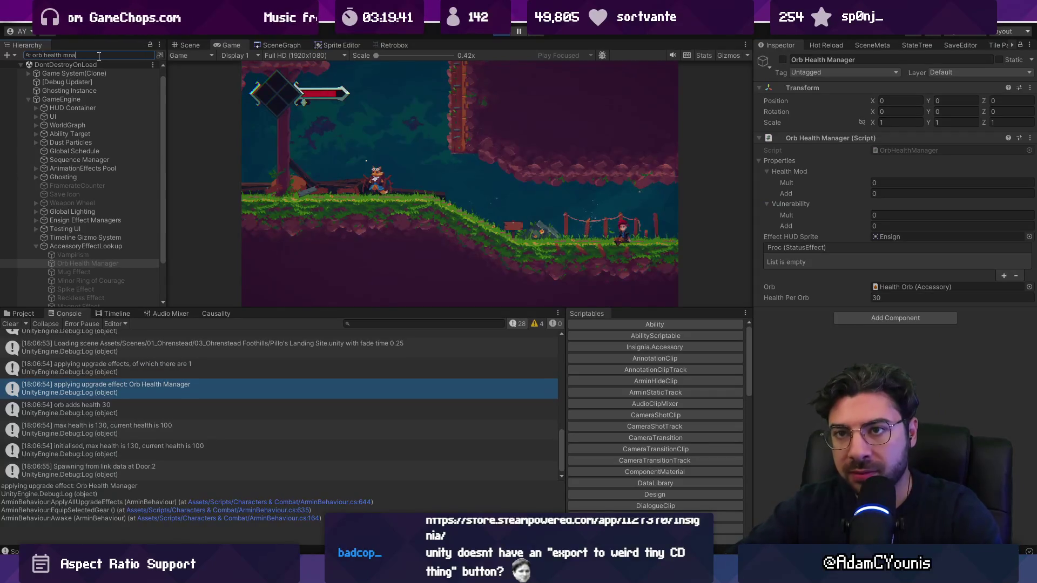
{"action": "left_click", "coordinate": [81, 73]}
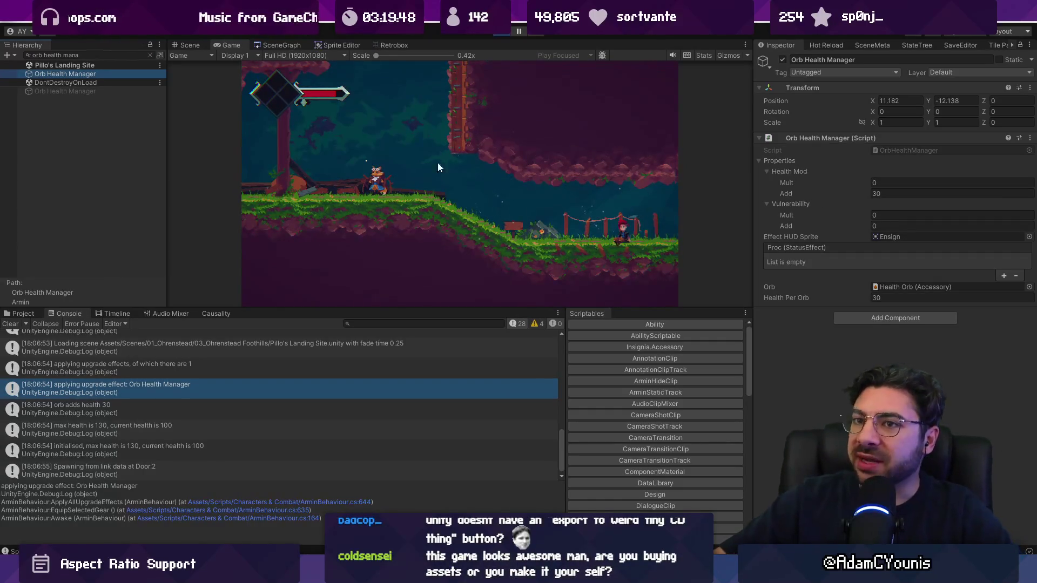
{"action": "left_click", "coordinate": [150, 55]}
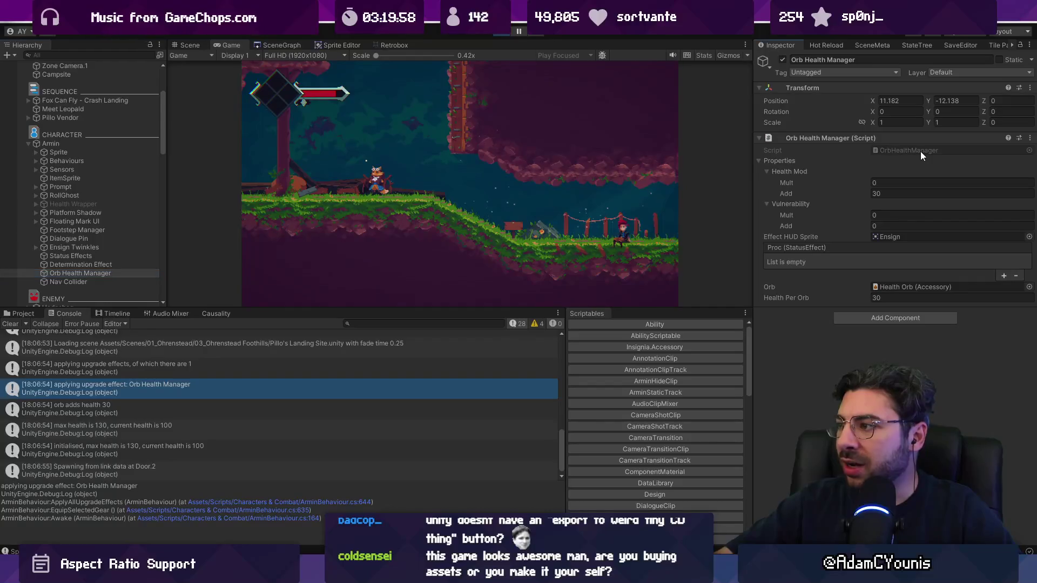
{"action": "double_click", "coordinate": [905, 155]}
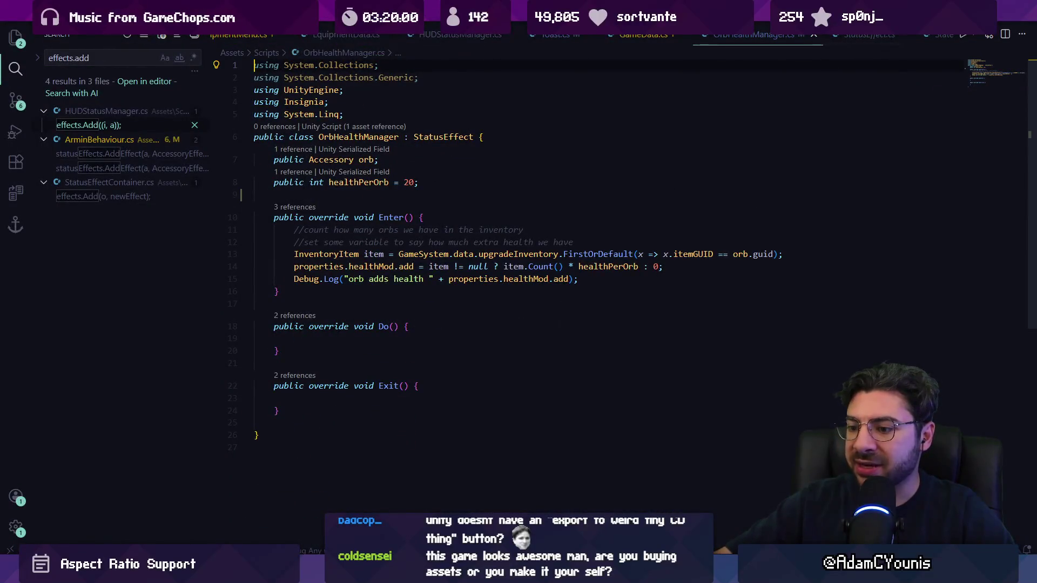
- Inspect Determination Effect's Health Mod (Mult 0), then confirm Orb Health Manager's Health Mod Add is 30
{"action": "key", "text": "alt+Tab"}
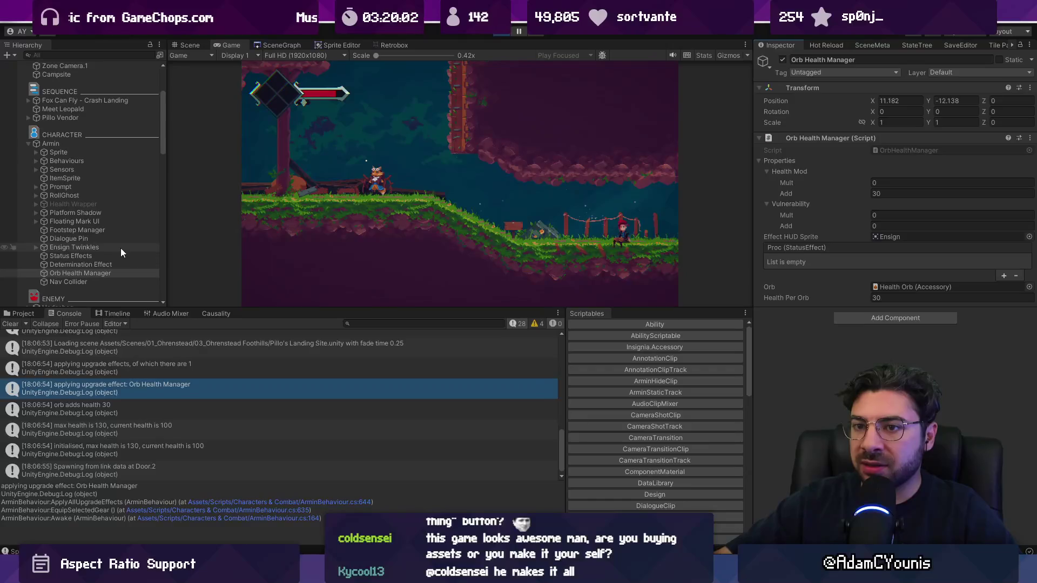
{"action": "left_click", "coordinate": [116, 264]}
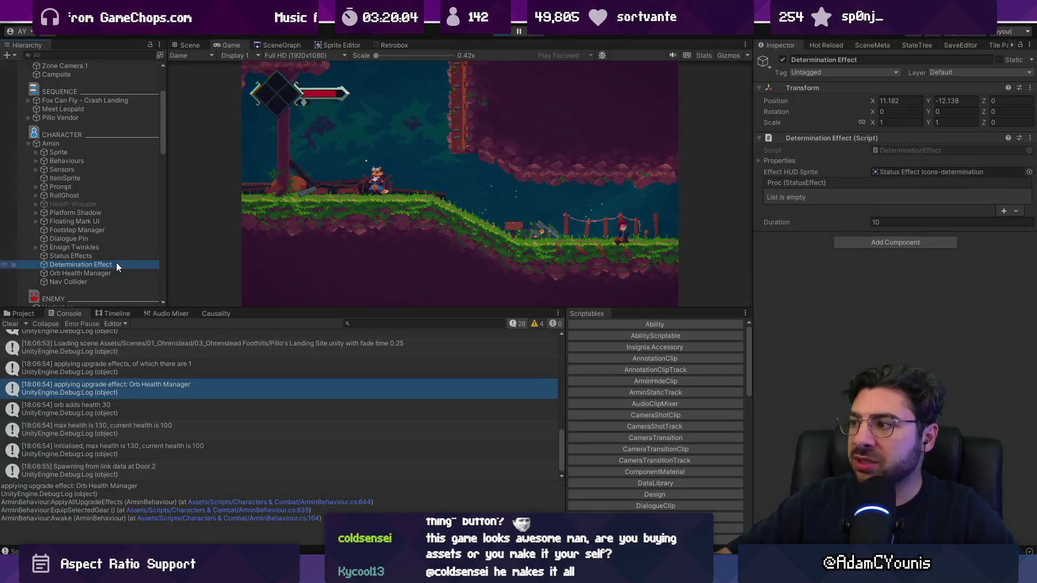
{"action": "key", "text": "Down"}
{"action": "key", "text": "Up"}
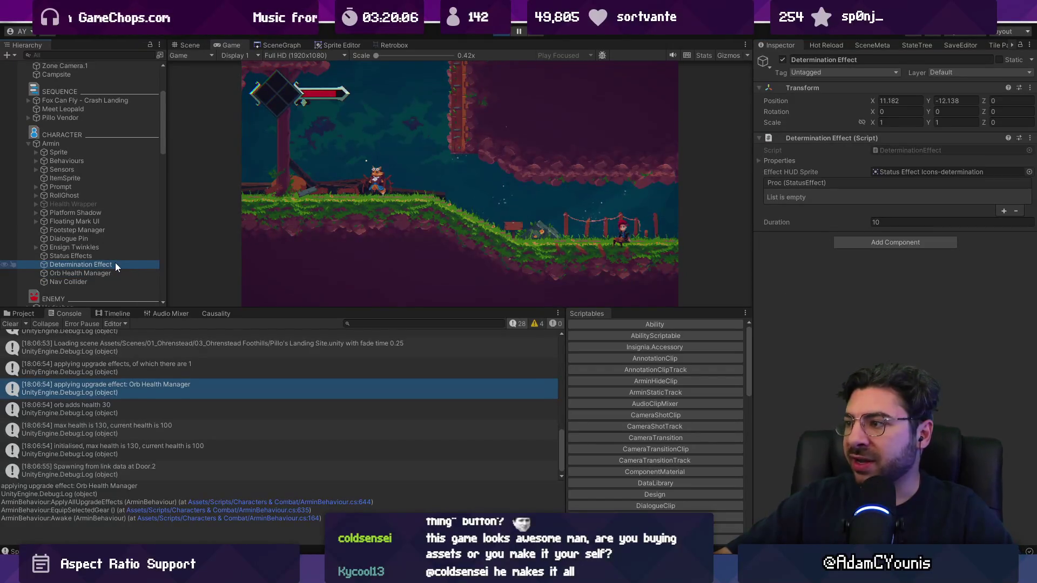
{"action": "left_click", "coordinate": [781, 161]}
{"action": "left_click", "coordinate": [785, 172]}
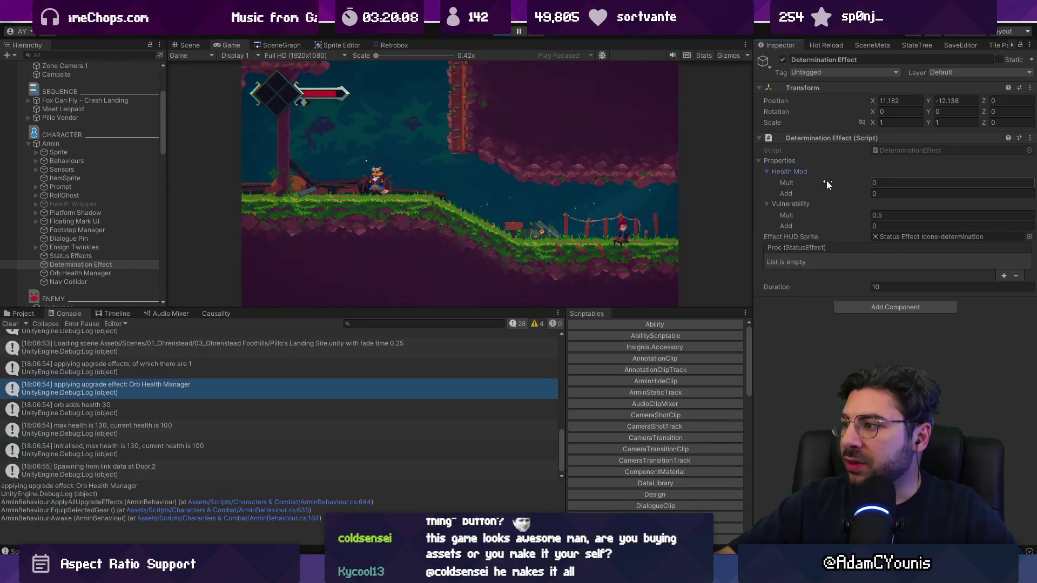
{"action": "type", "text": "0"}
{"action": "key", "text": "Tab"}
{"action": "left_click", "coordinate": [390, 190]}
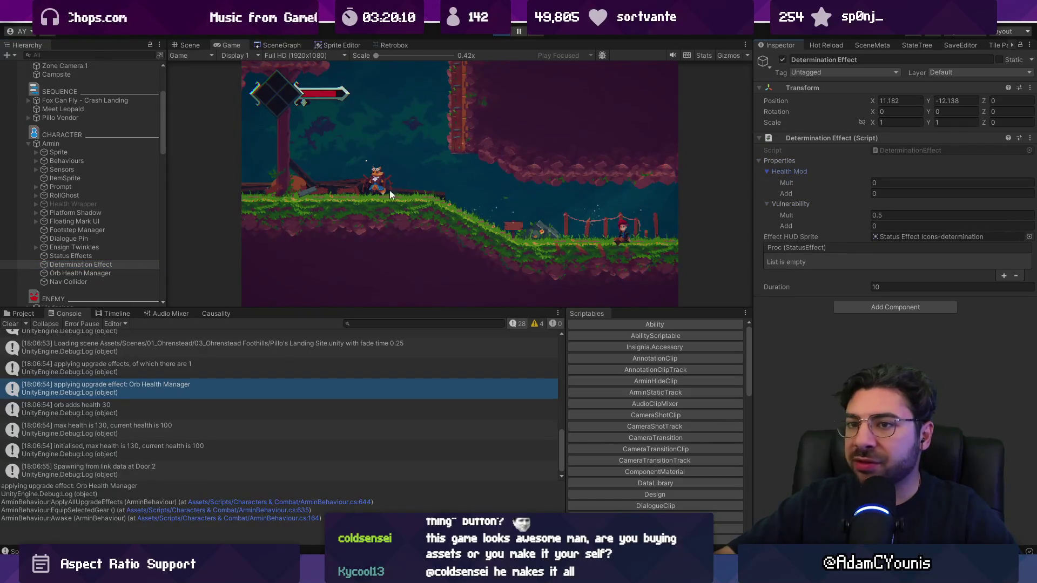
{"action": "left_click", "coordinate": [103, 273]}
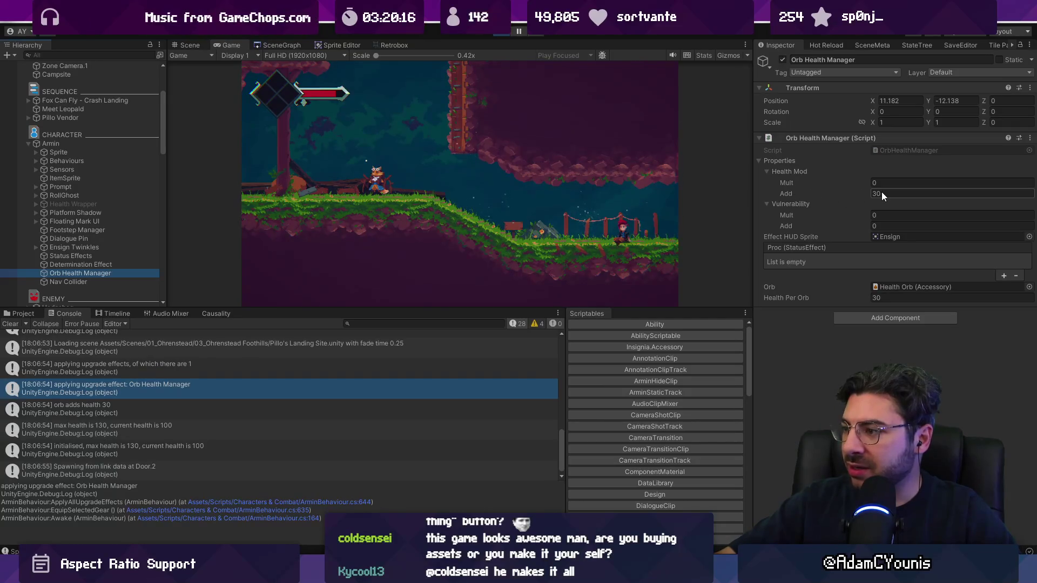
{"action": "key", "text": "Return"}
- Examine Enter's line 14, where healthMod.add is set from the orb count times healthPerOrb
{"action": "double_click", "coordinate": [907, 150]}
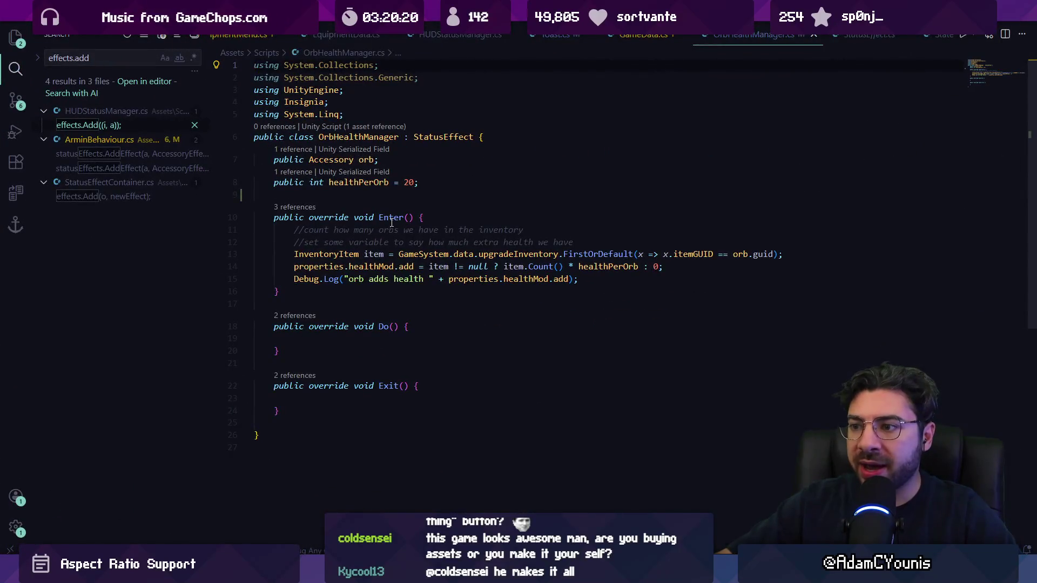
{"action": "left_click", "coordinate": [366, 266]}
{"action": "left_click", "coordinate": [402, 267]}
{"action": "left_click", "coordinate": [426, 267]}
{"action": "left_click", "coordinate": [473, 267]}
{"action": "left_click", "coordinate": [599, 267]}
{"action": "left_click", "coordinate": [658, 267]}
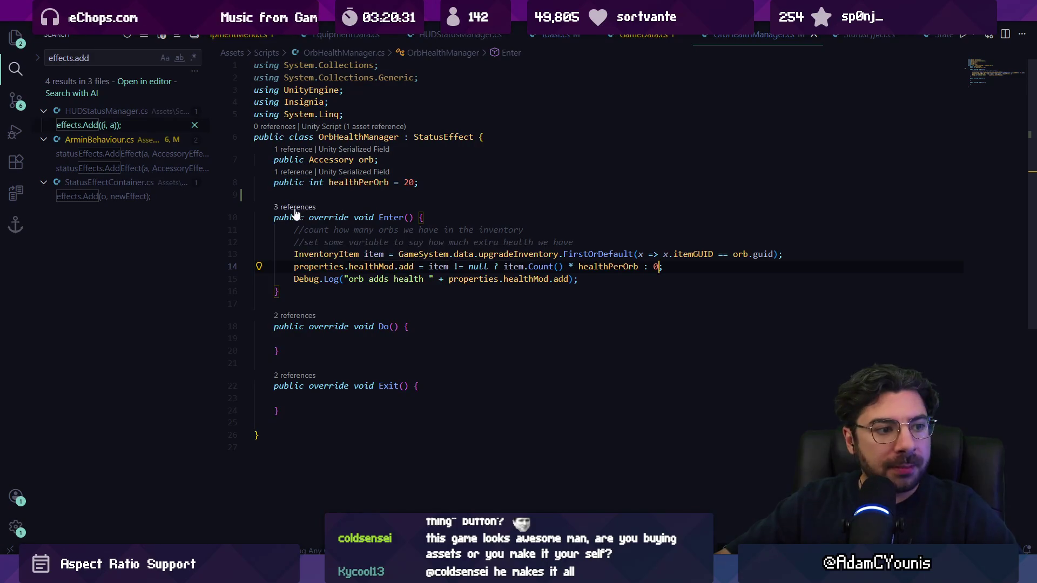
- List the Enter method's references, then clear the Unity Console
{"action": "key", "text": "shift+F12"}
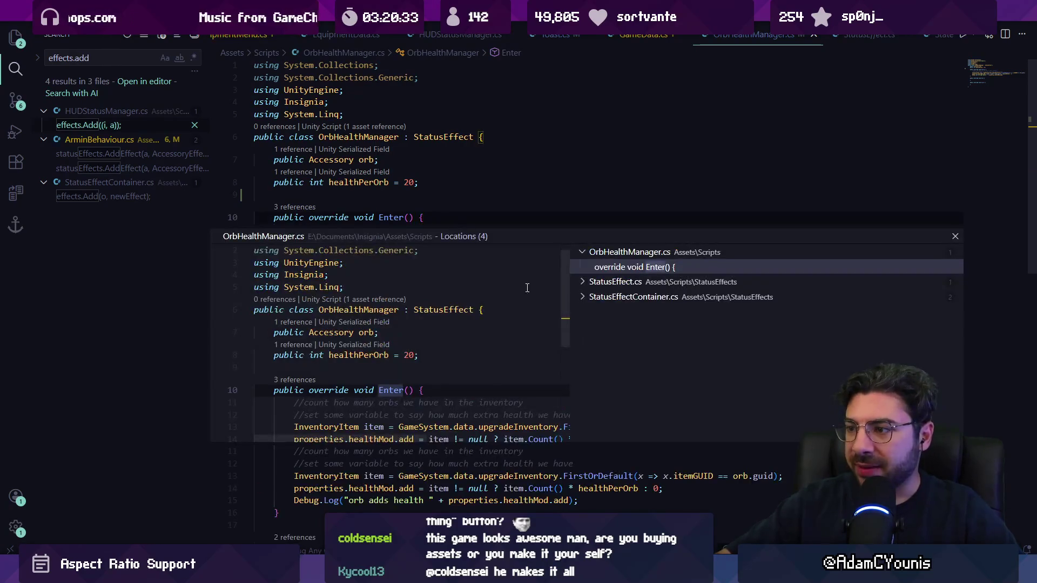
{"action": "key", "text": "Escape"}
{"action": "left_click", "coordinate": [490, 281]}
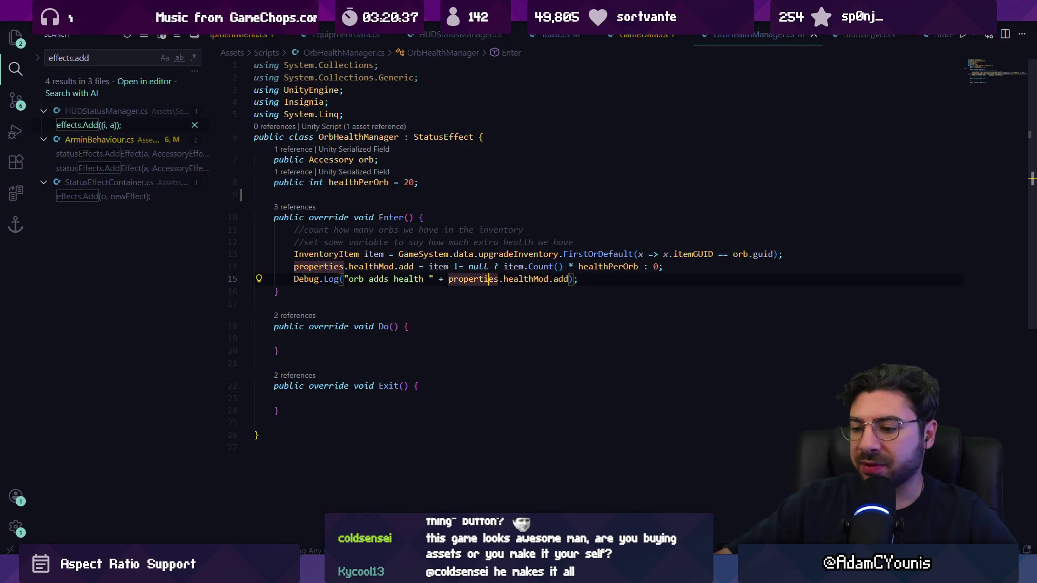
{"action": "key", "text": "alt+Tab"}
{"action": "left_click", "coordinate": [11, 324]}
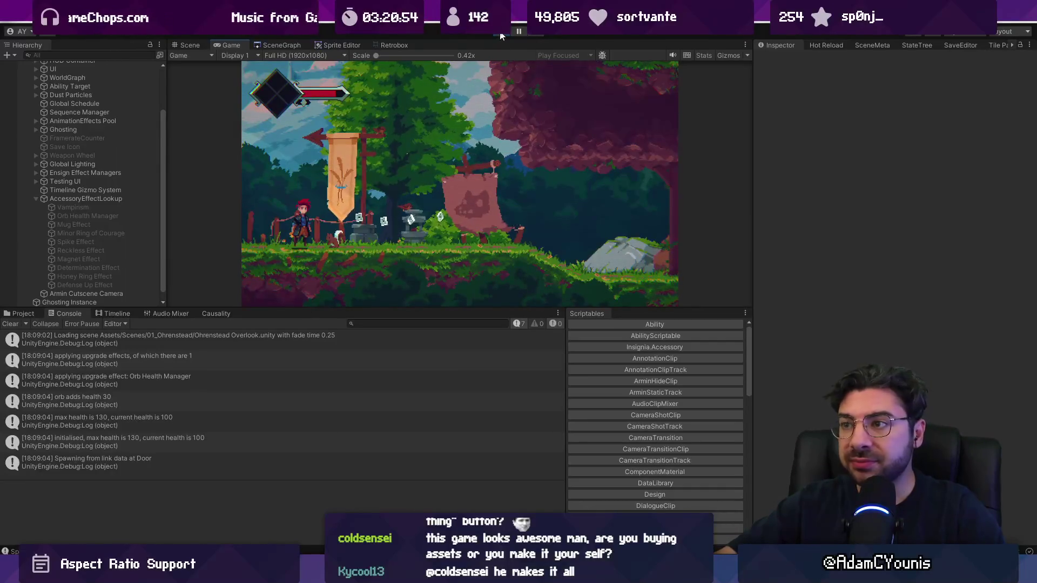
- Reload the Pillo's Landing Site save and open ArminBehaviour.cs:644 from the MissingReferenceException
{"action": "left_click", "coordinate": [398, 127]}
{"action": "key", "text": "Escape"}
{"action": "left_click", "coordinate": [398, 127]}
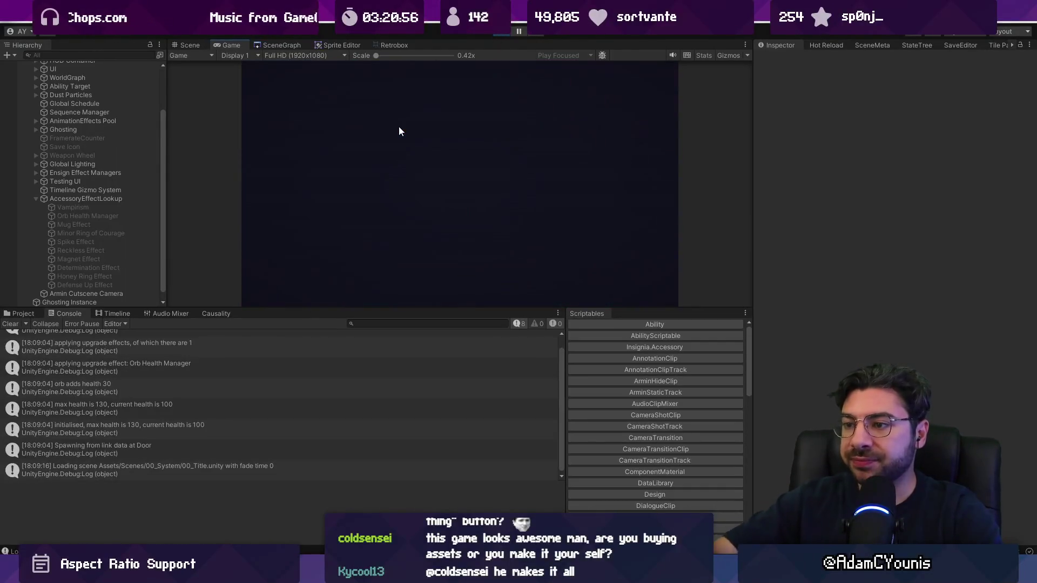
{"action": "left_click", "coordinate": [399, 129]}
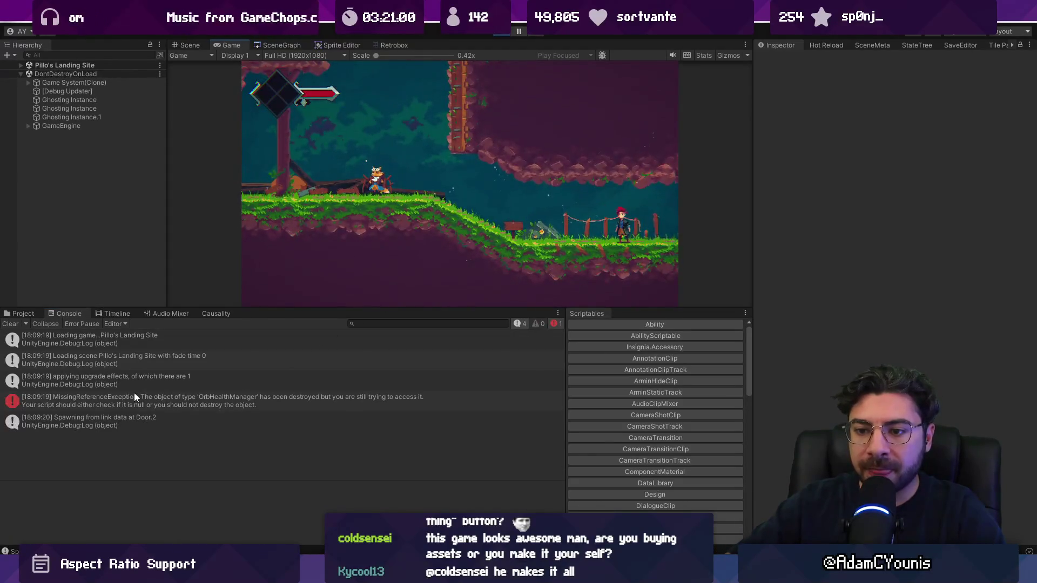
{"action": "left_click", "coordinate": [144, 399]}
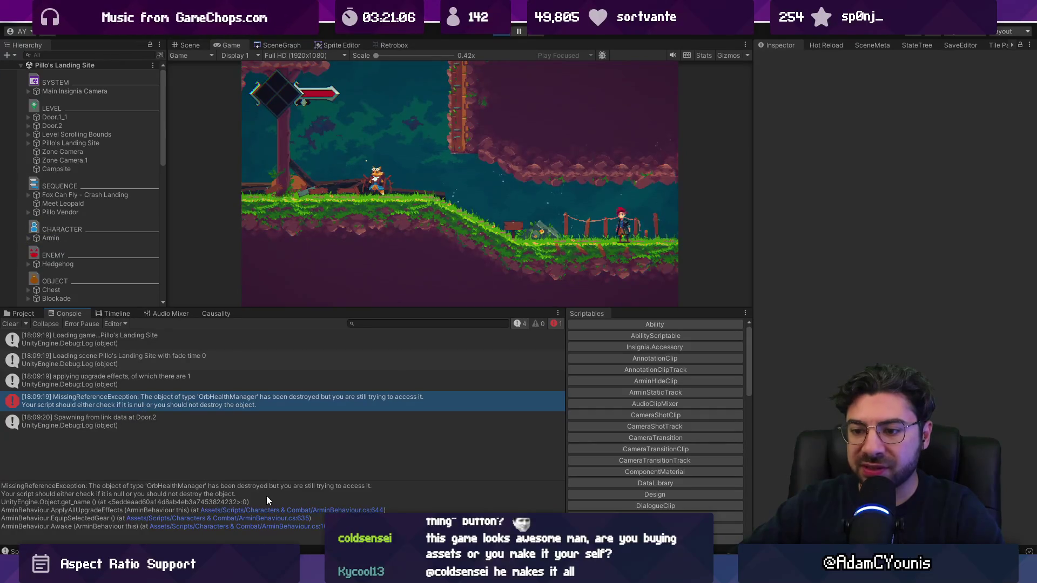
{"action": "left_click", "coordinate": [274, 511]}
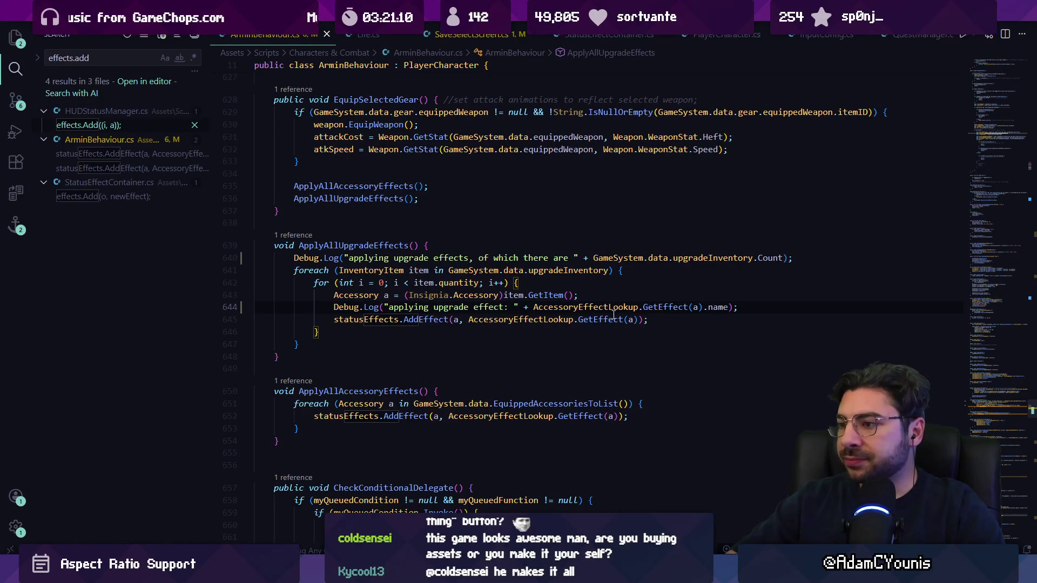
- Follow GetEffect and its effectsByAccessory field to their definitions, then return to line 644
{"action": "left_click", "coordinate": [667, 307]}
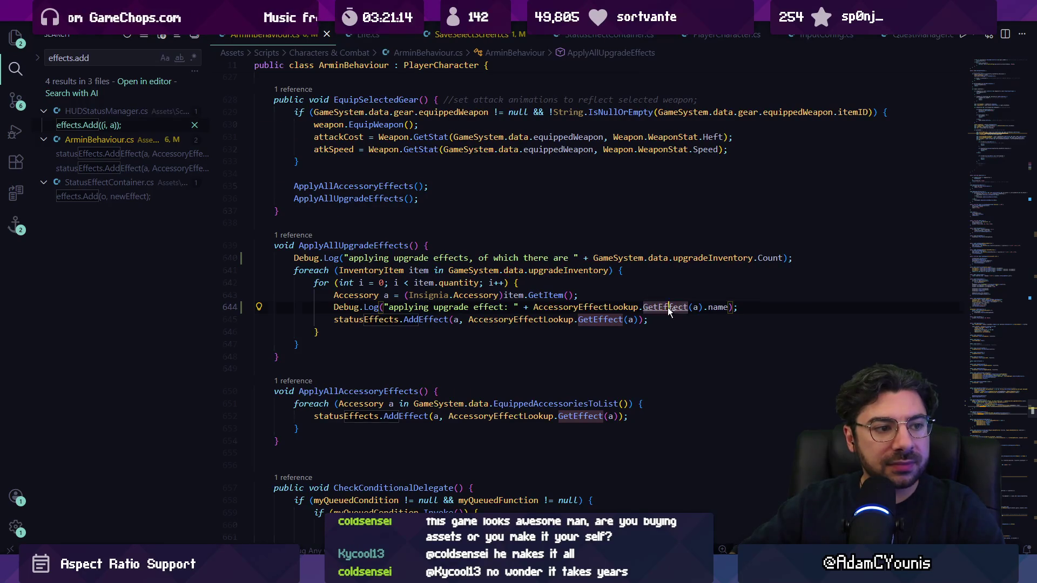
{"action": "key", "text": "F12"}
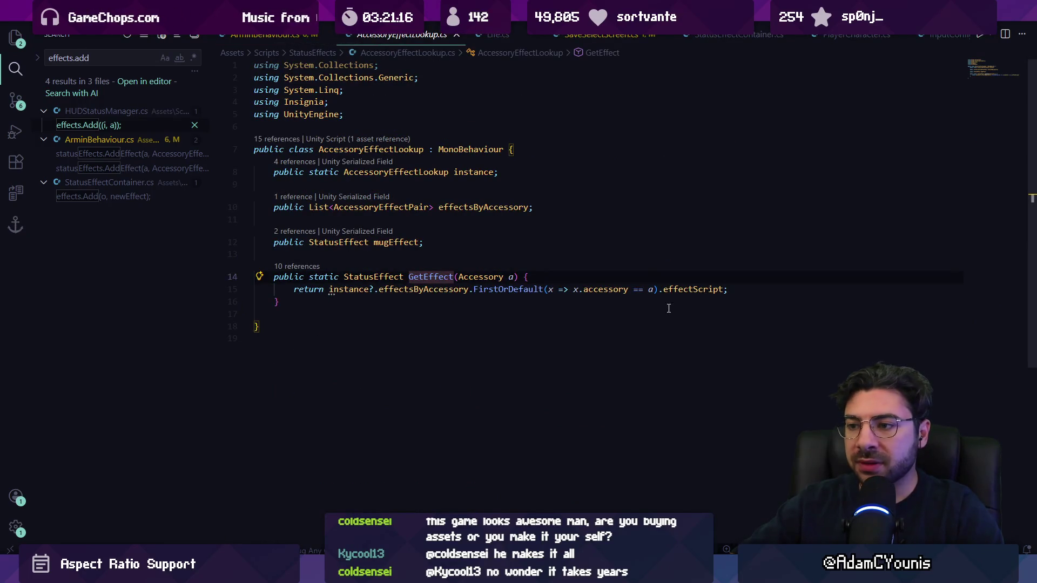
{"action": "left_click", "coordinate": [458, 289]}
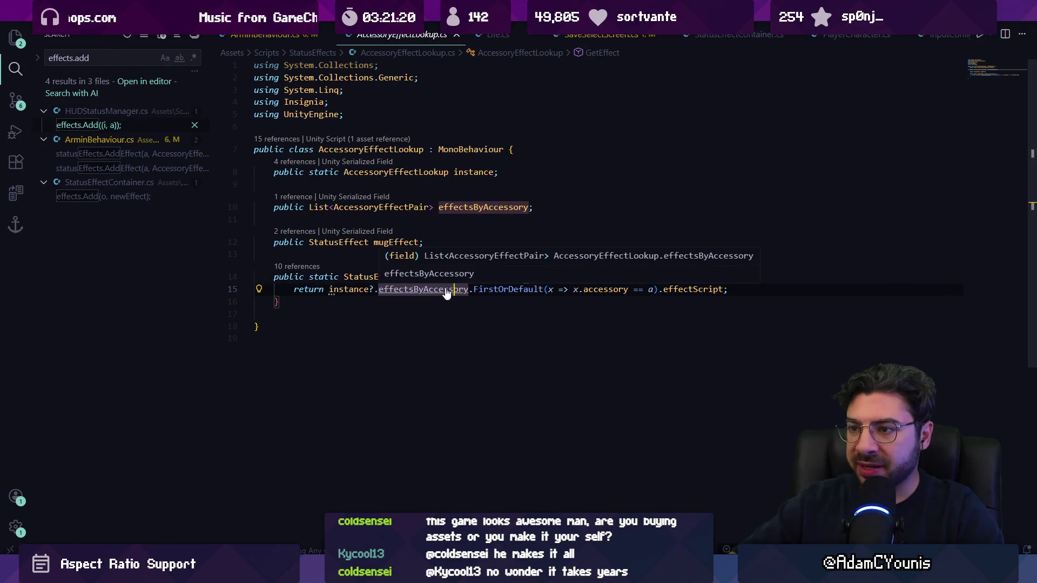
{"action": "left_click", "coordinate": [446, 290], "text": "ctrl"}
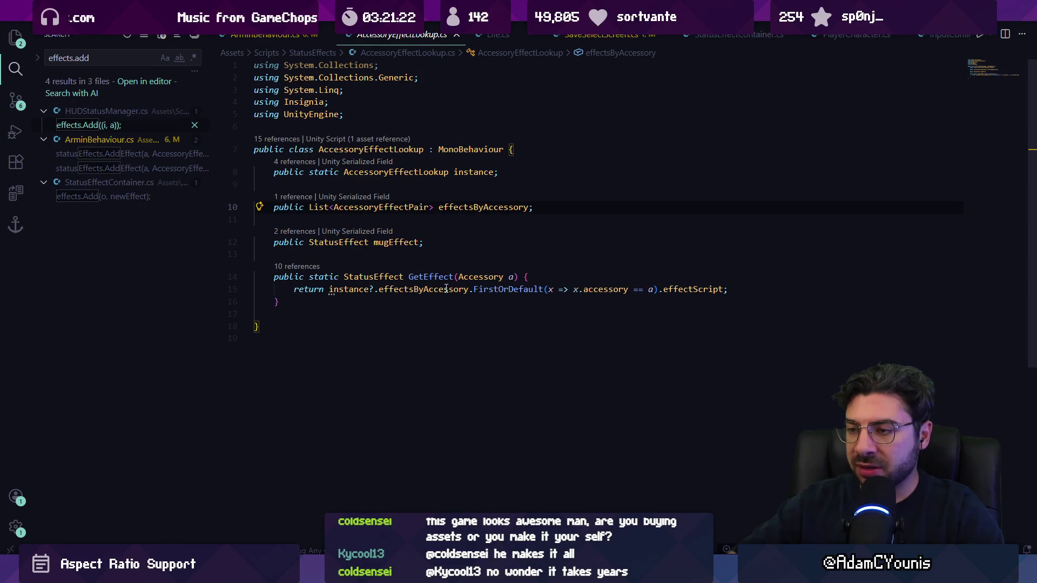
{"action": "key", "text": "alt+Left"}
{"action": "key", "text": "alt+Left"}
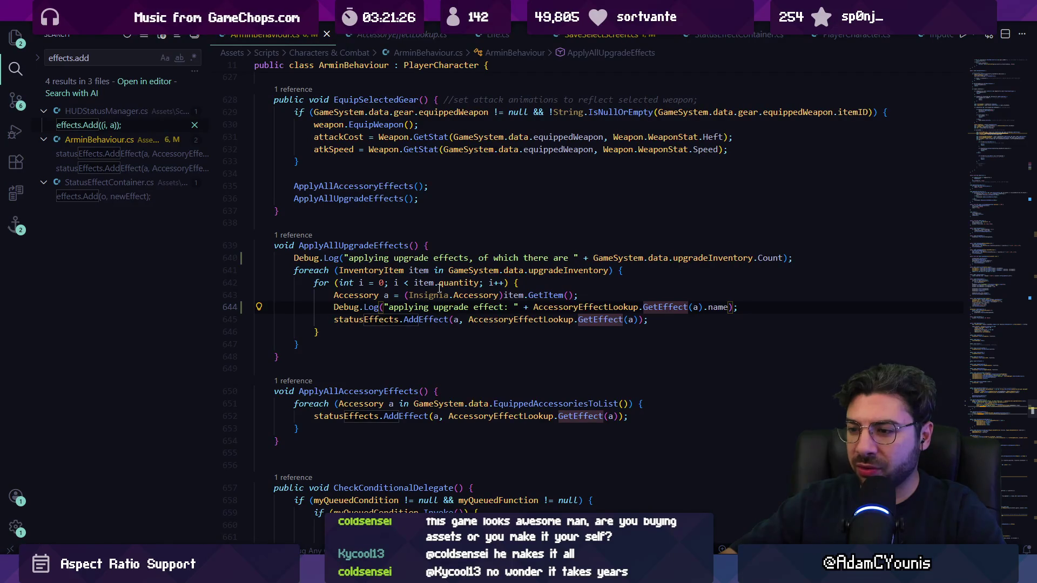
{"action": "key", "text": "alt+Right"}
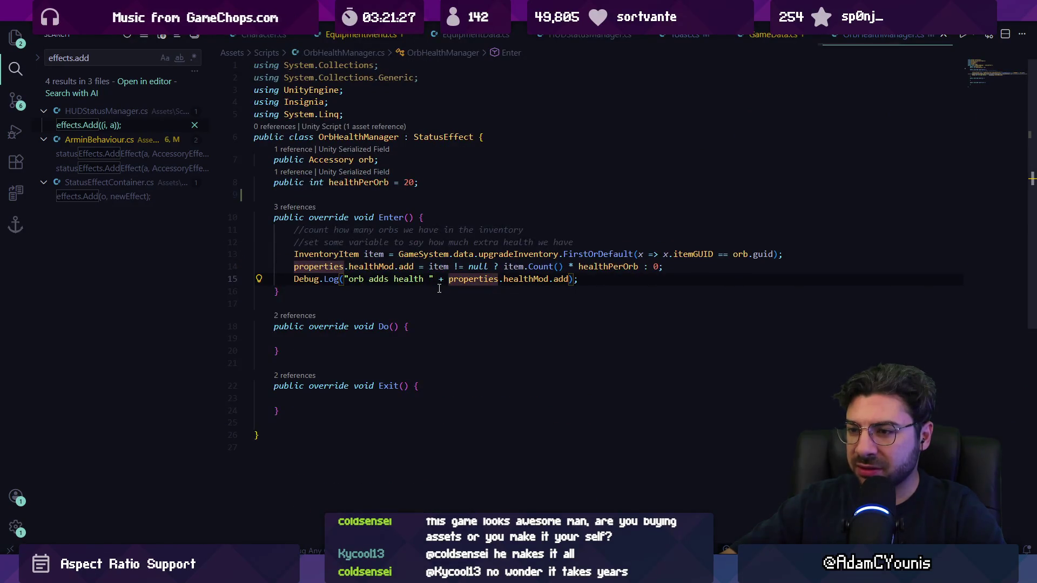
{"action": "key", "text": "alt+Left"}
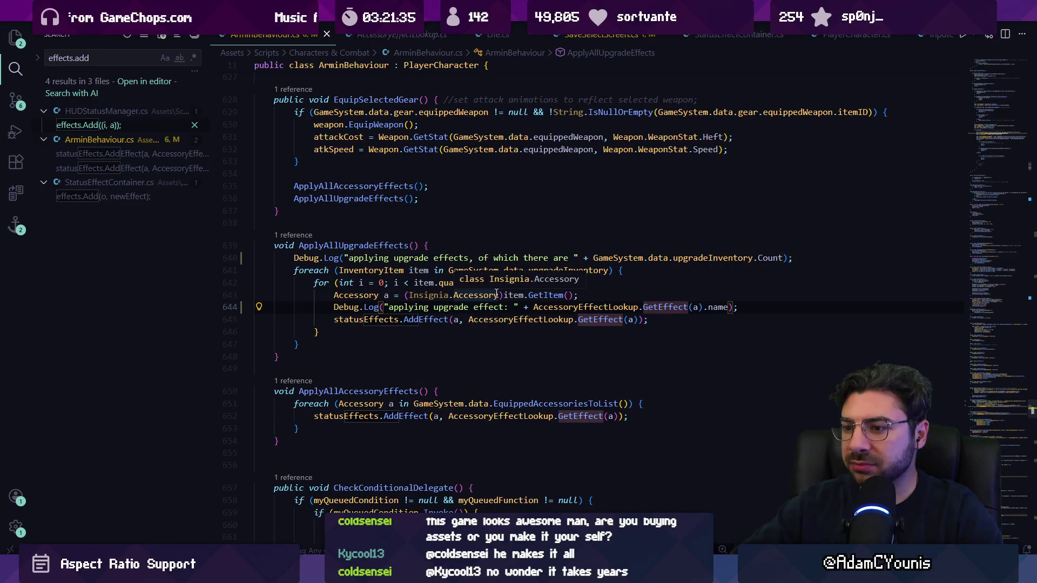
- Inspect the upgradeInventory loop and Insignia.Accessory cast on line 643, then open AccessoryEffectLookup
{"action": "left_click", "coordinate": [385, 269]}
{"action": "left_click", "coordinate": [470, 270]}
{"action": "left_click", "coordinate": [578, 270]}
{"action": "left_click", "coordinate": [378, 295]}
{"action": "left_click", "coordinate": [456, 295]}
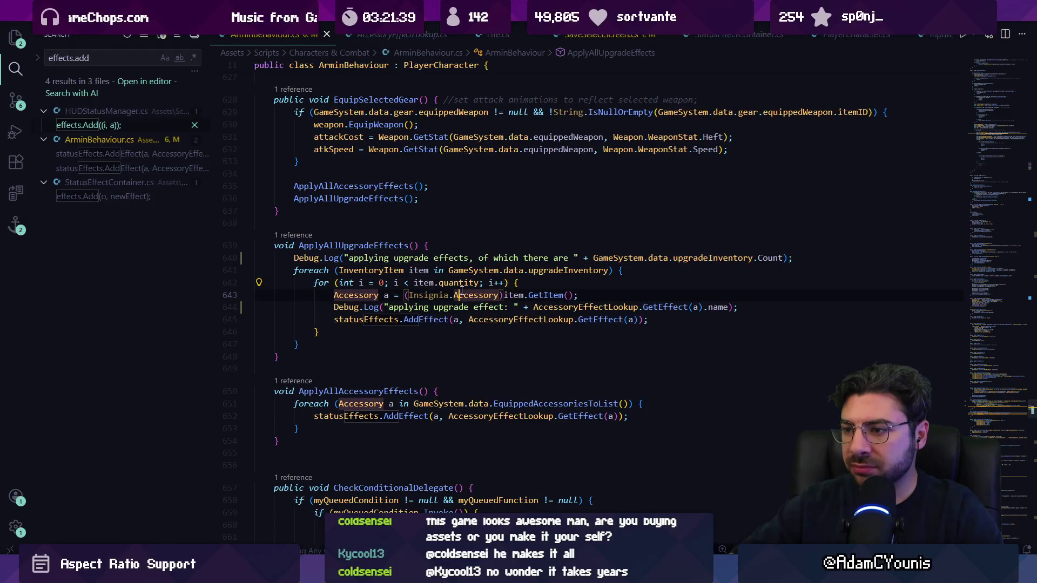
{"action": "left_click", "coordinate": [385, 295]}
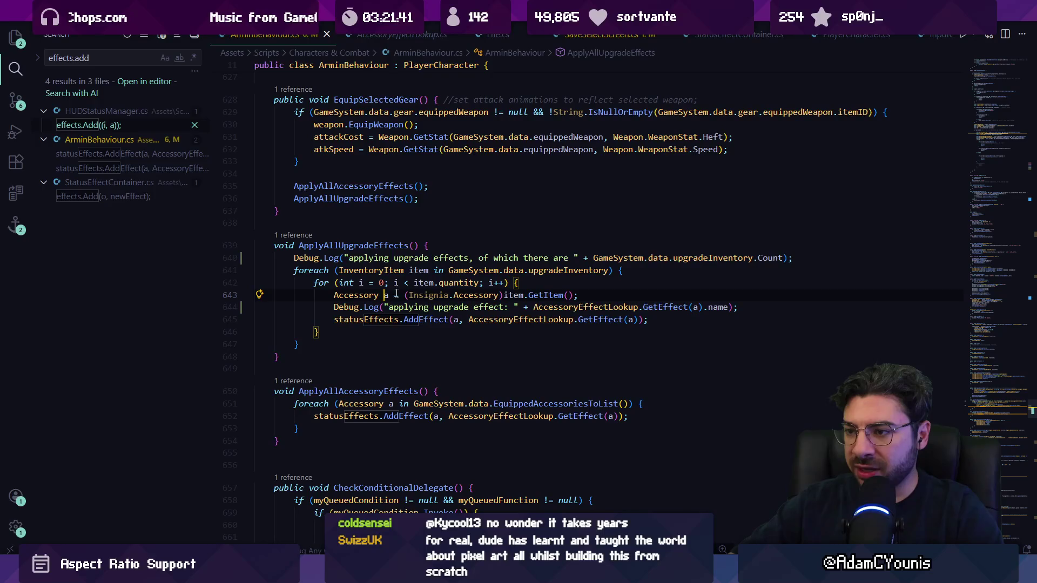
{"action": "left_click", "coordinate": [503, 295]}
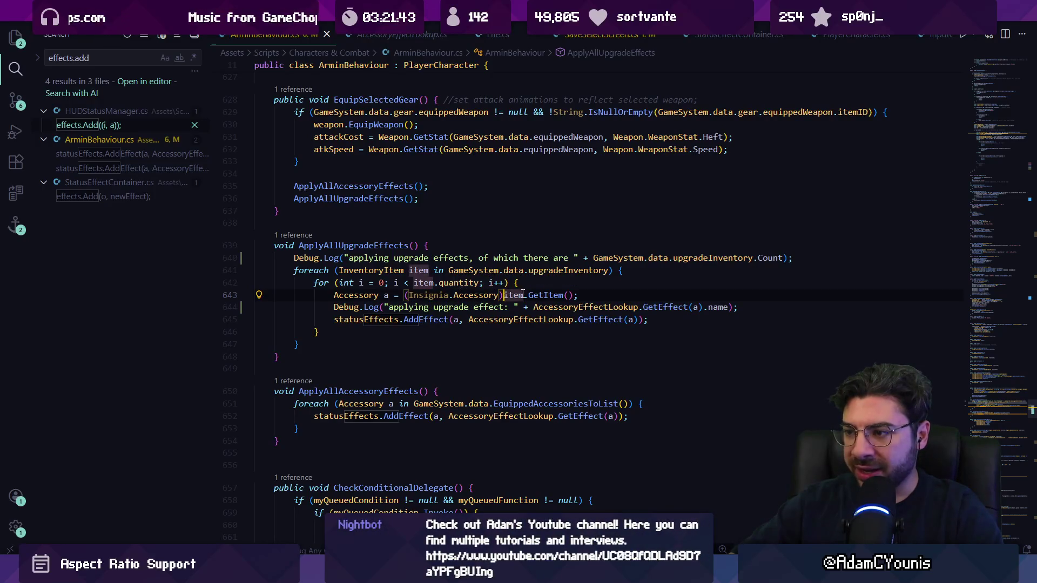
{"action": "left_click", "coordinate": [539, 294]}
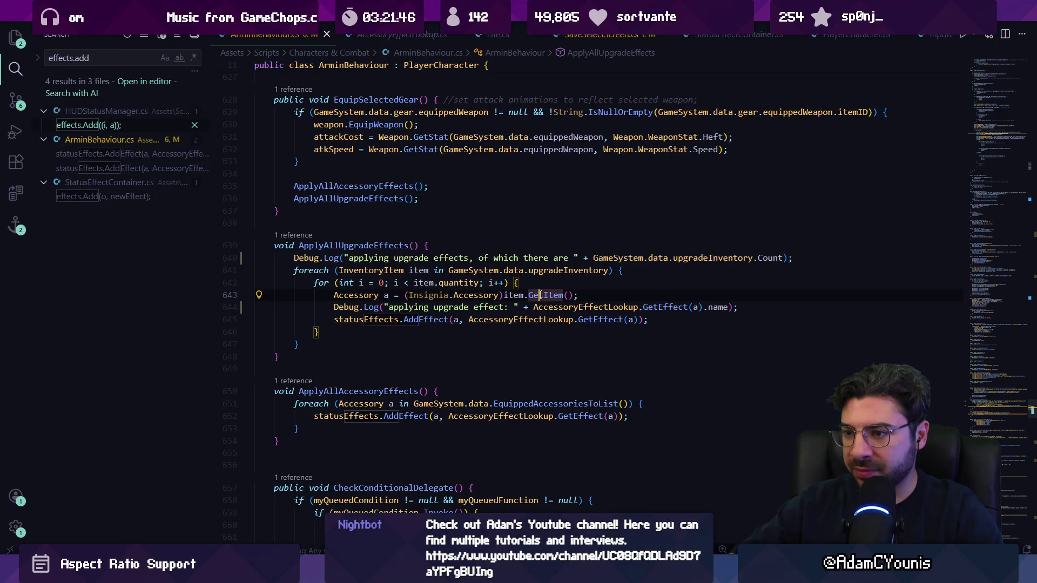
{"action": "left_click", "coordinate": [614, 296]}
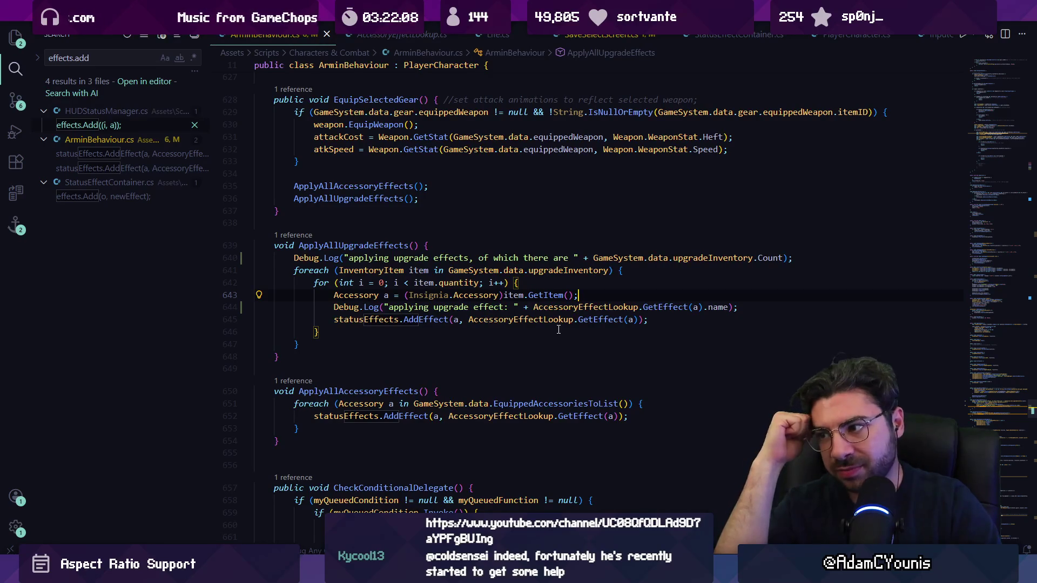
{"action": "left_click", "coordinate": [606, 306], "text": "ctrl"}
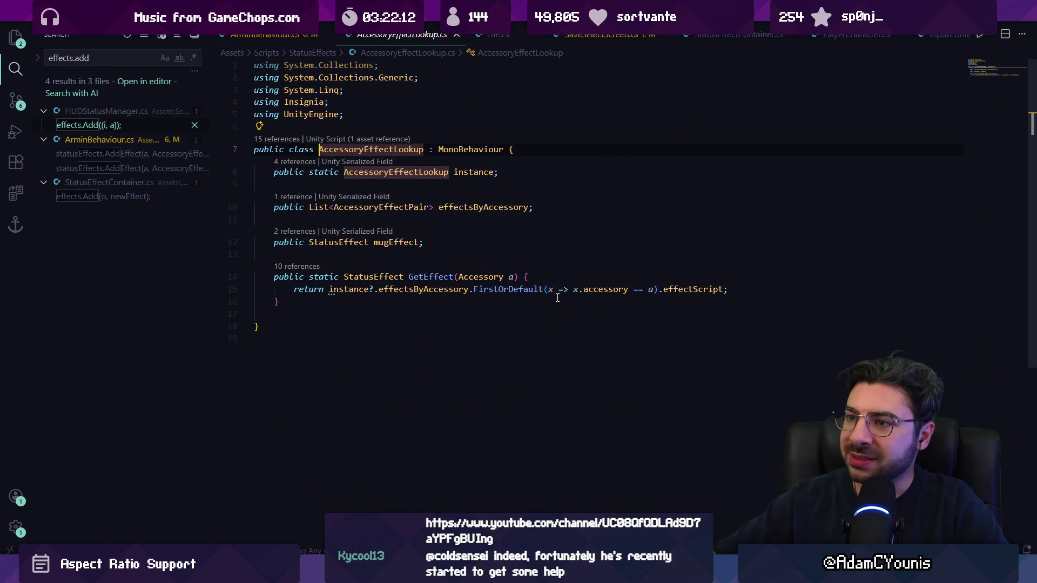
- Inspect GetEffect's static instance, effectsByAccessory and FirstOrDefault lookup, then return to Unity
{"action": "key", "text": "alt+Left"}
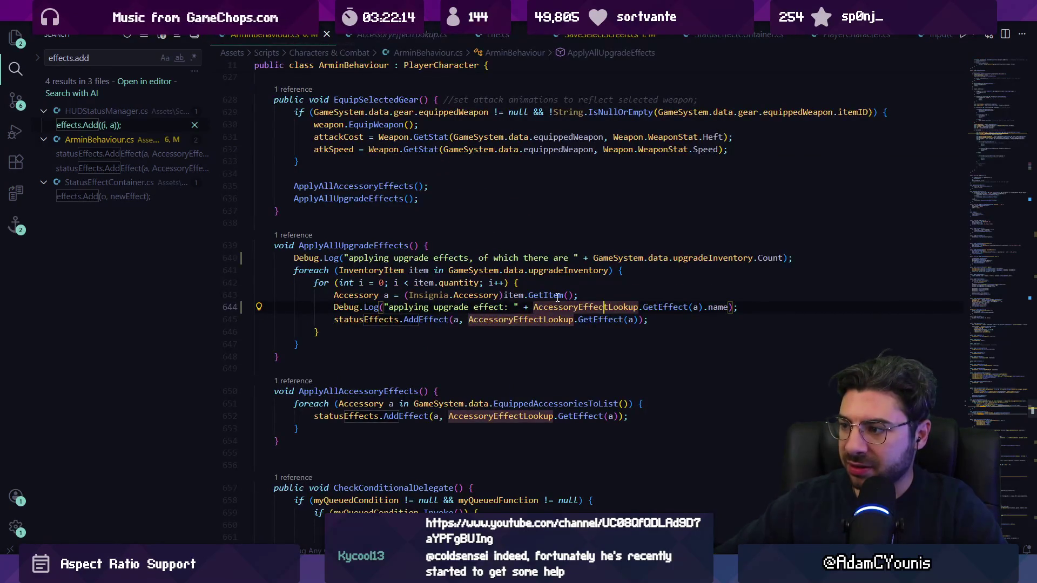
{"action": "left_click", "coordinate": [658, 305], "text": "ctrl"}
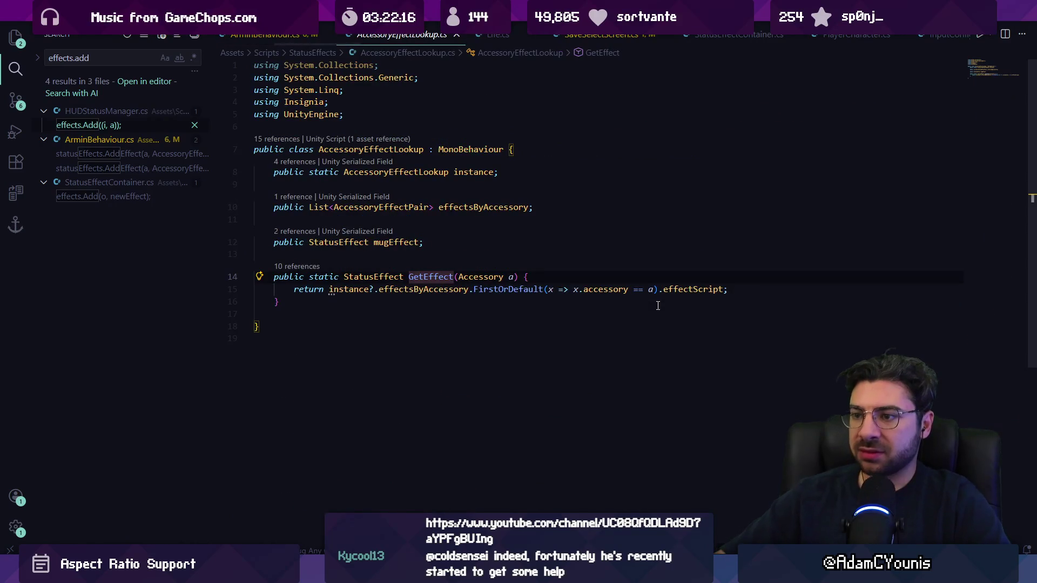
{"action": "left_click", "coordinate": [354, 290]}
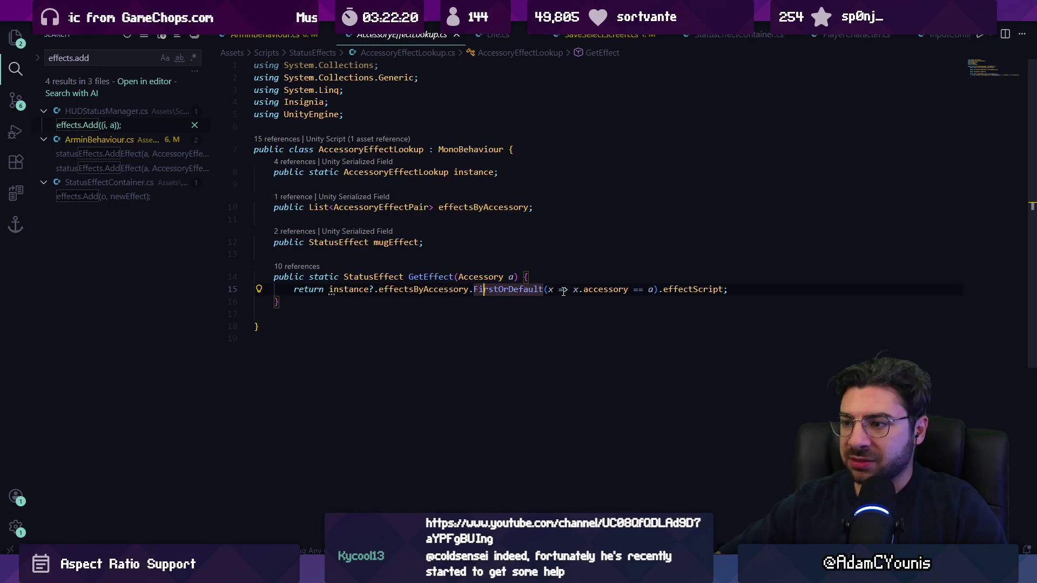
{"action": "key", "text": "Left"}
{"action": "key", "text": "Left"}
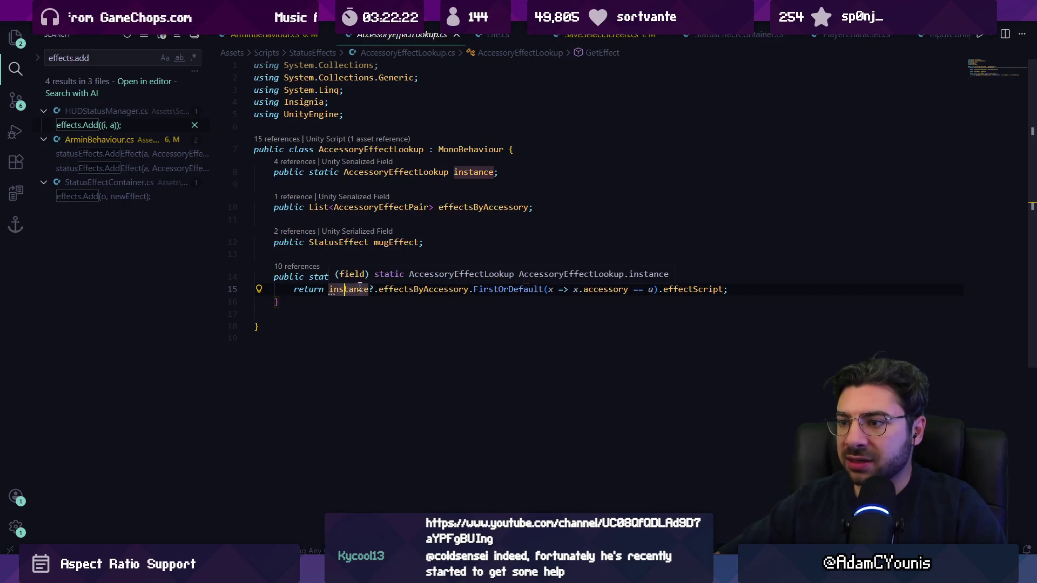
{"action": "left_click", "coordinate": [426, 290]}
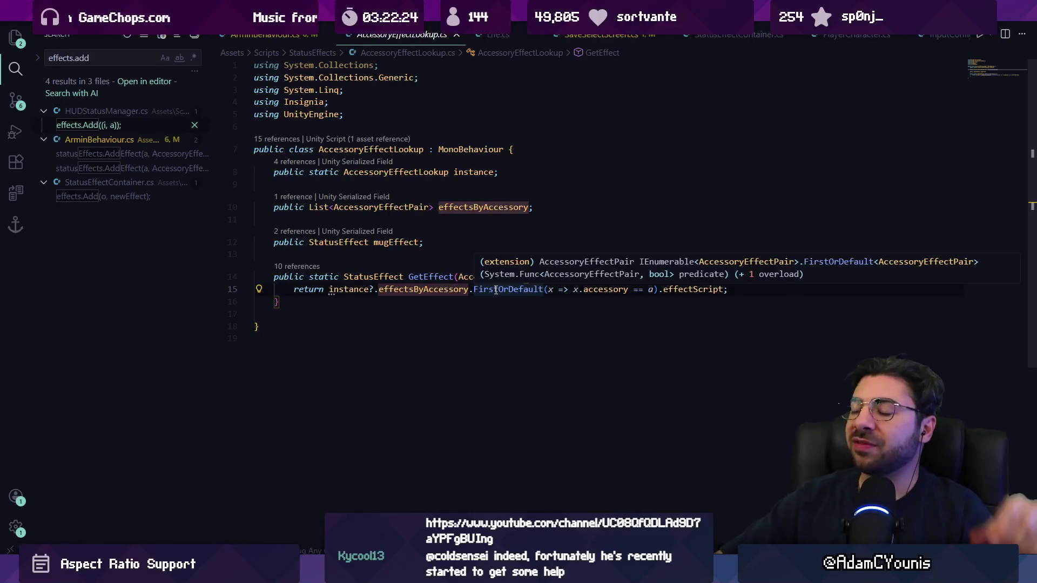
{"action": "left_click", "coordinate": [495, 290]}
{"action": "mouse_move", "coordinate": [495, 295]}
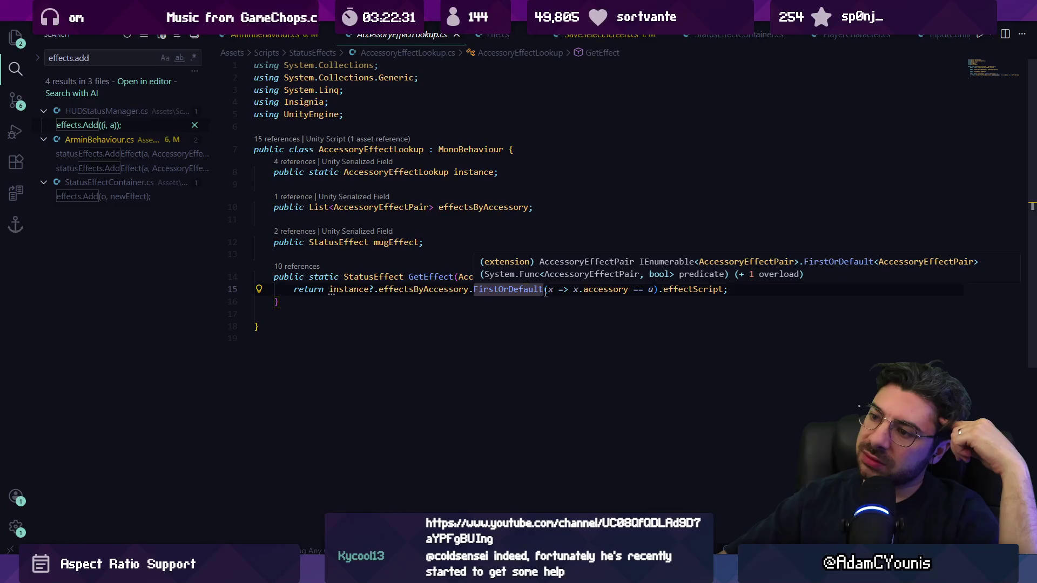
{"action": "left_click", "coordinate": [421, 290]}
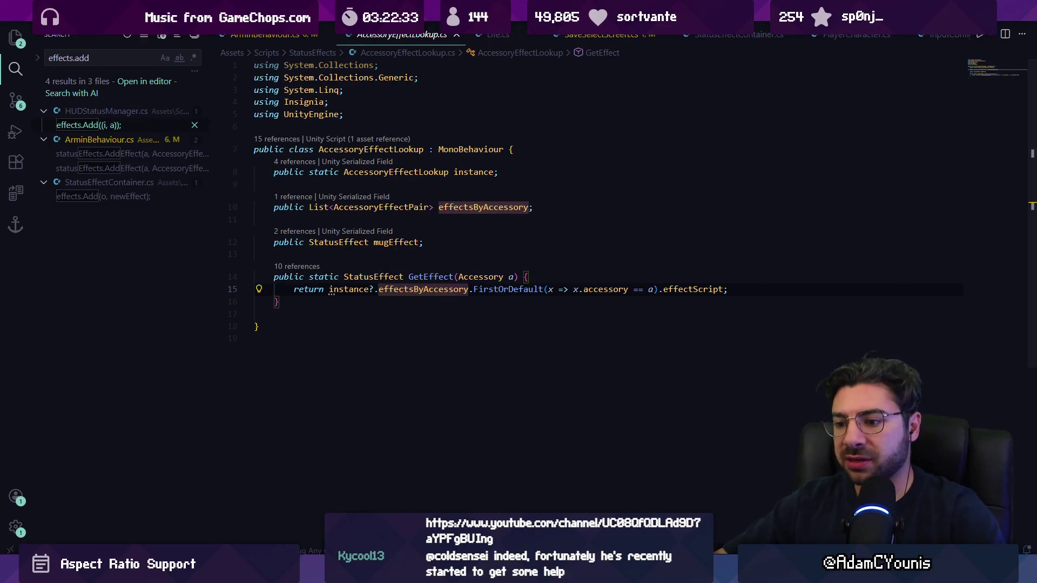
{"action": "key", "text": "alt+Tab"}
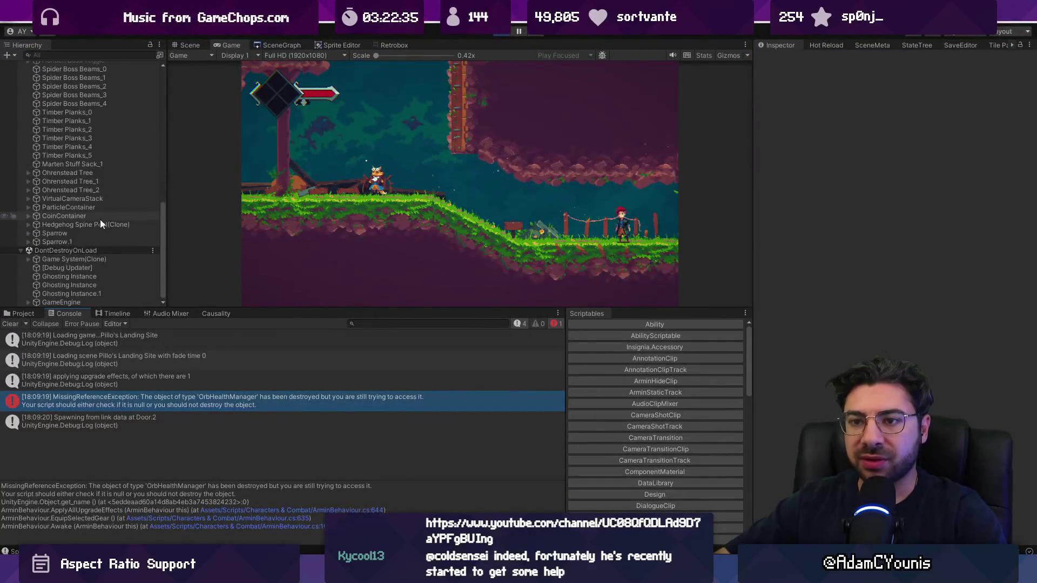
- Search the Hierarchy for 'orb health manager' and select the AccessoryEffectLookup object
{"action": "left_click", "coordinate": [102, 55]}
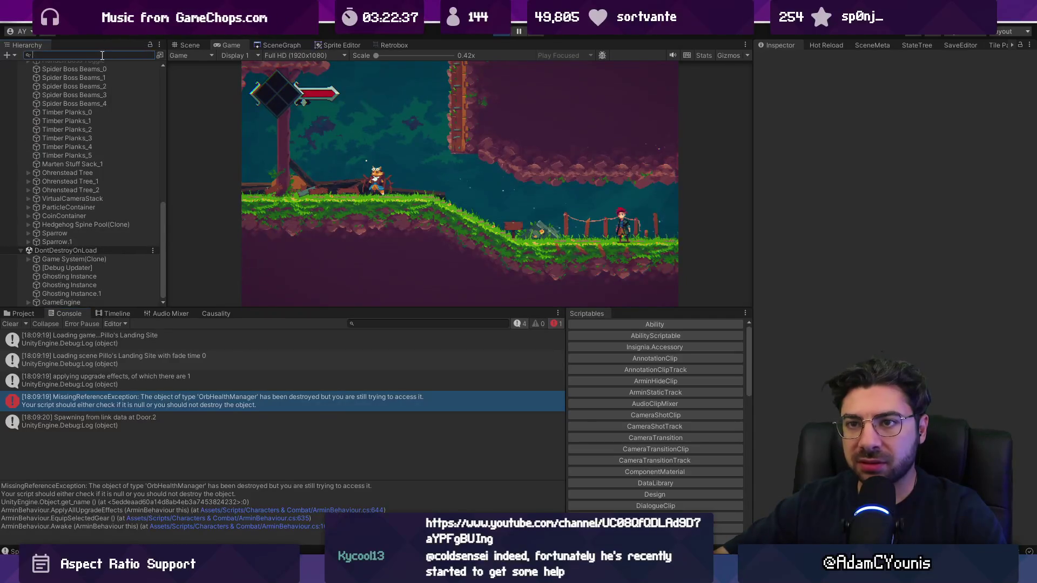
{"action": "type", "text": "orb health manager"}
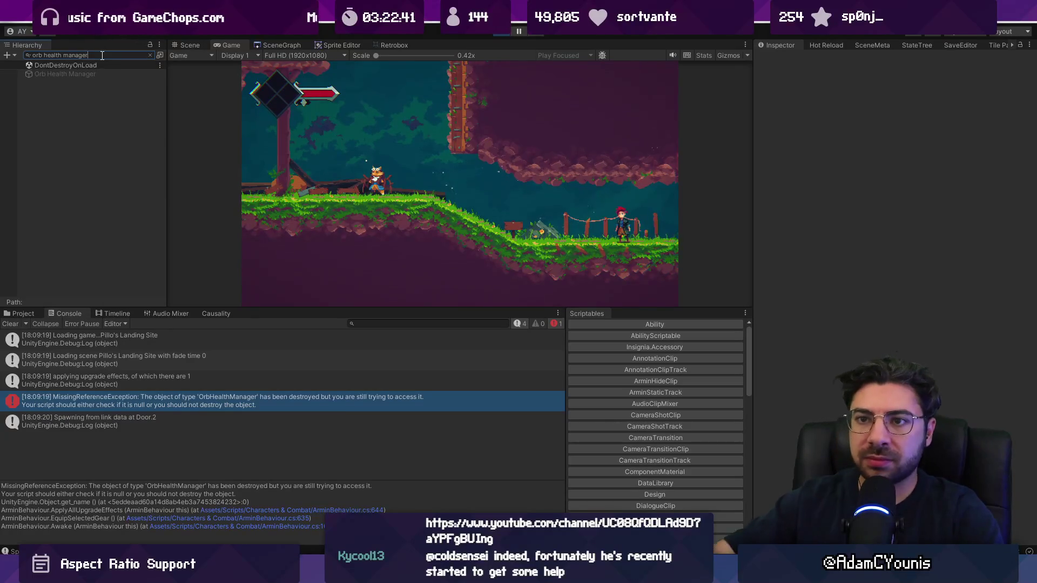
{"action": "left_click", "coordinate": [89, 73]}
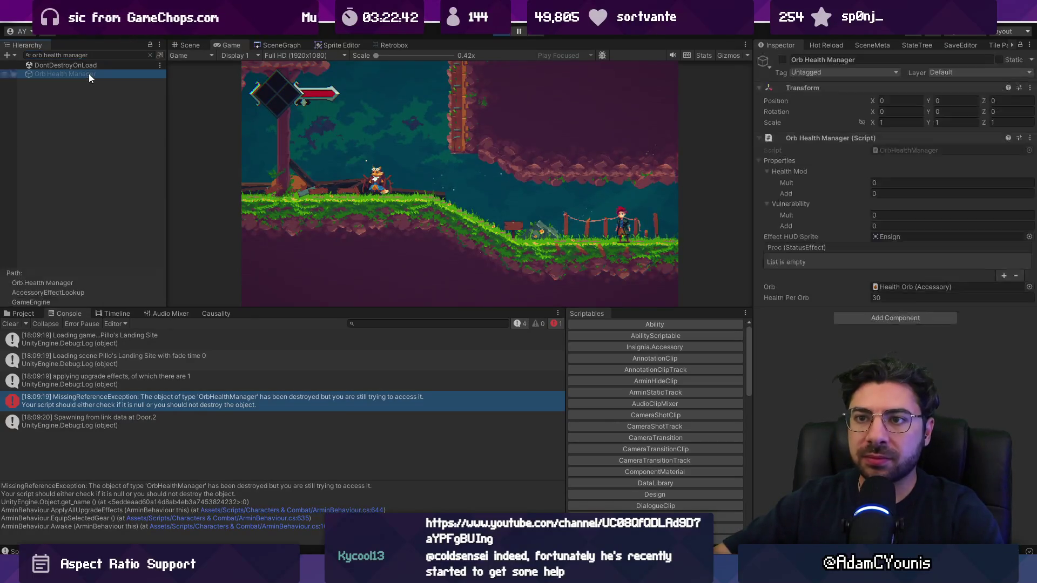
{"action": "left_click", "coordinate": [151, 56]}
{"action": "left_click", "coordinate": [91, 246]}
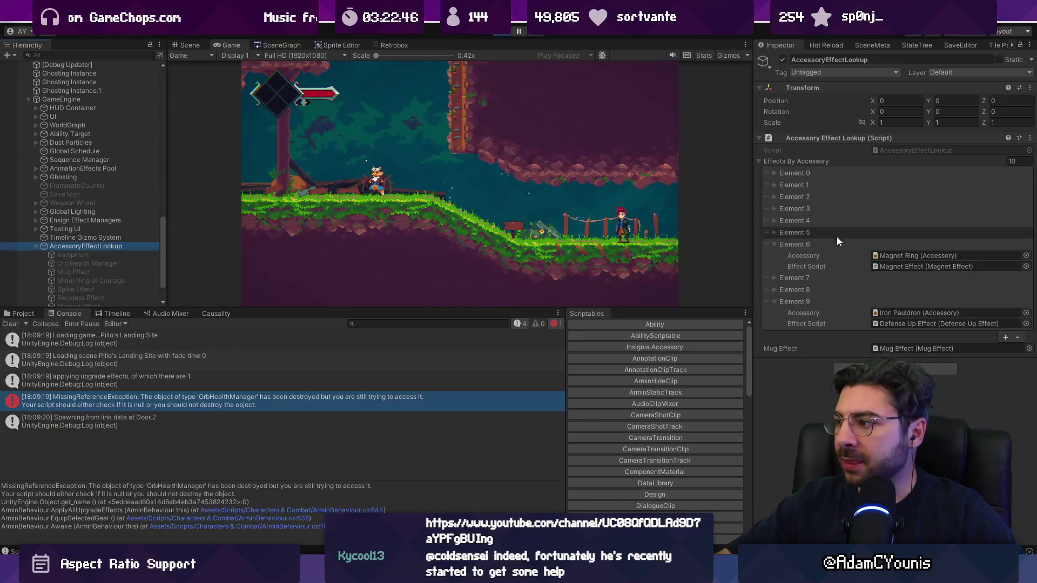
- Expand Elements 0–8 of the Effects By Accessory list to view each pairing
{"action": "left_click", "coordinate": [779, 243]}
{"action": "left_click", "coordinate": [784, 267]}
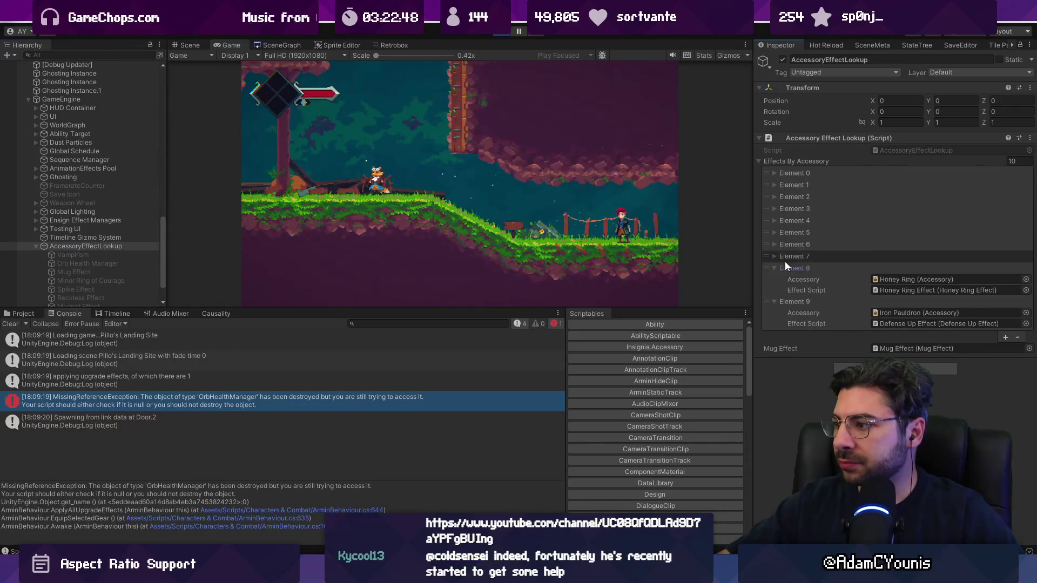
{"action": "left_click", "coordinate": [785, 257]}
{"action": "left_click", "coordinate": [787, 244]}
{"action": "left_click", "coordinate": [789, 233]}
{"action": "left_click", "coordinate": [790, 220]}
{"action": "left_click", "coordinate": [788, 211]}
{"action": "left_click", "coordinate": [790, 195]}
{"action": "left_click", "coordinate": [796, 173]}
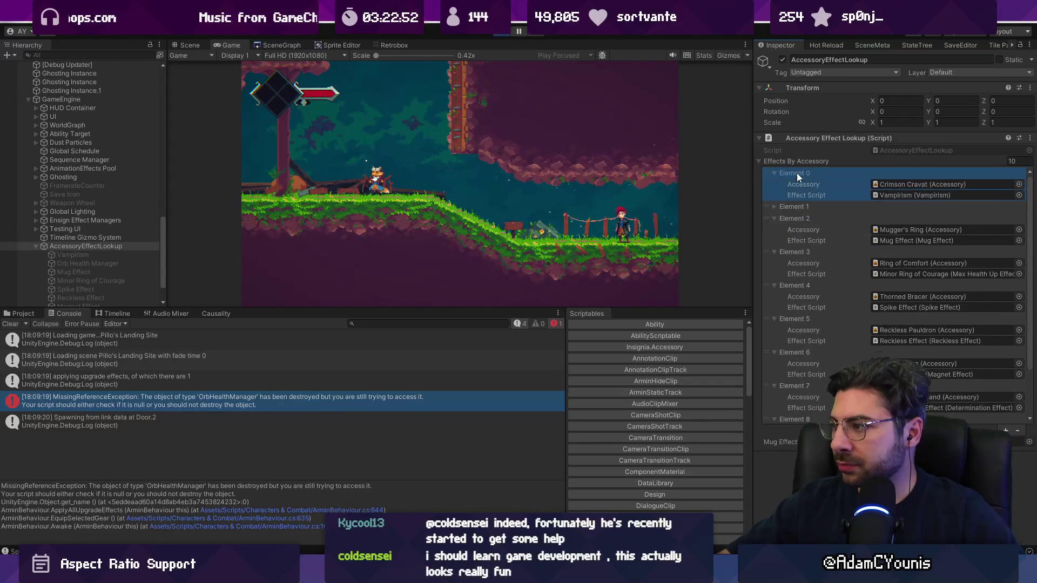
{"action": "left_click", "coordinate": [800, 206]}
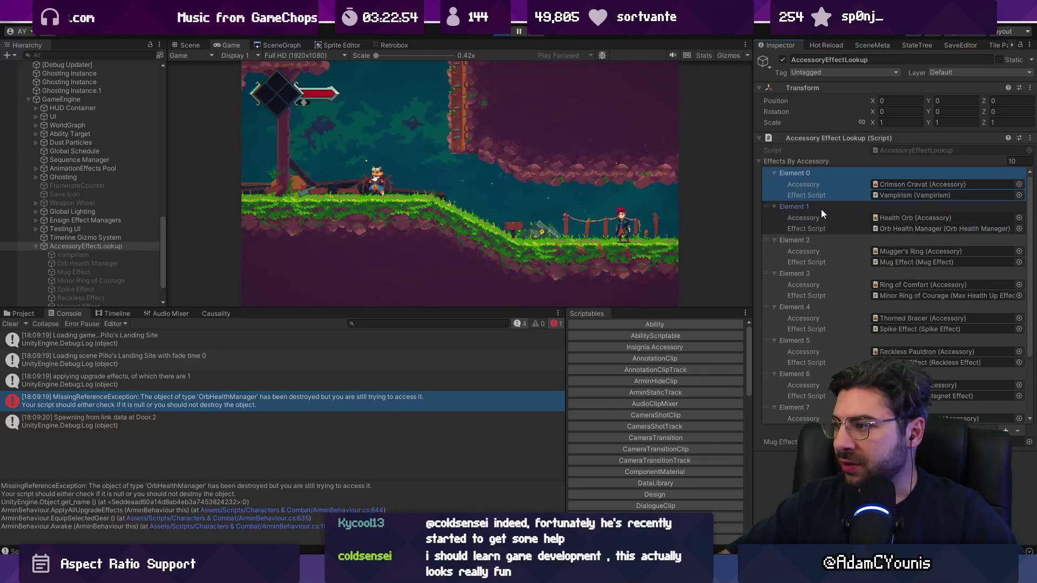
- Confirm Element 1 pairs Health Orb with Orb Health Manager, then return to AccessoryEffectLookup.cs
{"action": "left_click", "coordinate": [912, 219]}
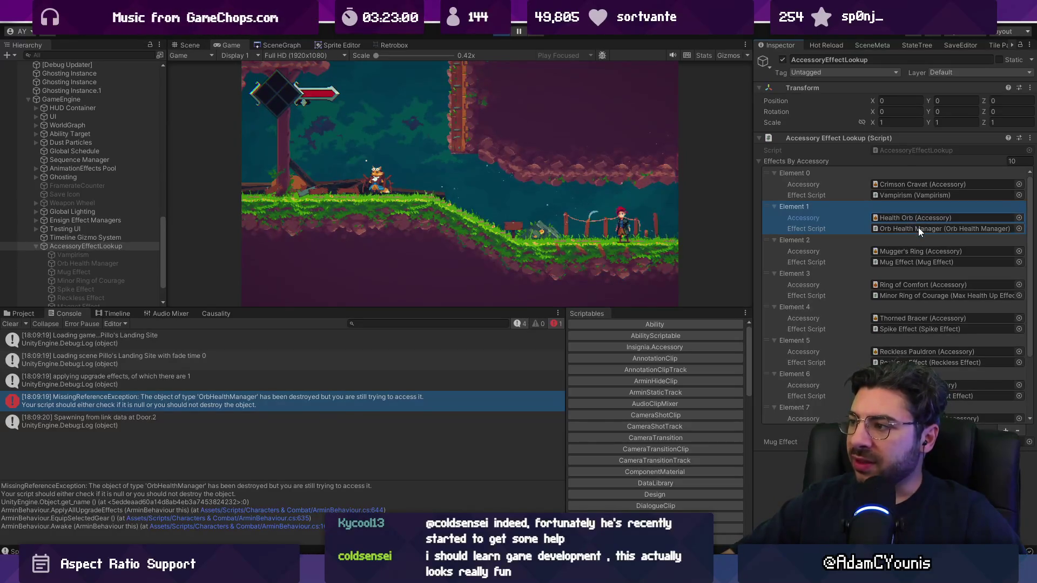
{"action": "left_click", "coordinate": [918, 227]}
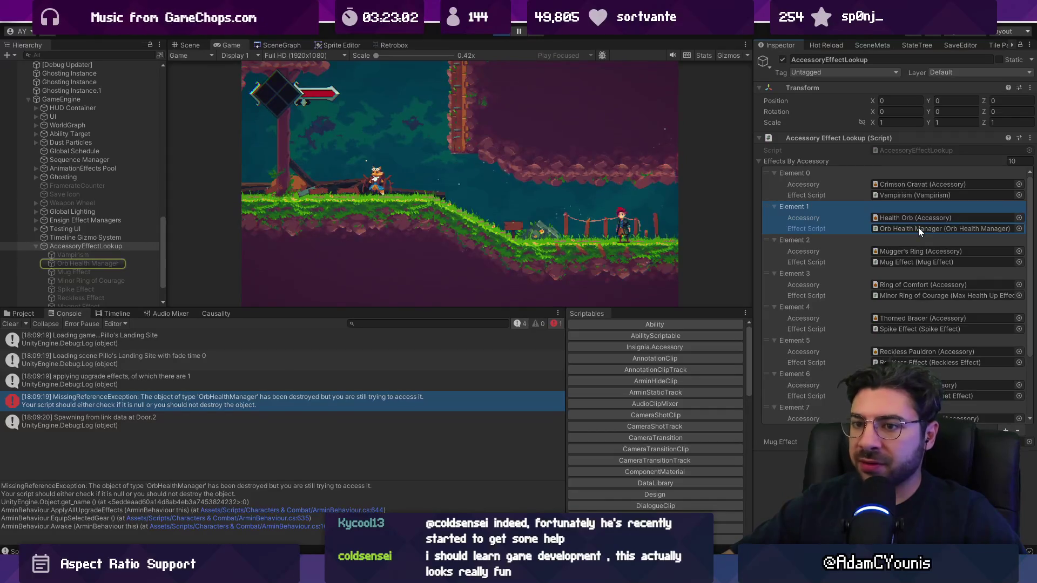
{"action": "mouse_move", "coordinate": [351, 574]}
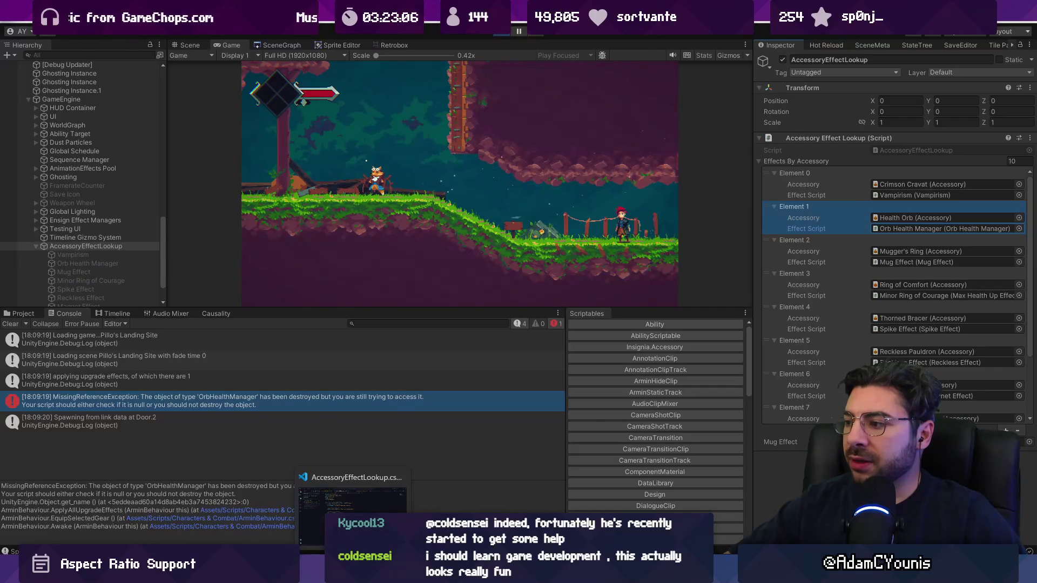
{"action": "left_click", "coordinate": [351, 513]}
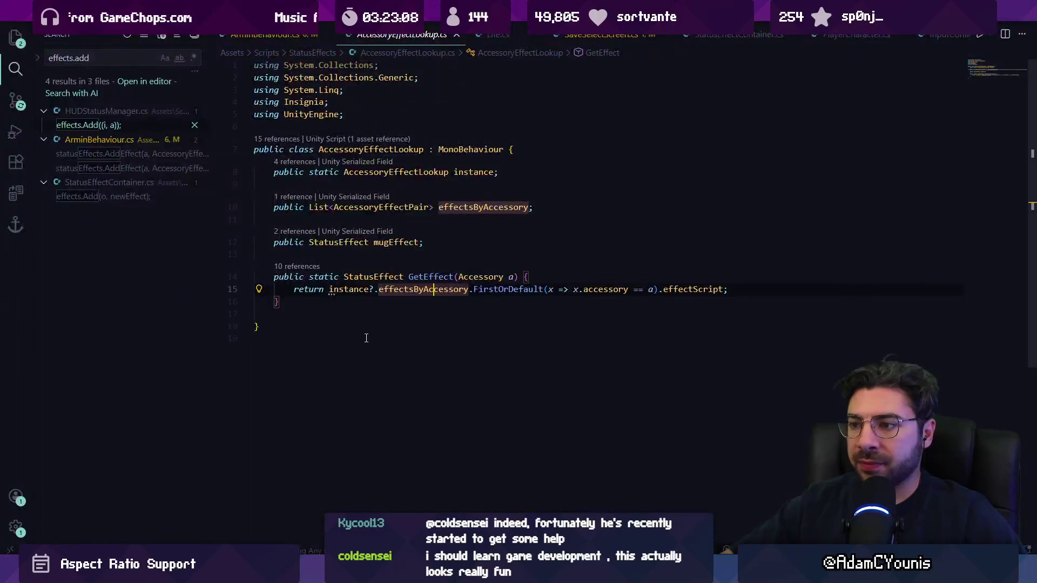
- Inspect FirstOrDefault, effectScript and the static instance in GetEffect, then navigate back to ArminBehaviour.cs
{"action": "left_click", "coordinate": [509, 292]}
{"action": "left_click", "coordinate": [679, 290]}
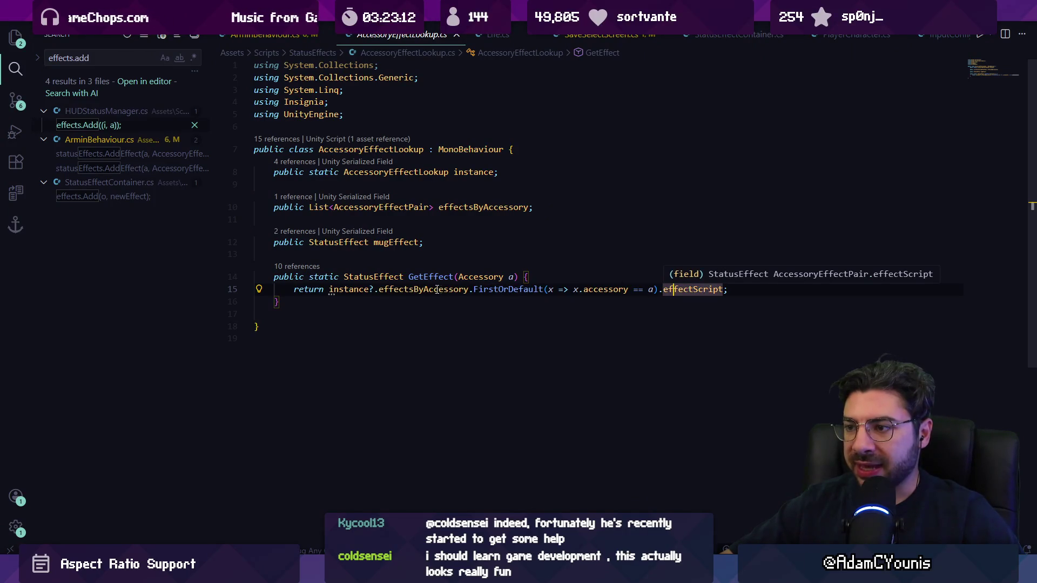
{"action": "left_click", "coordinate": [341, 290]}
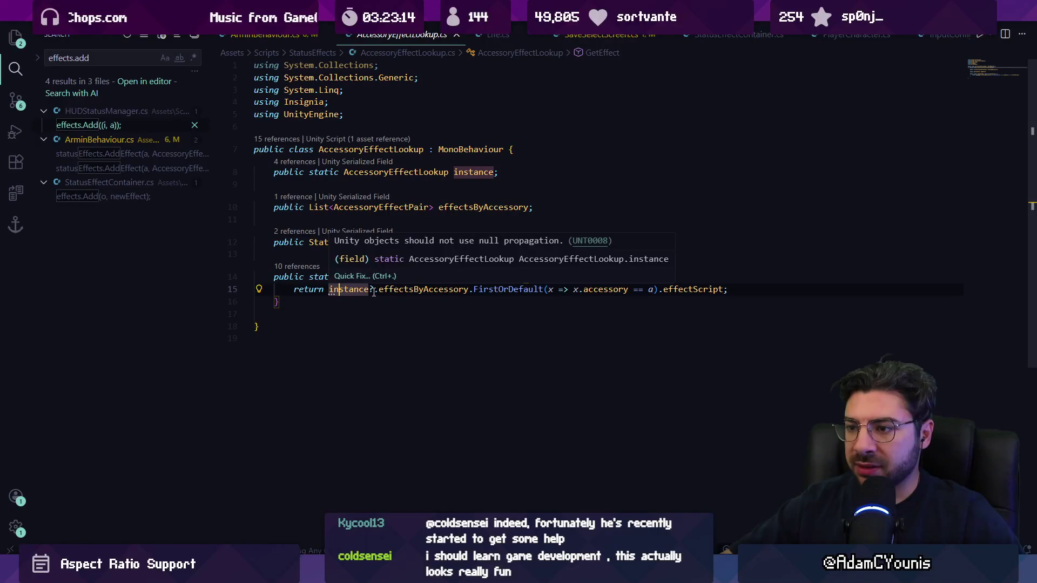
{"action": "left_click", "coordinate": [703, 292]}
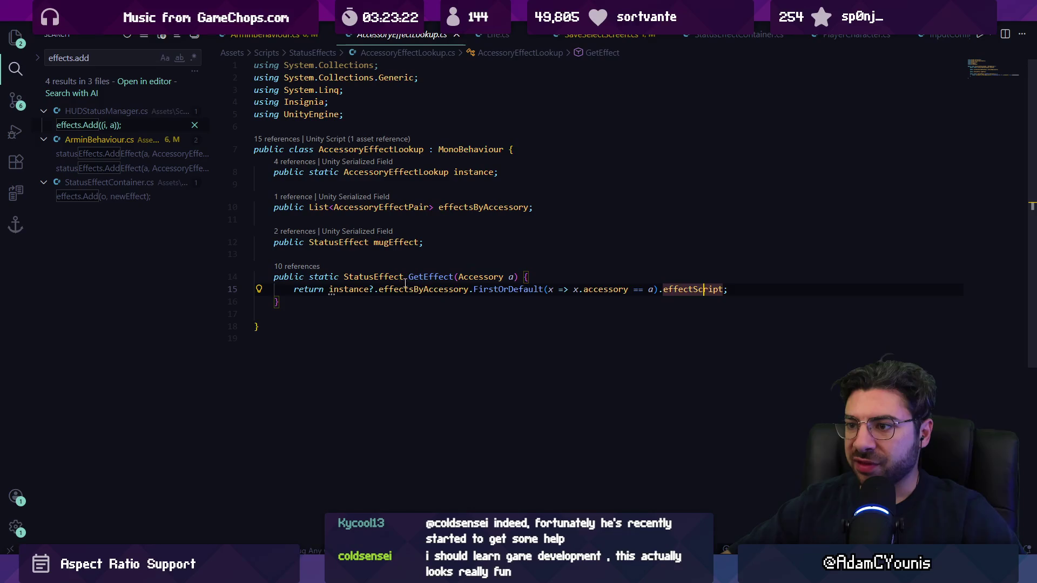
{"action": "key", "text": "alt+Left"}
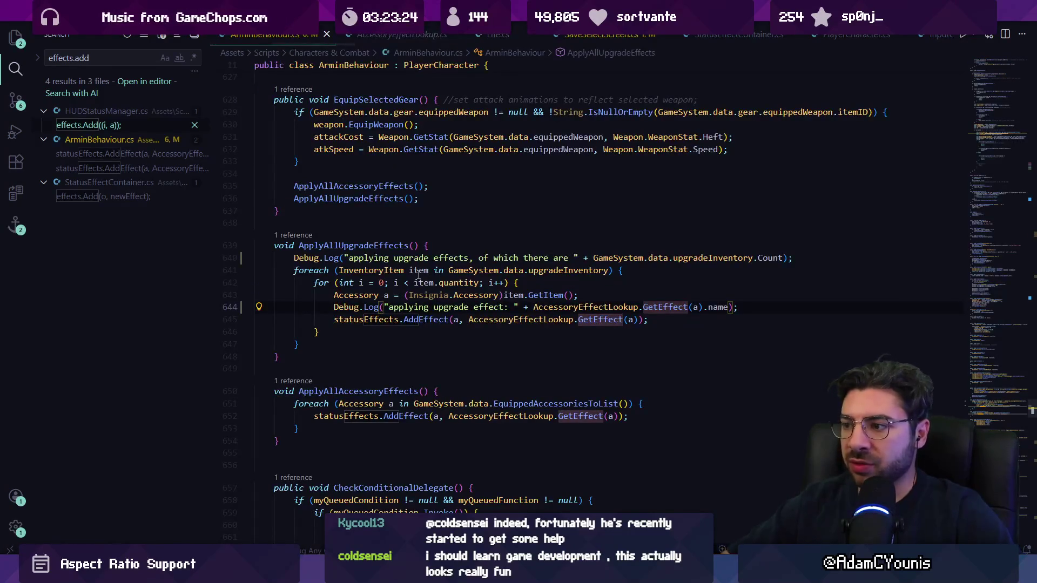
- Examine AccessoryEffectLookup, statusEffects, GetEffect and accessory a on lines 644–645
{"action": "left_click", "coordinate": [608, 306]}
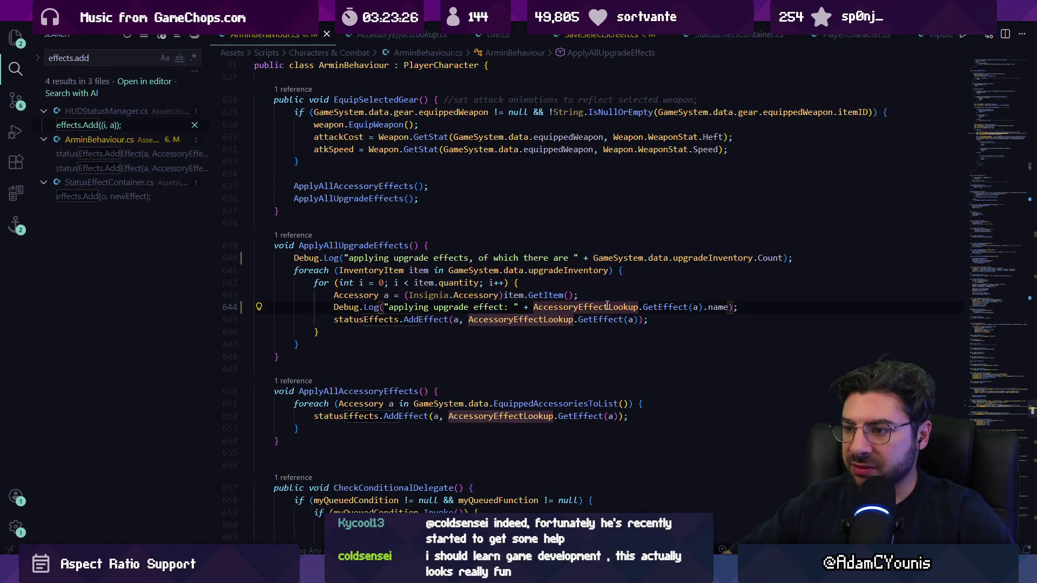
{"action": "left_click", "coordinate": [386, 321]}
{"action": "left_click", "coordinate": [518, 320]}
{"action": "left_click", "coordinate": [579, 319]}
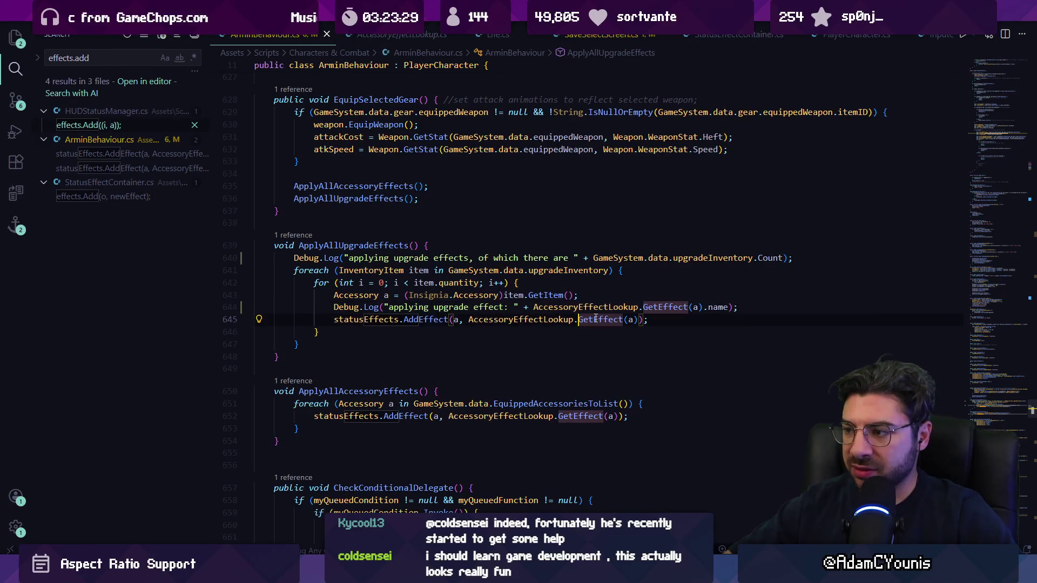
{"action": "left_click", "coordinate": [455, 320]}
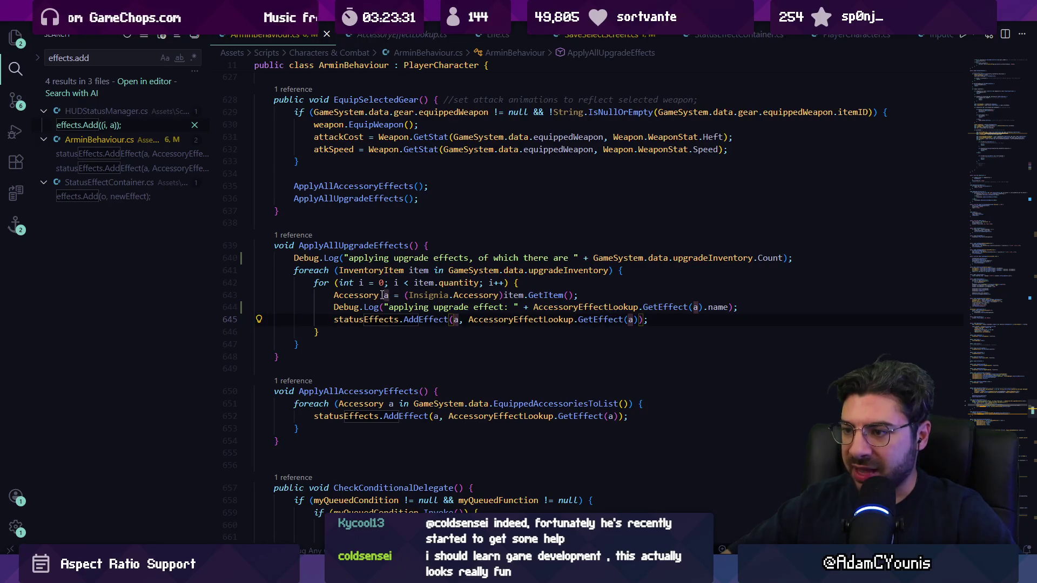
- Review AddEffect in StatusEffectContainer.cs, checking the ContainsKey test and effectType, then return to Unity
{"action": "left_click", "coordinate": [426, 320], "text": "ctrl"}
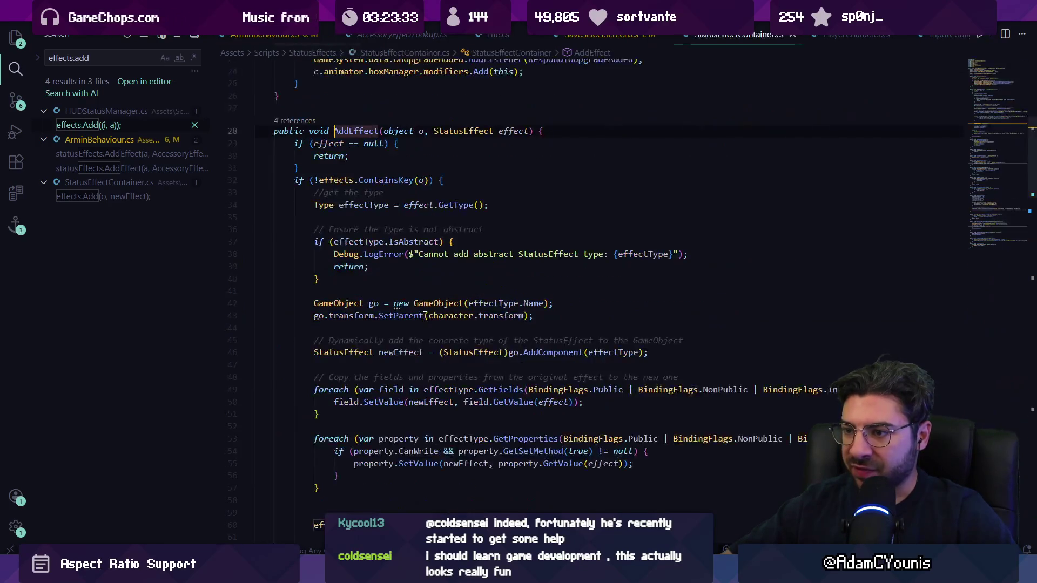
{"action": "mouse_move", "coordinate": [364, 251]}
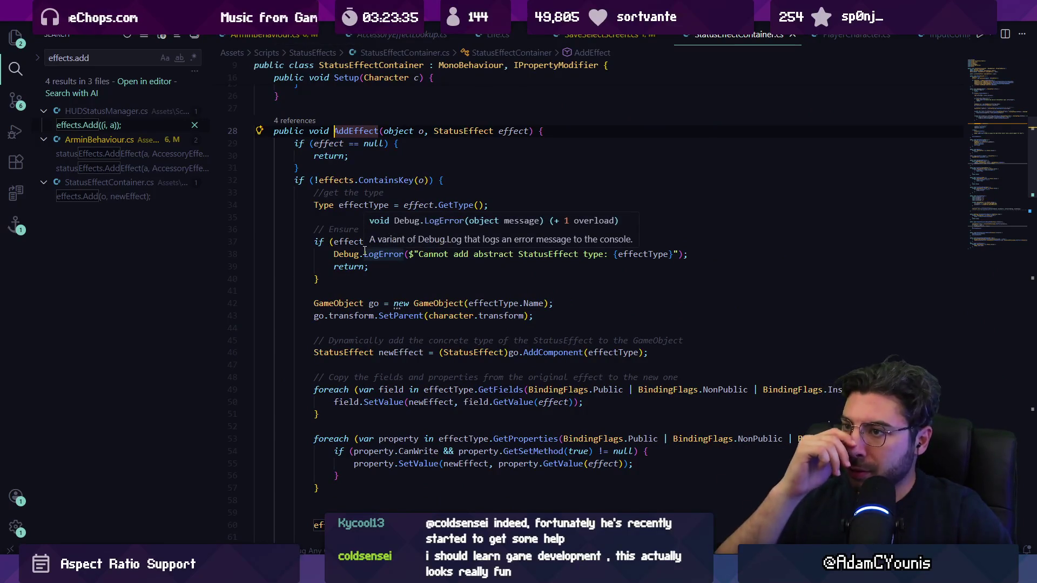
{"action": "left_click", "coordinate": [418, 181]}
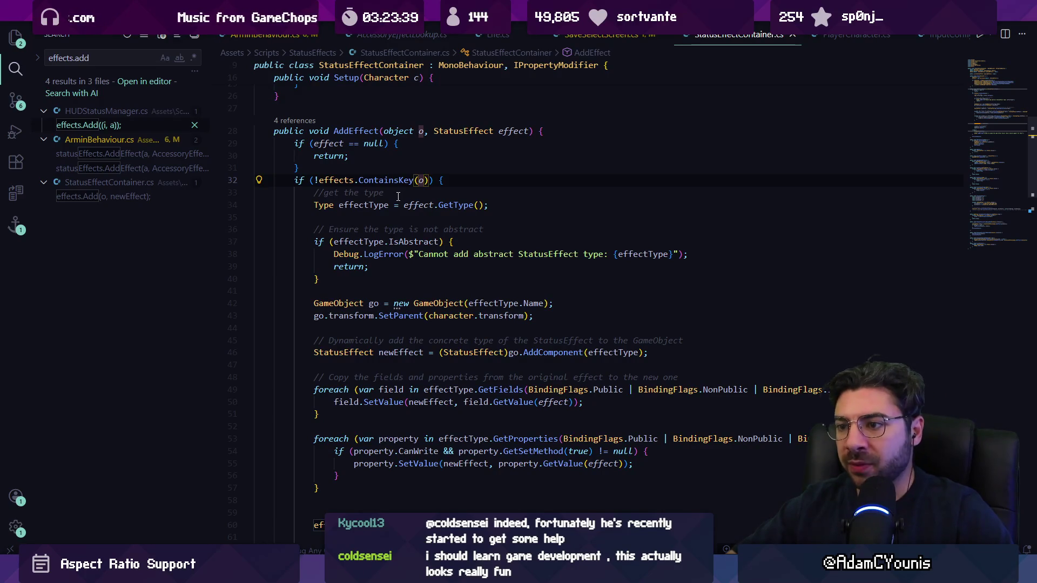
{"action": "left_click", "coordinate": [623, 352]}
{"action": "mouse_move", "coordinate": [411, 319]}
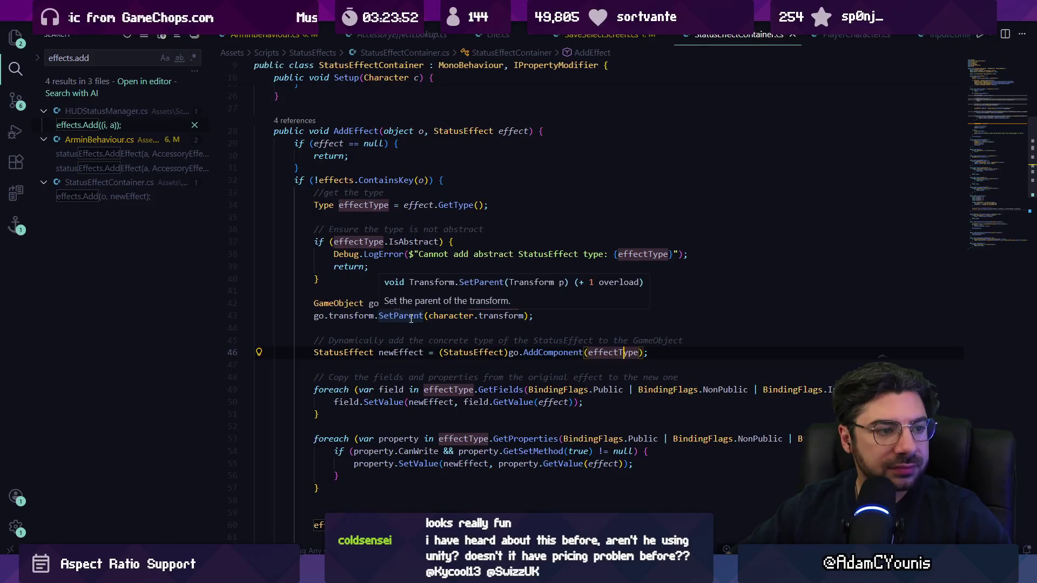
{"action": "key", "text": "alt+Tab"}
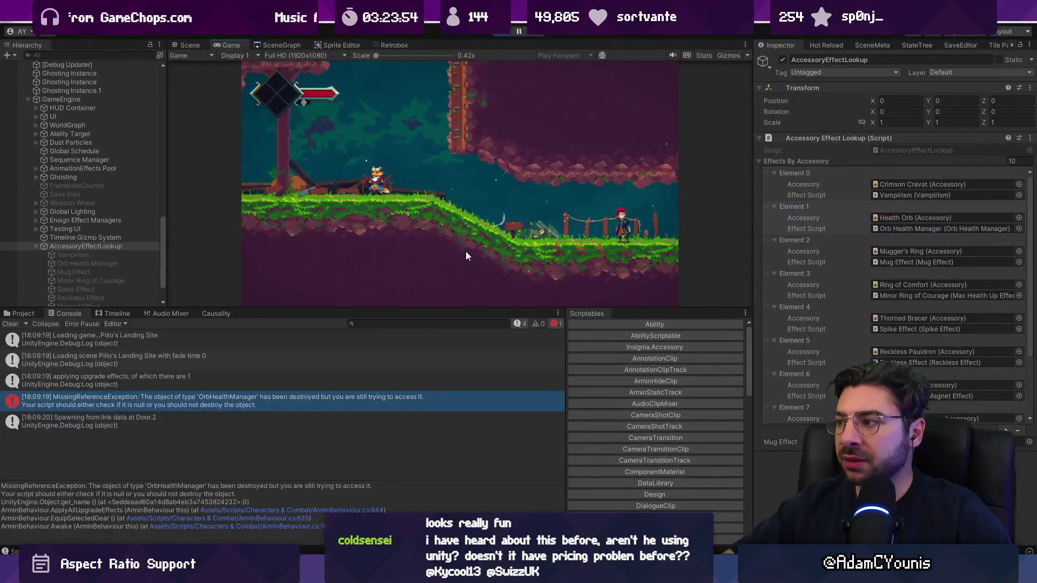
- Reload the Editor Save game and open ArminBehaviour.cs:635 from the MissingReferenceException stack trace
{"action": "key", "text": "Escape"}
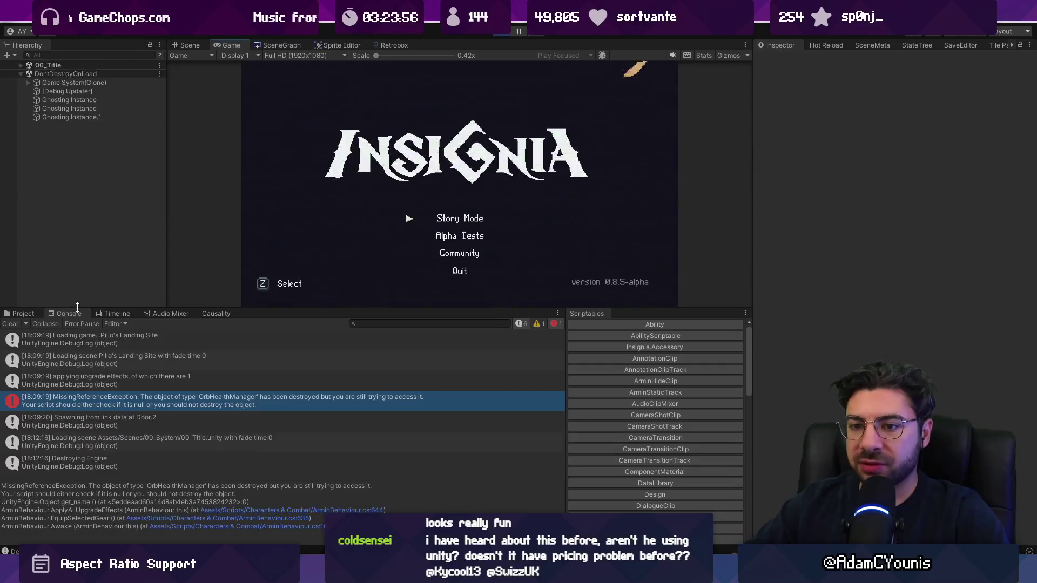
{"action": "key", "text": "z"}
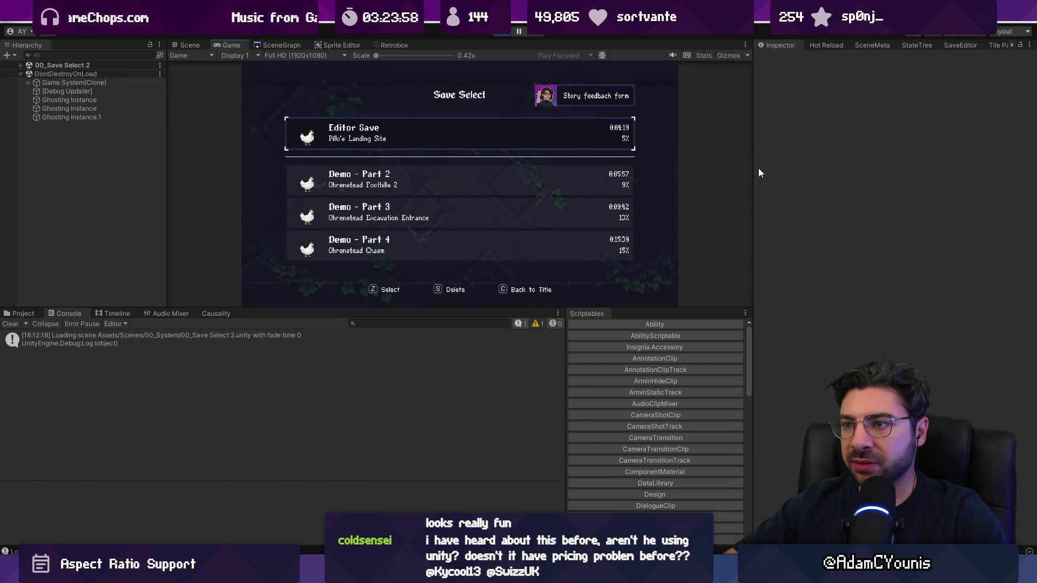
{"action": "key", "text": "z"}
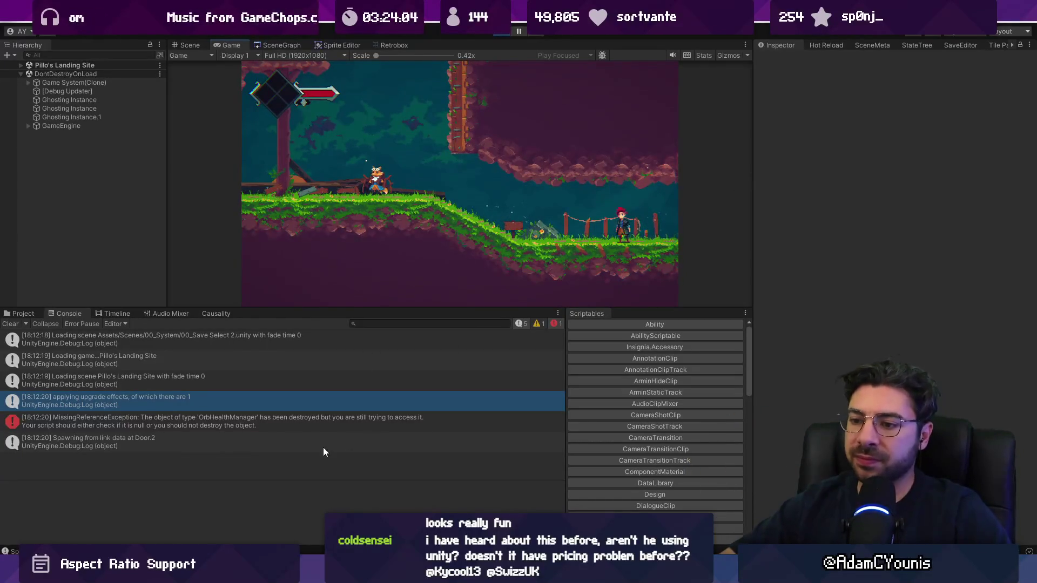
{"action": "left_click", "coordinate": [328, 420]}
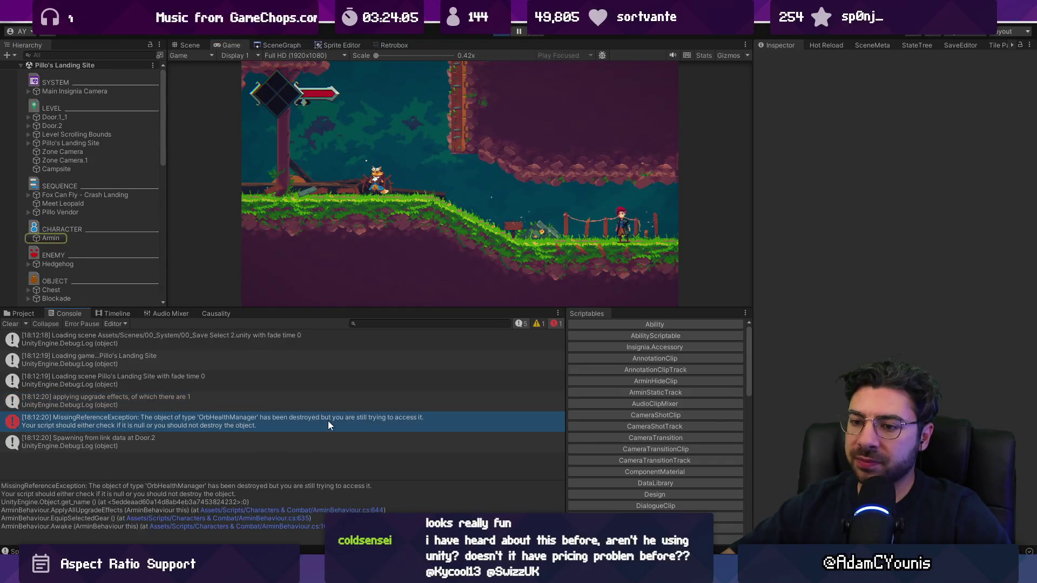
{"action": "left_click", "coordinate": [290, 519]}
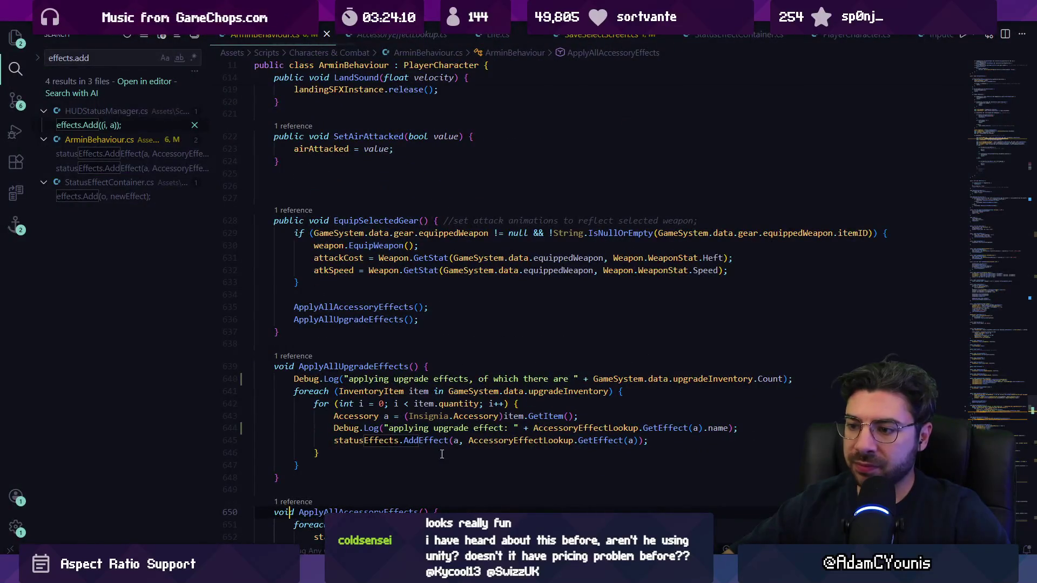
- Open ArminBehaviour.cs at line 644 and jump to the GetEffect definition
{"action": "scroll", "coordinate": [451, 459], "scroll_direction": "down", "scroll_amount": 4}
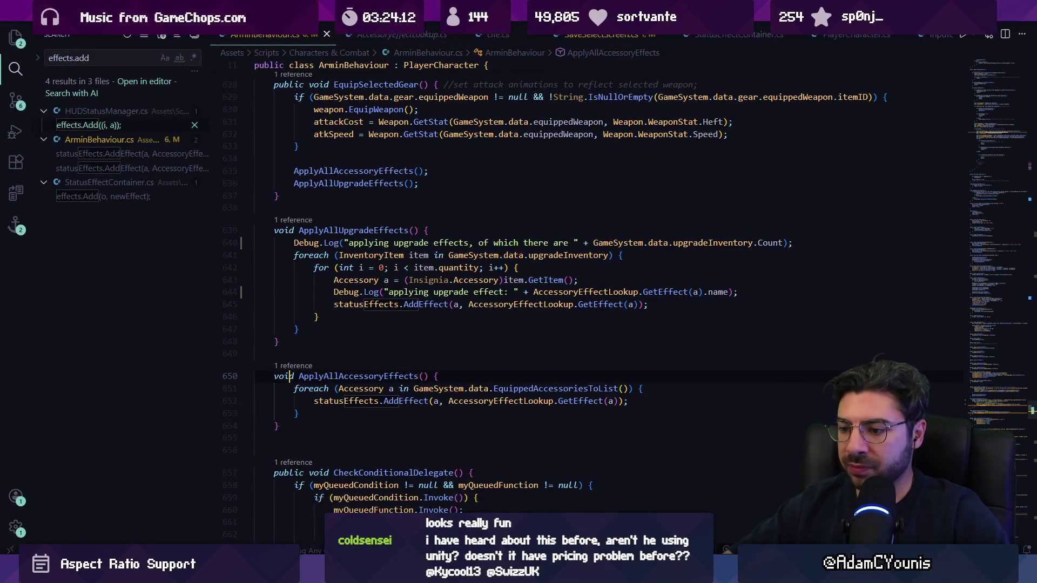
{"action": "key", "text": "alt+Tab"}
{"action": "left_click", "coordinate": [219, 510]}
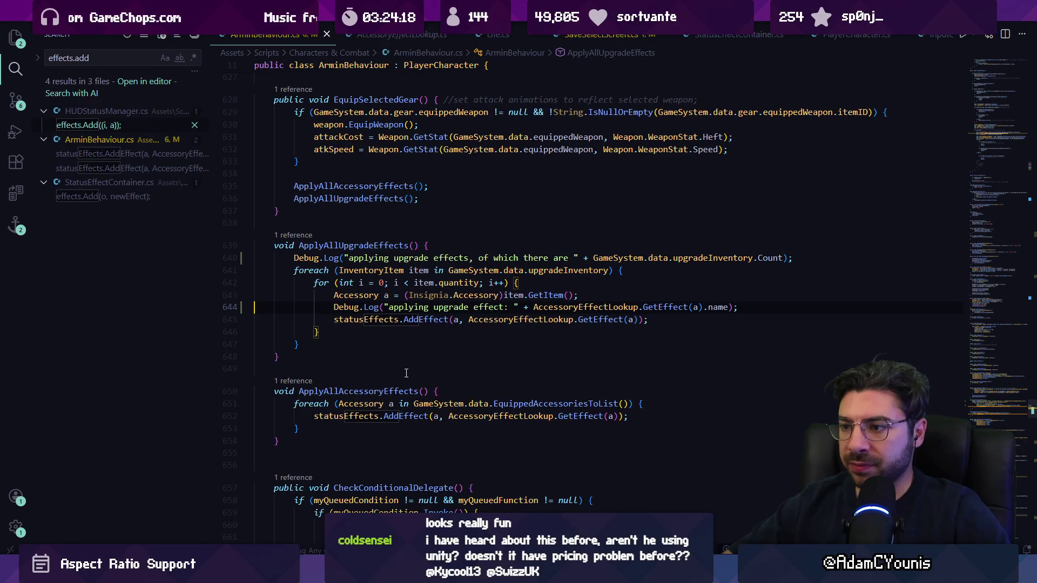
{"action": "left_click", "coordinate": [662, 307], "text": "ctrl"}
{"action": "left_click", "coordinate": [539, 275]}
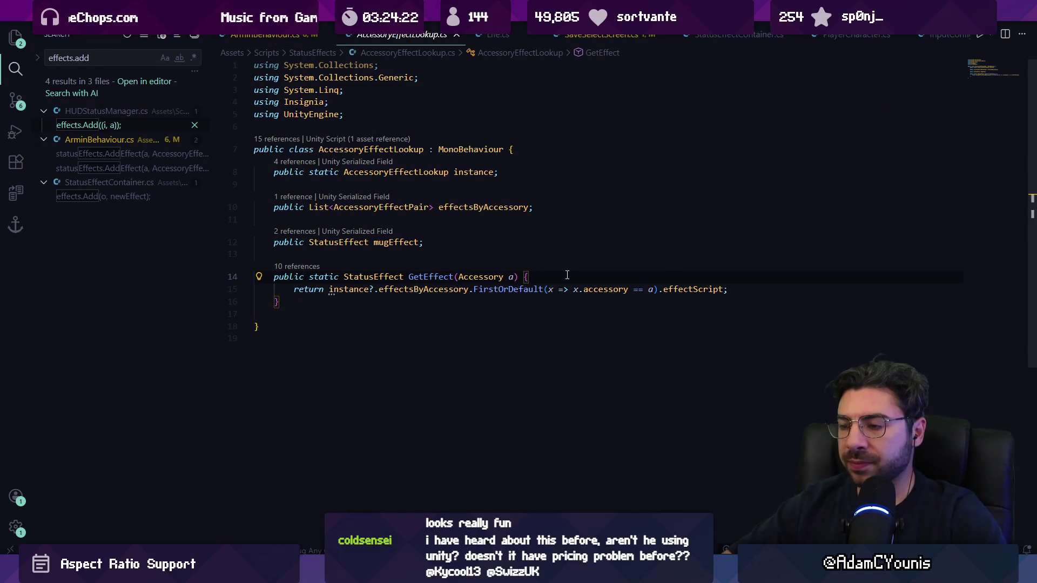
- Go to the static instance field declaration and list all its references
{"action": "left_click", "coordinate": [363, 278]}
{"action": "left_click", "coordinate": [362, 289]}
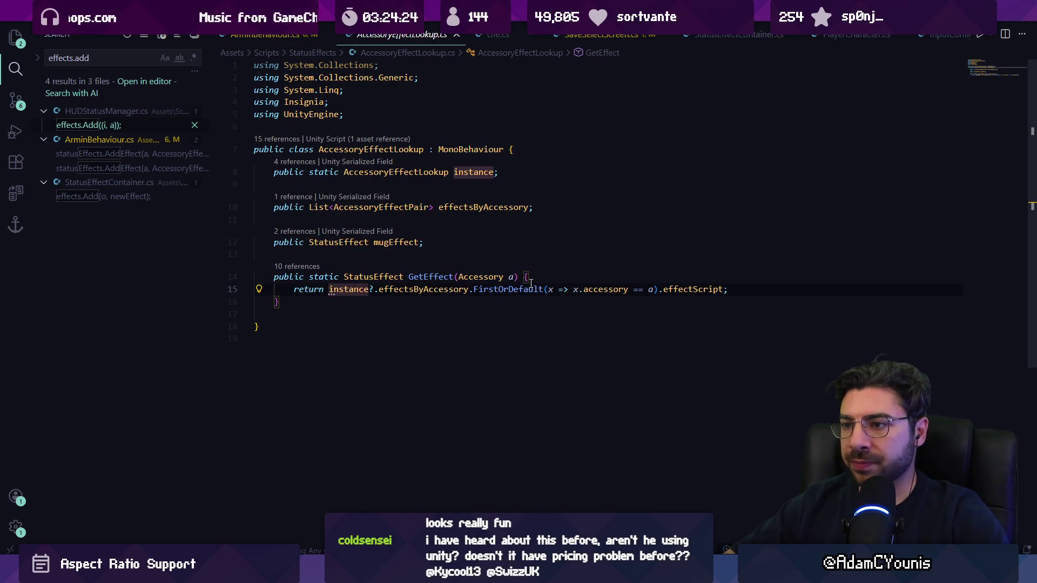
{"action": "left_click", "coordinate": [349, 290], "text": "ctrl"}
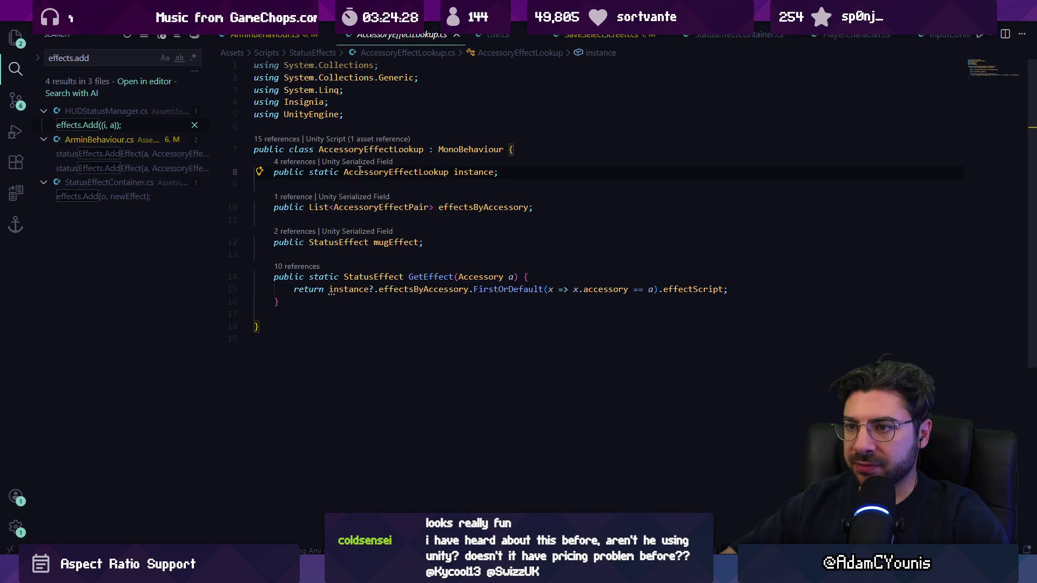
{"action": "left_click", "coordinate": [463, 172]}
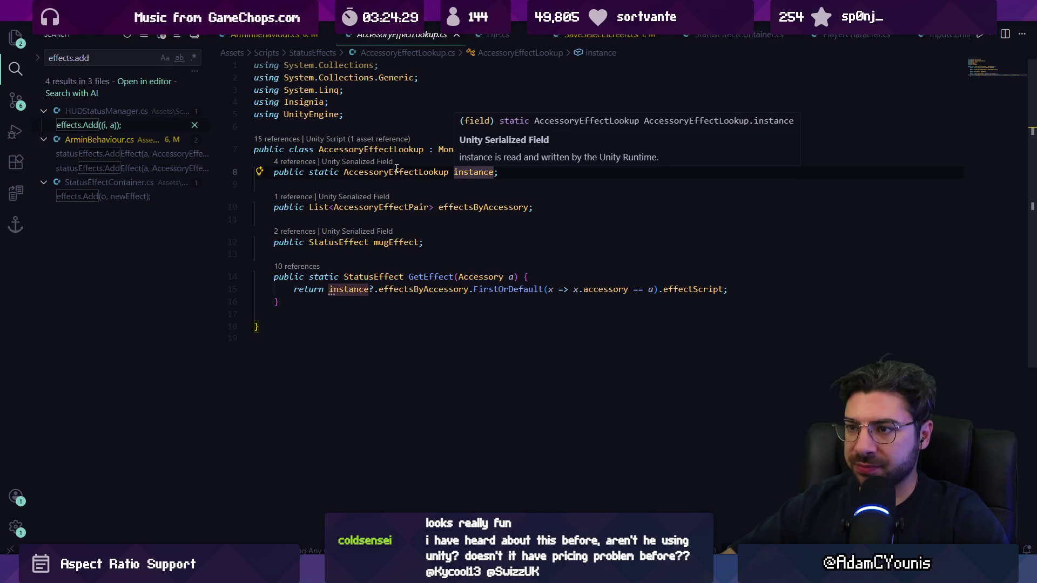
{"action": "left_click", "coordinate": [295, 162]}
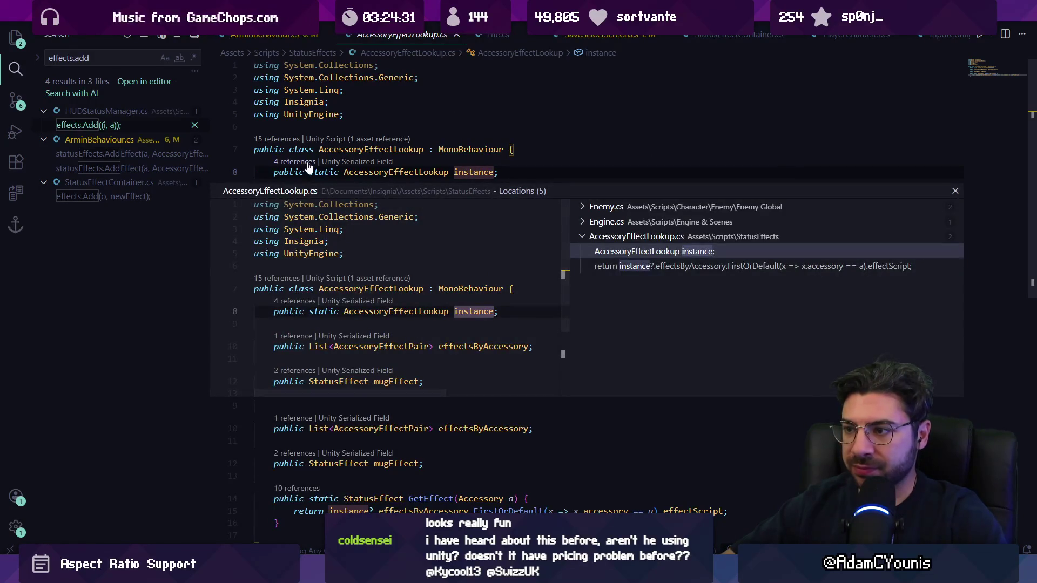
- Open Engine.cs at the instance assignment and inspect the accessoryEffectLookup value on line 350
{"action": "left_click", "coordinate": [626, 222]}
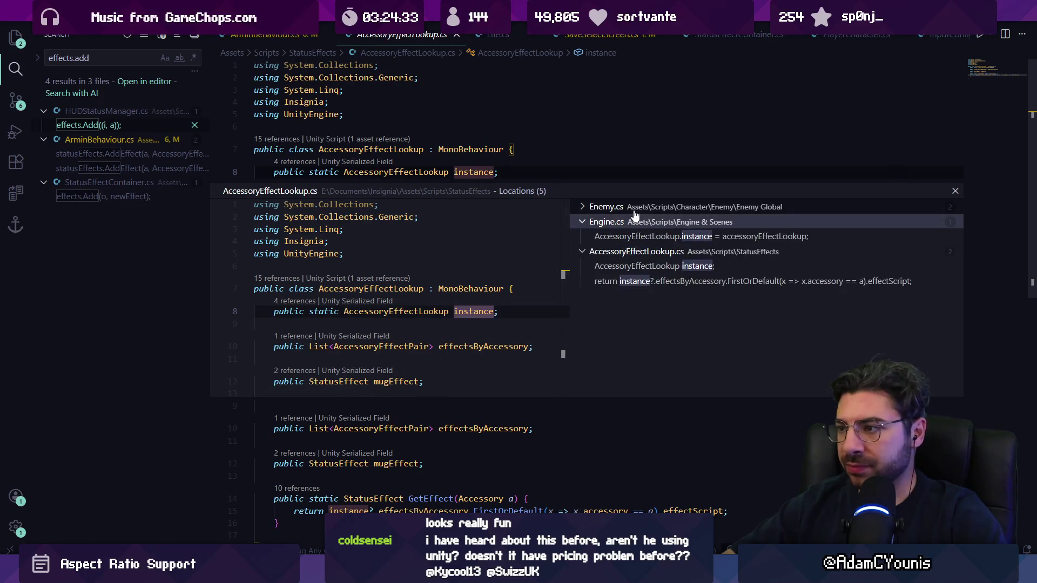
{"action": "left_click", "coordinate": [629, 207]}
{"action": "left_click", "coordinate": [664, 267]}
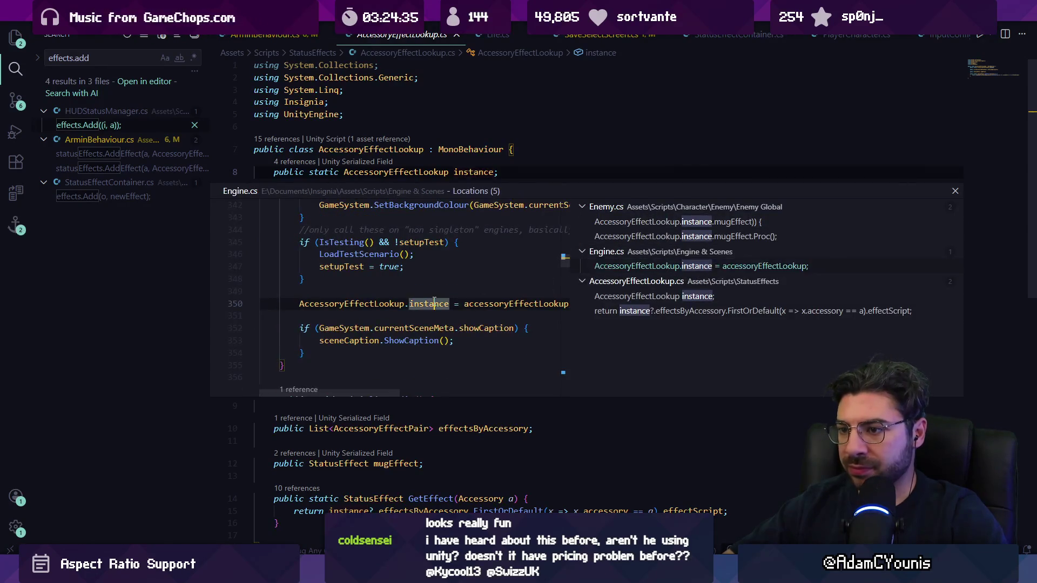
{"action": "double_click", "coordinate": [664, 266]}
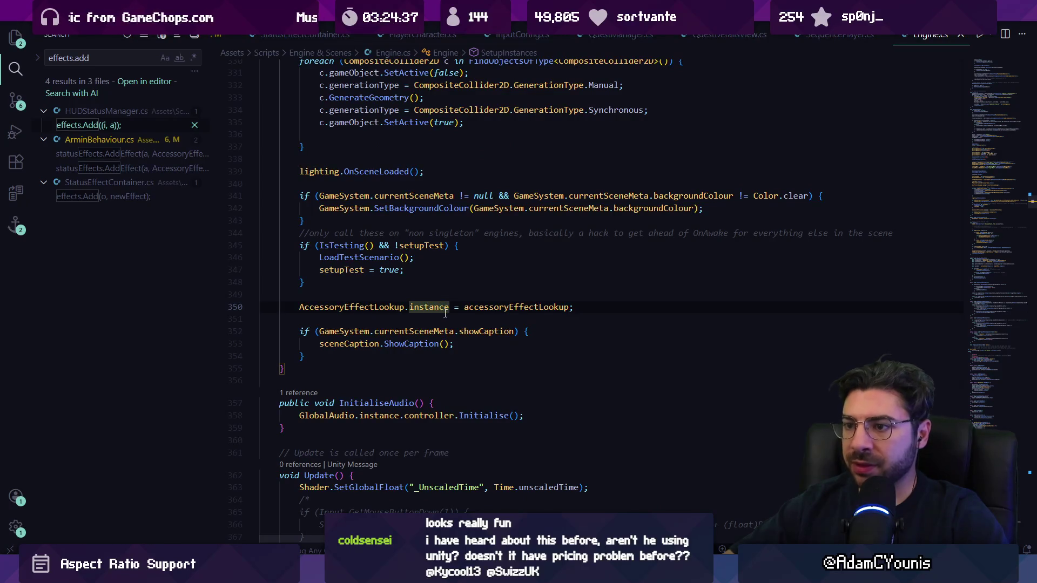
{"action": "scroll", "coordinate": [448, 311], "scroll_direction": "up", "scroll_amount": 5}
{"action": "scroll", "coordinate": [448, 311], "scroll_direction": "up", "scroll_amount": 1}
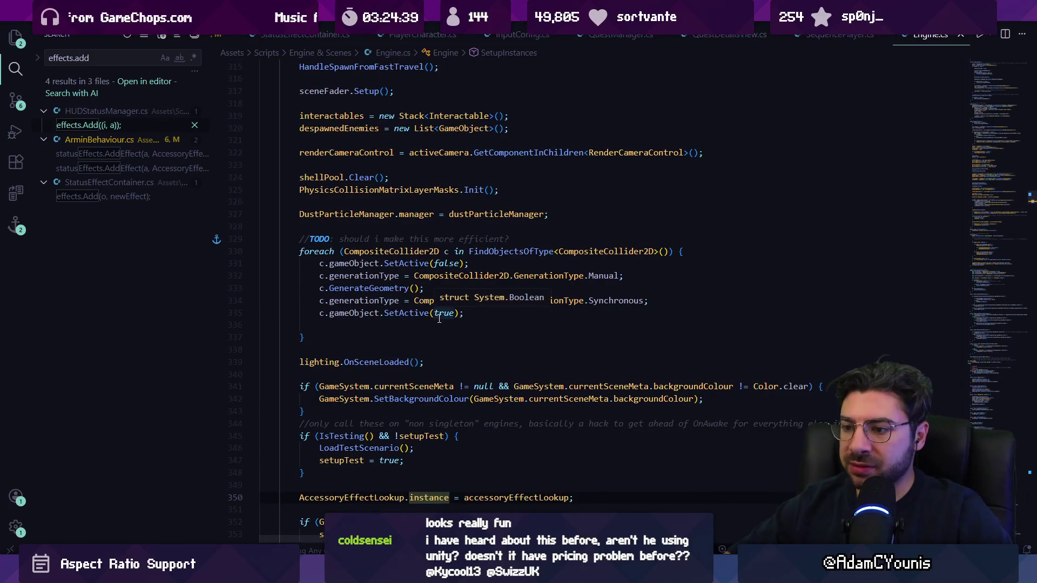
{"action": "scroll", "coordinate": [439, 318], "scroll_direction": "up", "scroll_amount": 15}
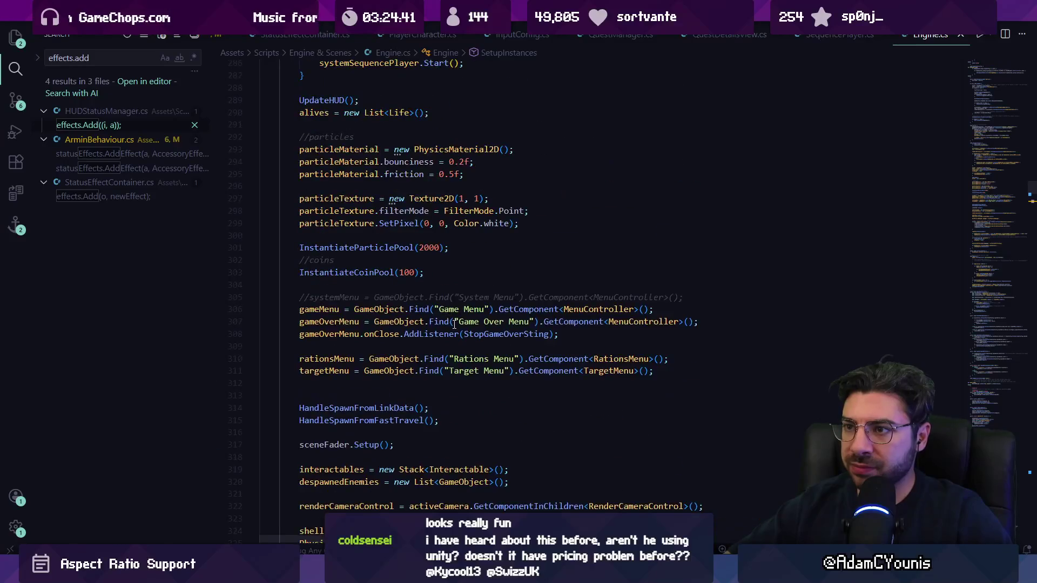
{"action": "scroll", "coordinate": [455, 323], "scroll_direction": "up", "scroll_amount": 5}
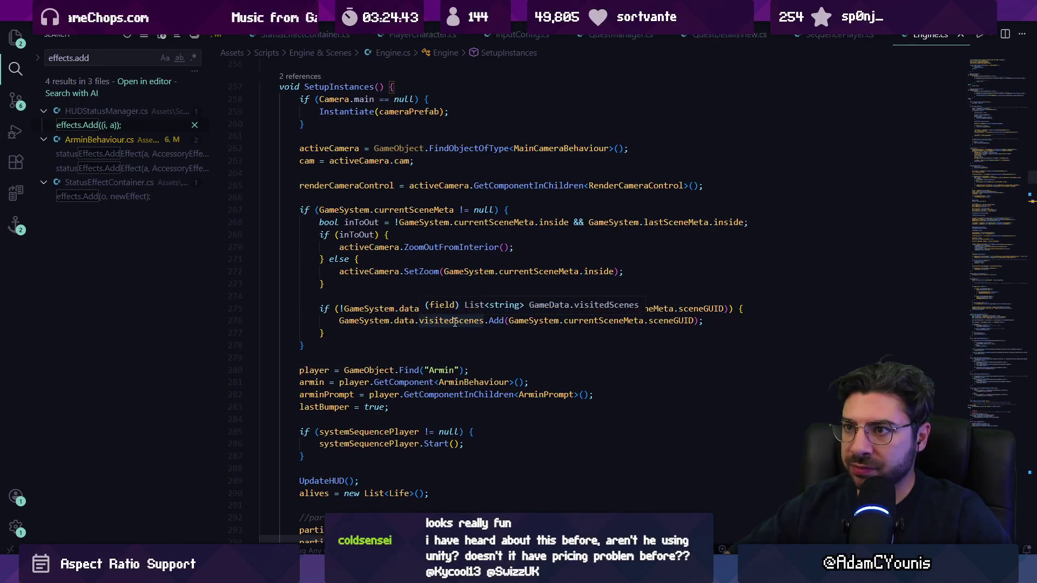
{"action": "scroll", "coordinate": [455, 323], "scroll_direction": "down", "scroll_amount": 20}
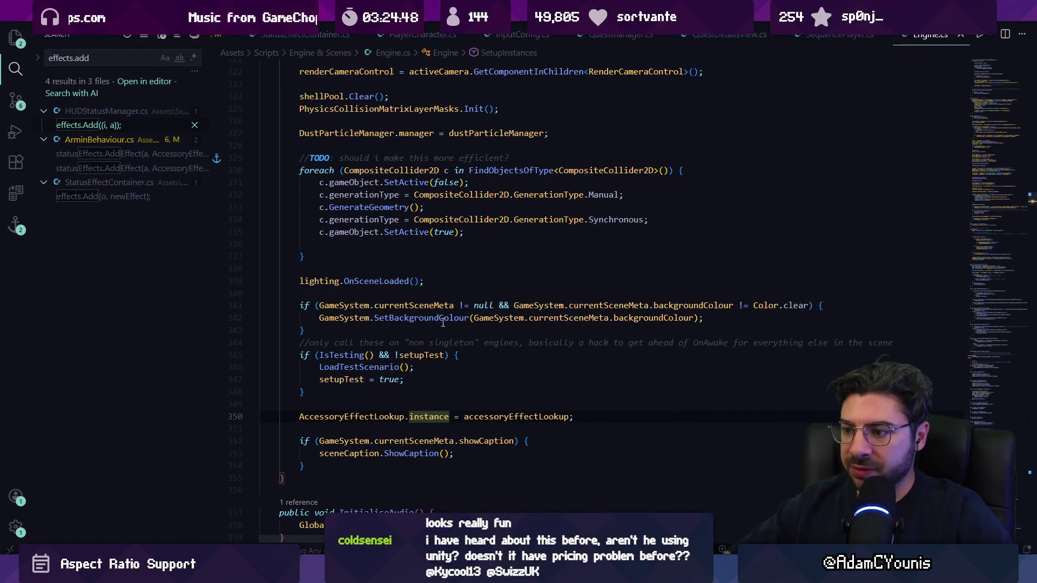
{"action": "left_click", "coordinate": [493, 413]}
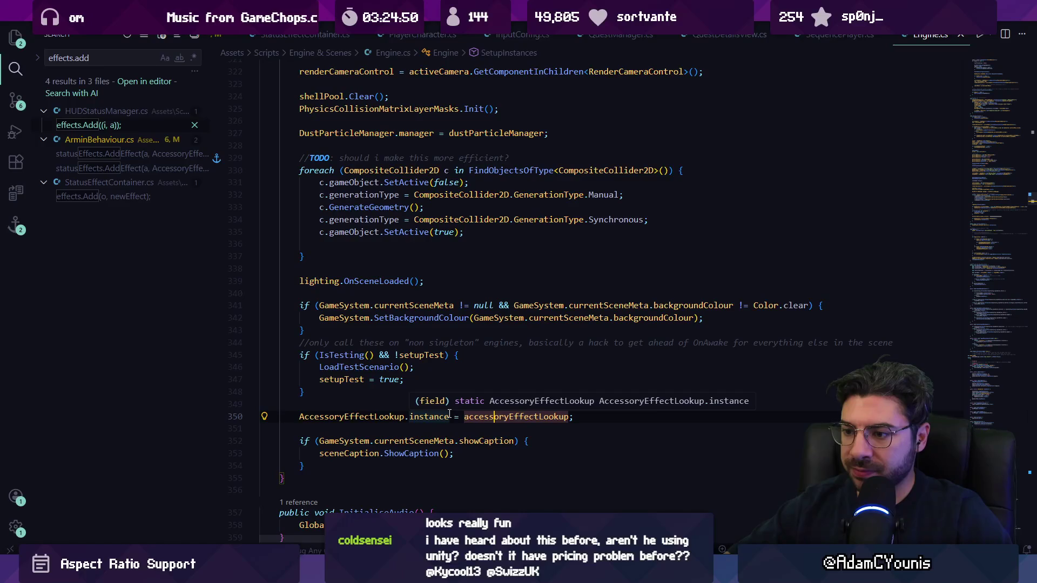
{"action": "scroll", "coordinate": [341, 403], "scroll_direction": "up", "scroll_amount": 20}
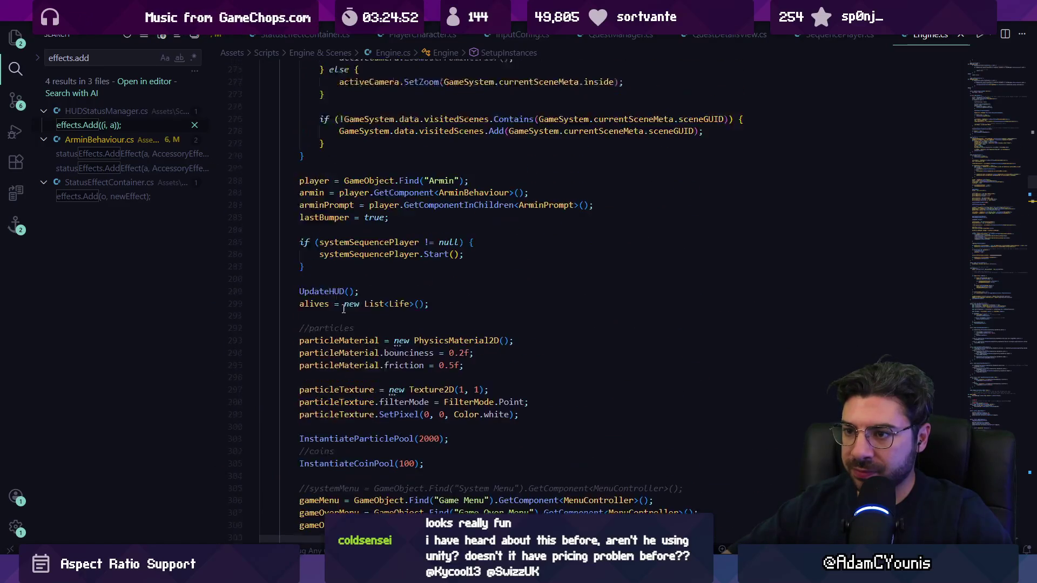
{"action": "scroll", "coordinate": [342, 309], "scroll_direction": "up", "scroll_amount": 3}
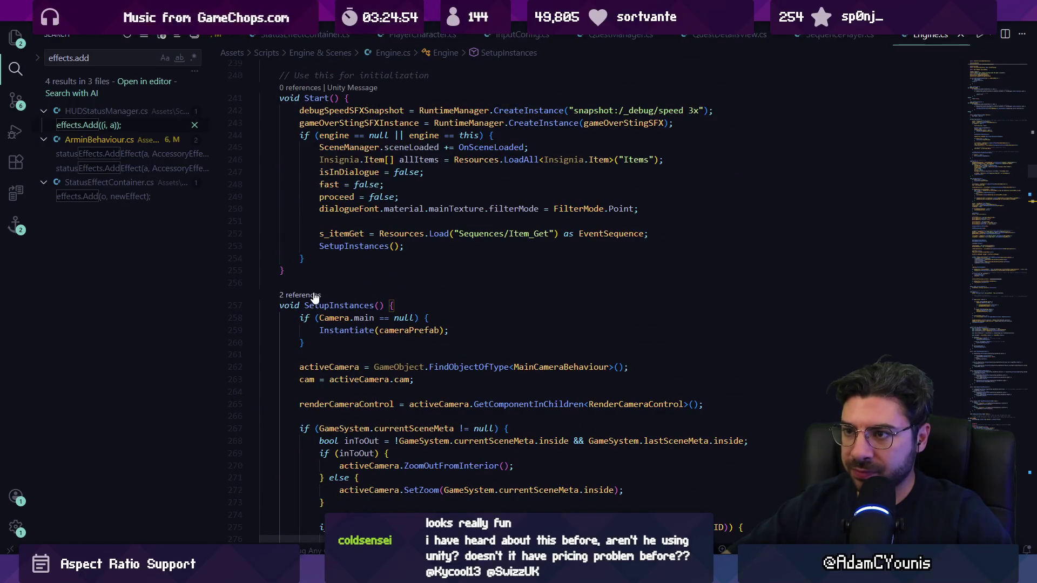
- Review SetupInstances' callers in OnSceneLoaded and Start, opening the call inside Start
{"action": "left_click", "coordinate": [300, 292]}
{"action": "key", "text": "Up"}
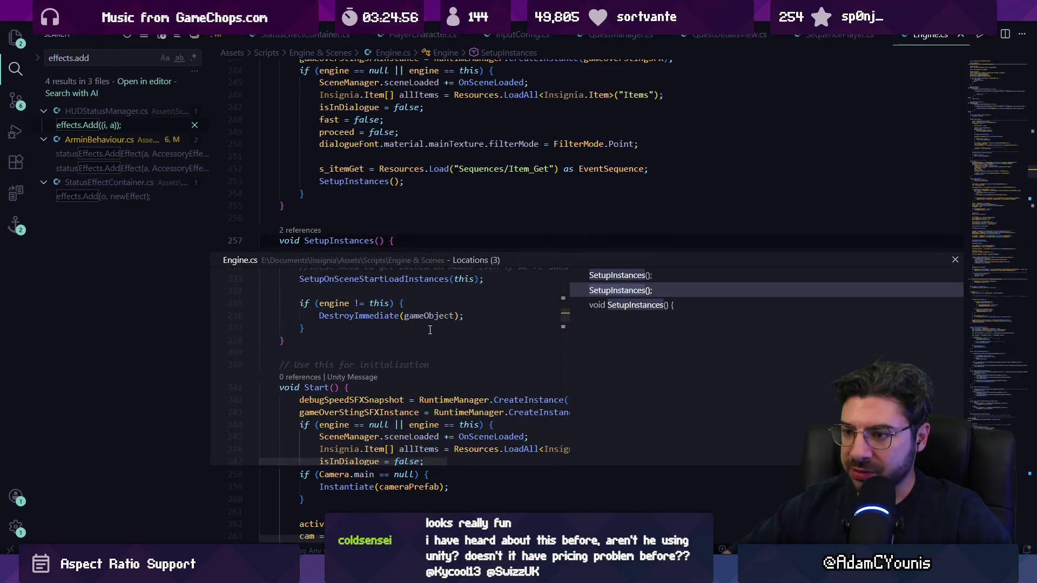
{"action": "scroll", "coordinate": [405, 390], "scroll_direction": "down", "scroll_amount": 1}
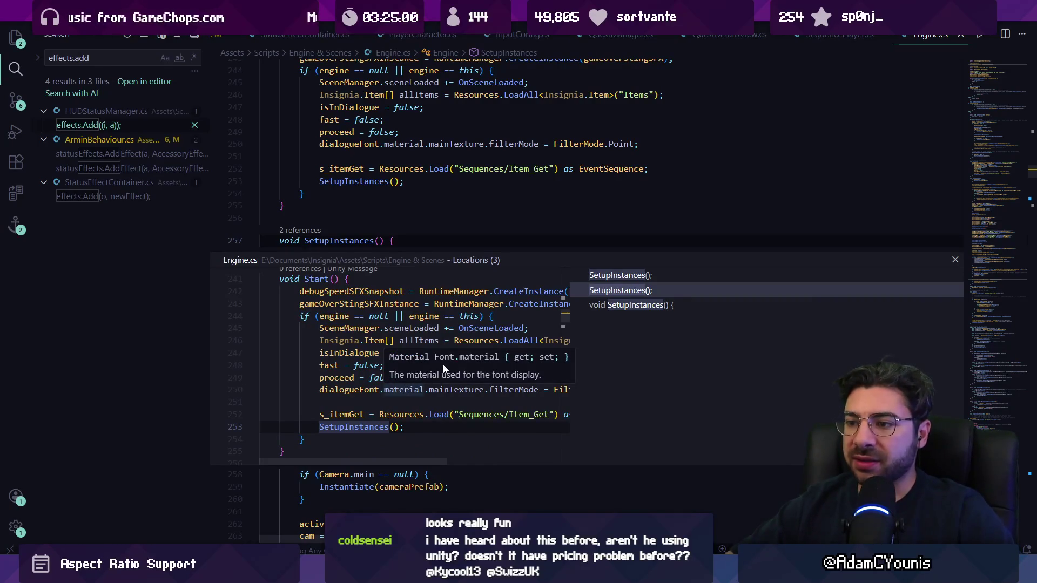
{"action": "left_click", "coordinate": [604, 281]}
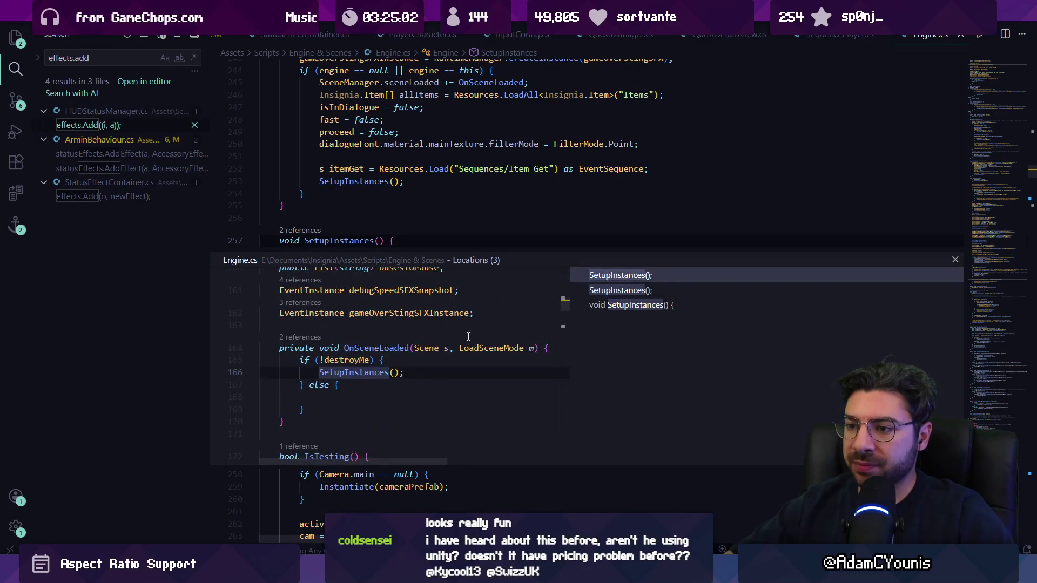
{"action": "left_click", "coordinate": [612, 294]}
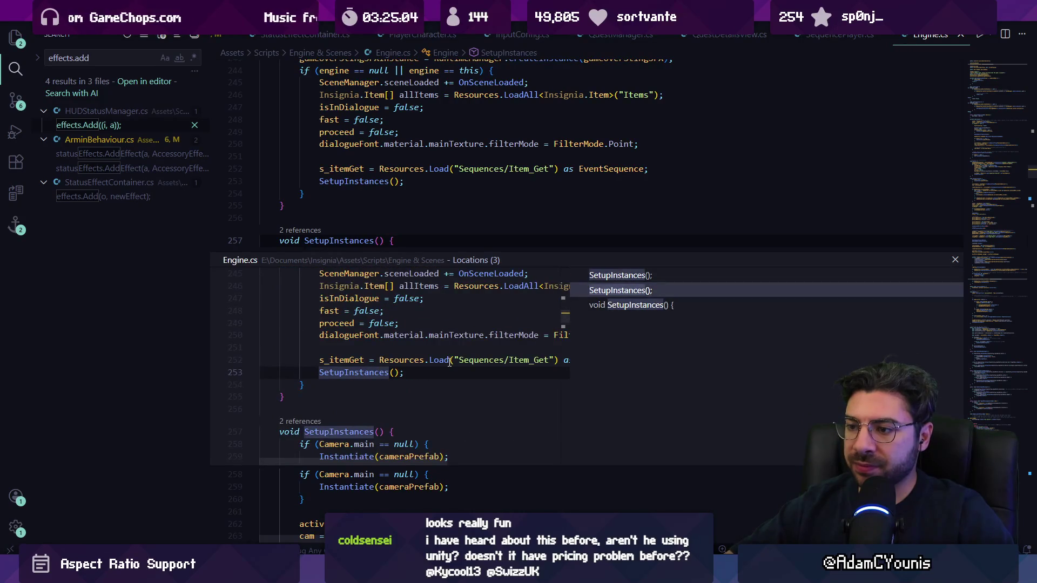
{"action": "double_click", "coordinate": [614, 294]}
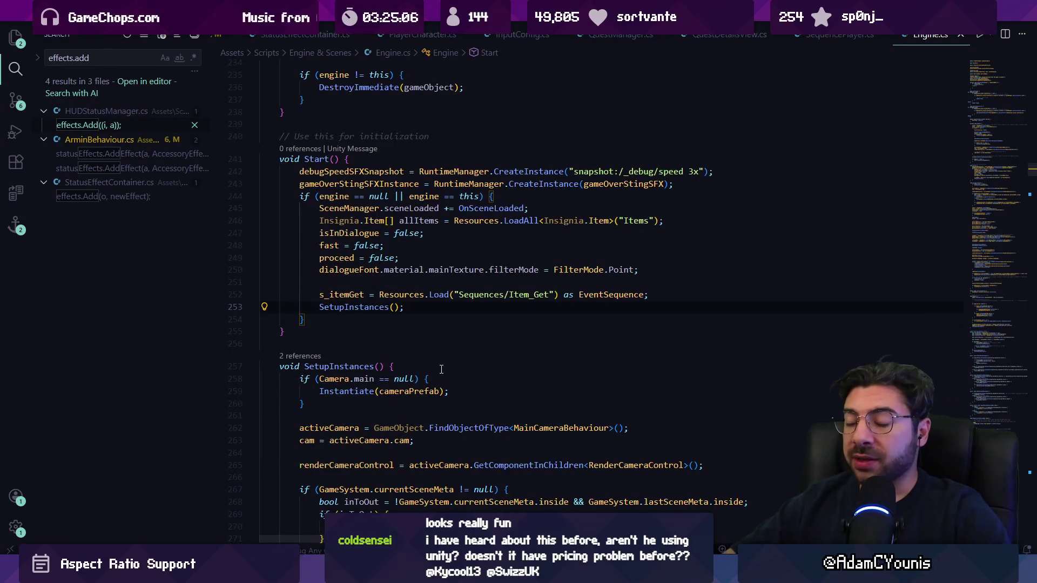
- Find 'accesso' in Engine.cs and select the AccessoryEffectLookup.instance assignment on line 350
{"action": "key", "text": "ctrl+f"}
{"action": "type", "text": "accessorfy"}
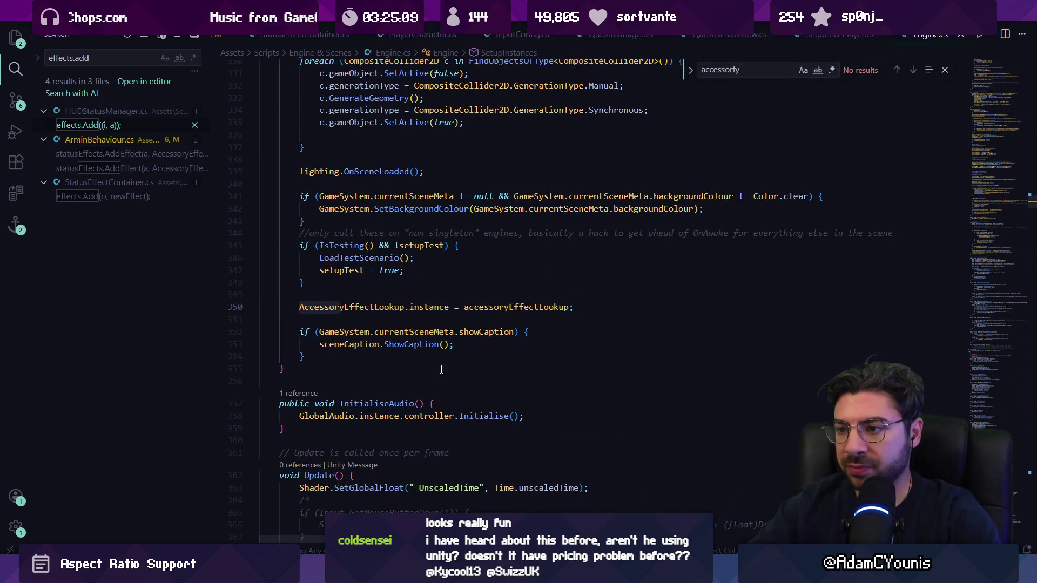
{"action": "key", "text": "Escape"}
{"action": "key", "text": "ctrl+l"}
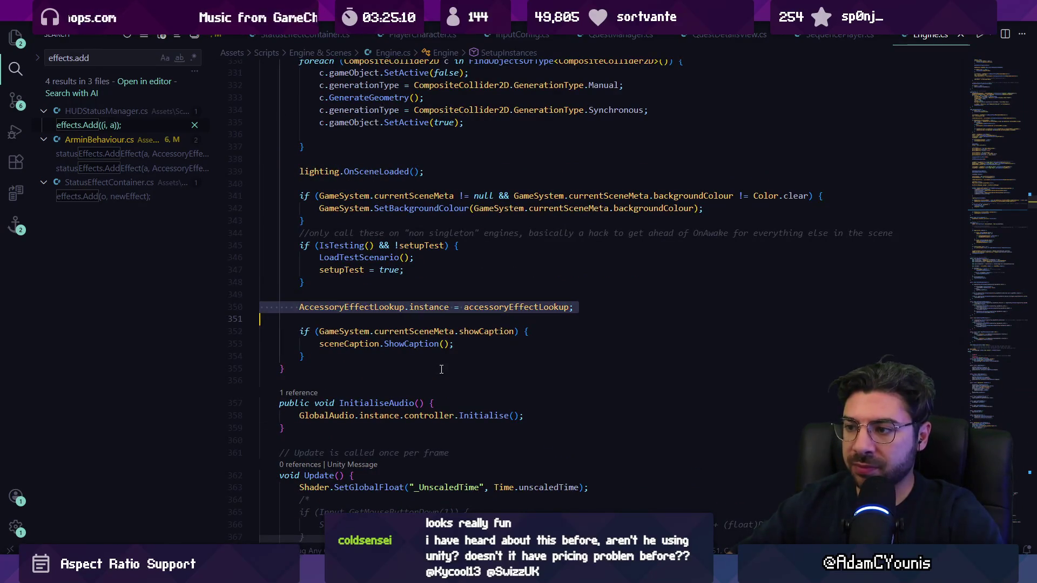
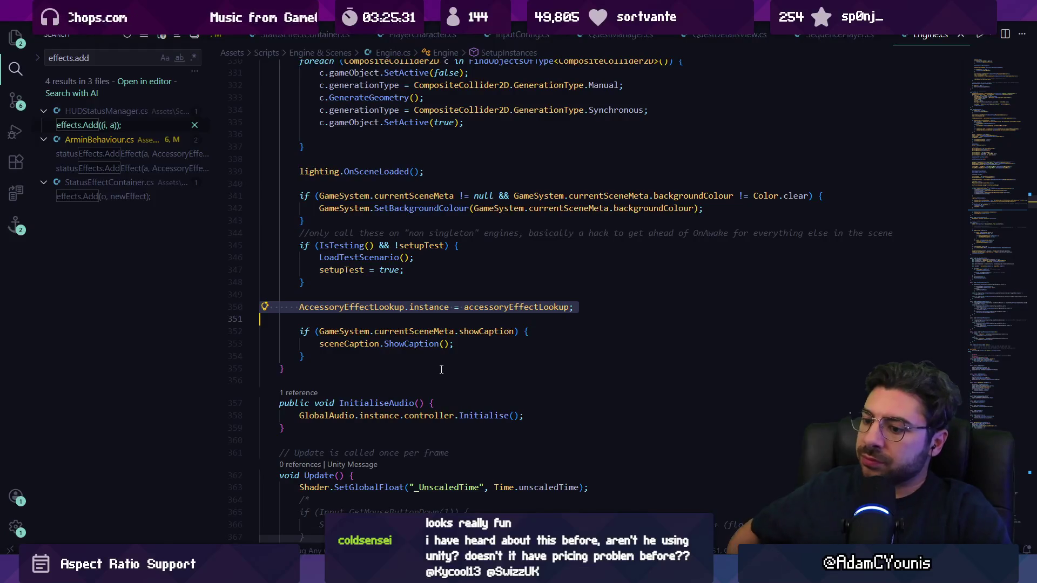
- Open ArminBehaviour.cs and find the ApplyAll match
{"action": "mouse_move", "coordinate": [328, 570]}
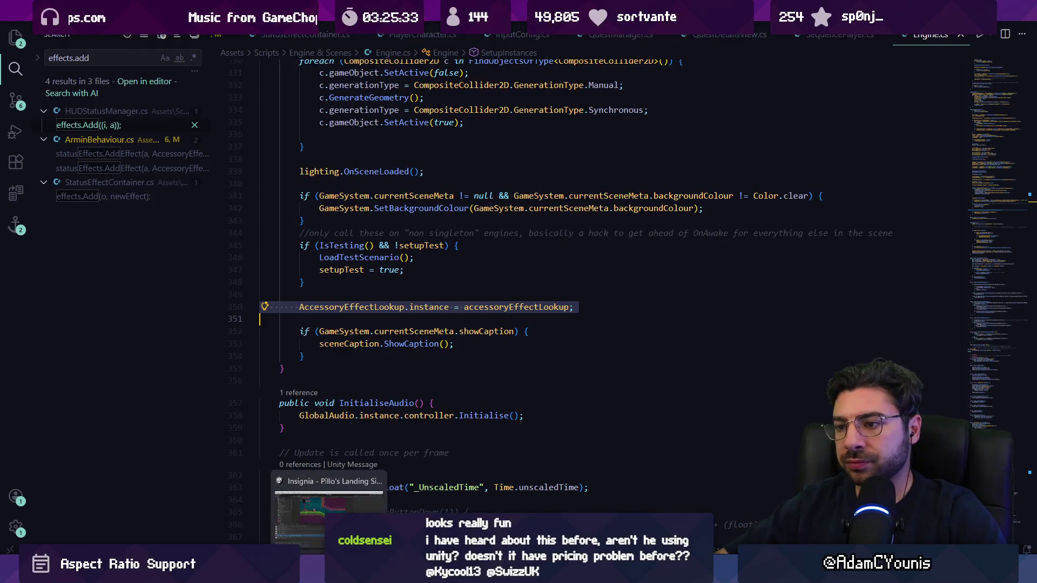
{"action": "key", "text": "ctrl+p"}
{"action": "type", "text": "arminbe"}
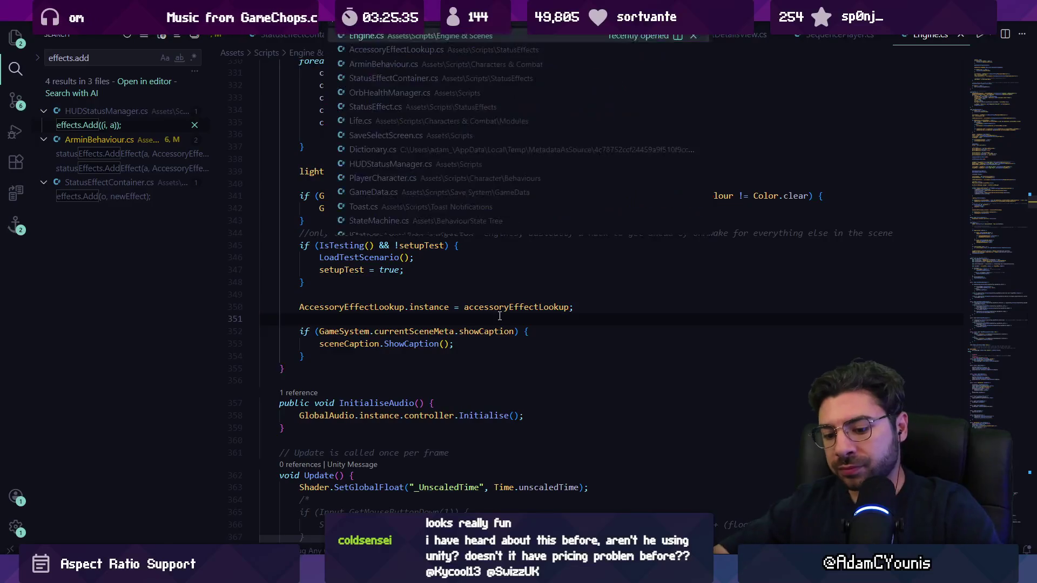
{"action": "key", "text": "Return"}
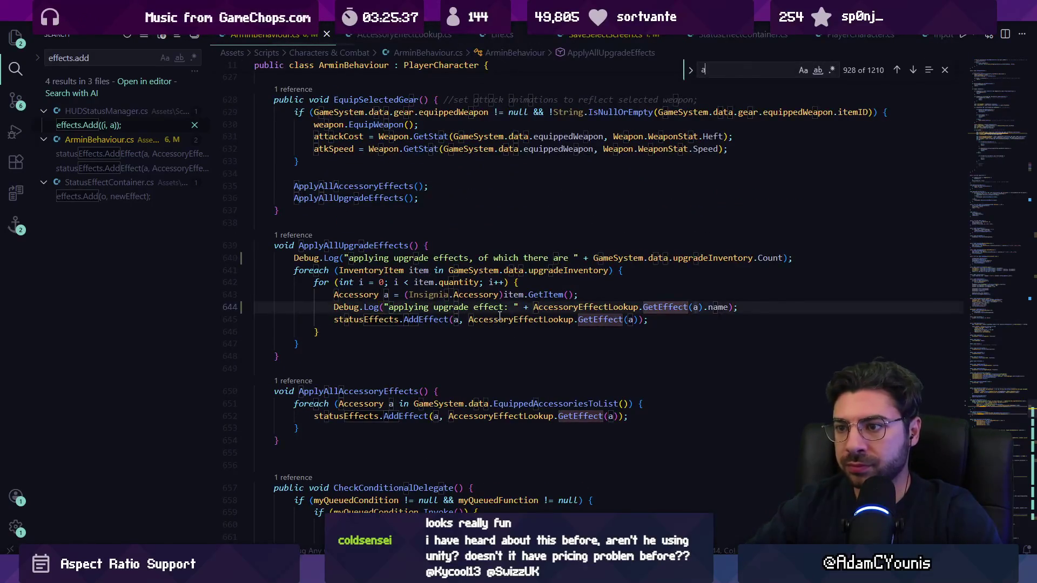
{"action": "type", "text": "pplyall"}
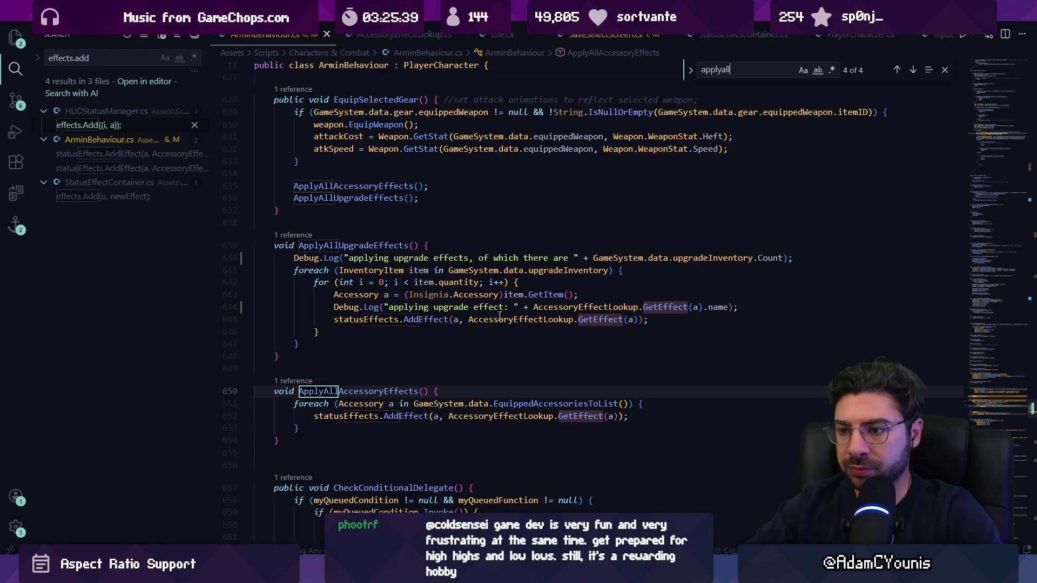
{"action": "key", "text": "Return"}
{"action": "scroll", "coordinate": [567, 270], "scroll_direction": "up", "scroll_amount": 3}
{"action": "key", "text": "Escape"}
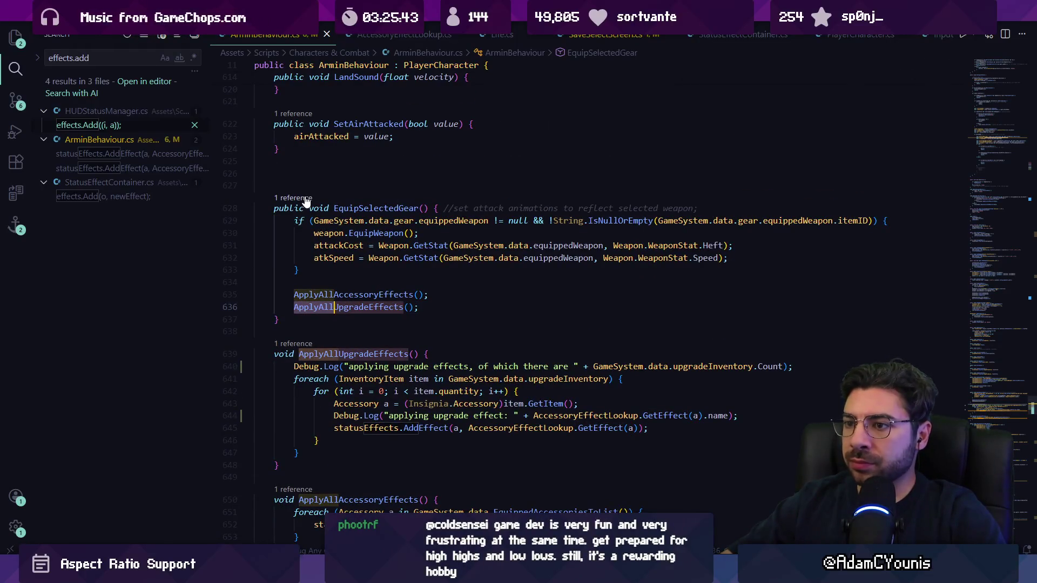
- Review the EquipSelectedGear call in Awake and the CalculateStats definition
{"action": "left_click", "coordinate": [304, 198]}
{"action": "double_click", "coordinate": [580, 249]}
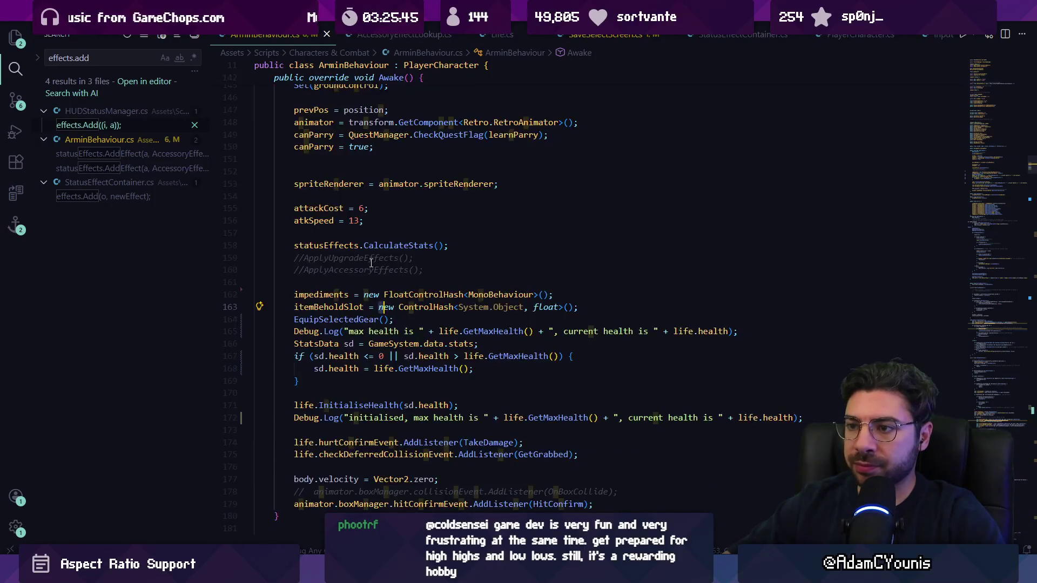
{"action": "scroll", "coordinate": [360, 135], "scroll_direction": "up", "scroll_amount": 3}
{"action": "scroll", "coordinate": [360, 310], "scroll_direction": "down", "scroll_amount": 3}
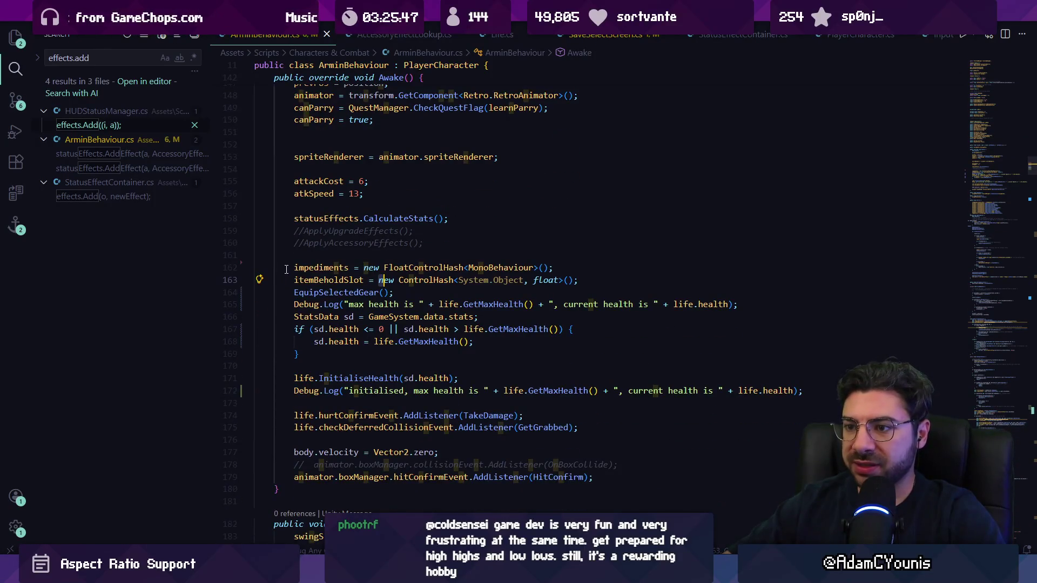
{"action": "mouse_move", "coordinate": [287, 266]}
{"action": "left_mouse_down"}
{"action": "mouse_move", "coordinate": [388, 294]}
{"action": "mouse_move", "coordinate": [303, 305]}
{"action": "mouse_move", "coordinate": [608, 342]}
{"action": "mouse_move", "coordinate": [677, 389]}
{"action": "left_mouse_up"}
{"action": "scroll", "coordinate": [389, 294], "scroll_direction": "down", "scroll_amount": 2}
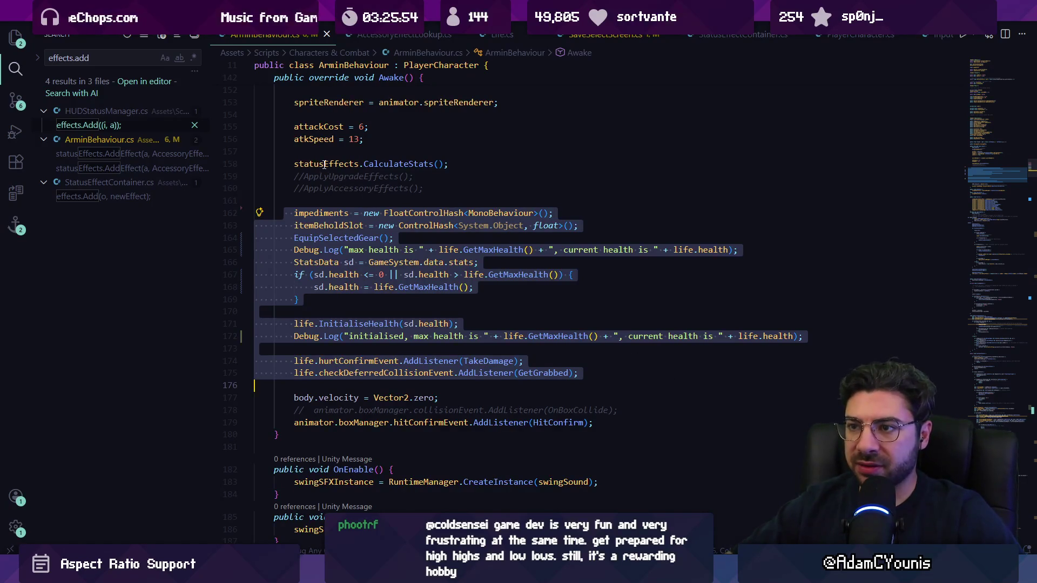
{"action": "scroll", "coordinate": [324, 165], "scroll_direction": "up", "scroll_amount": 2}
{"action": "left_click", "coordinate": [378, 219]}
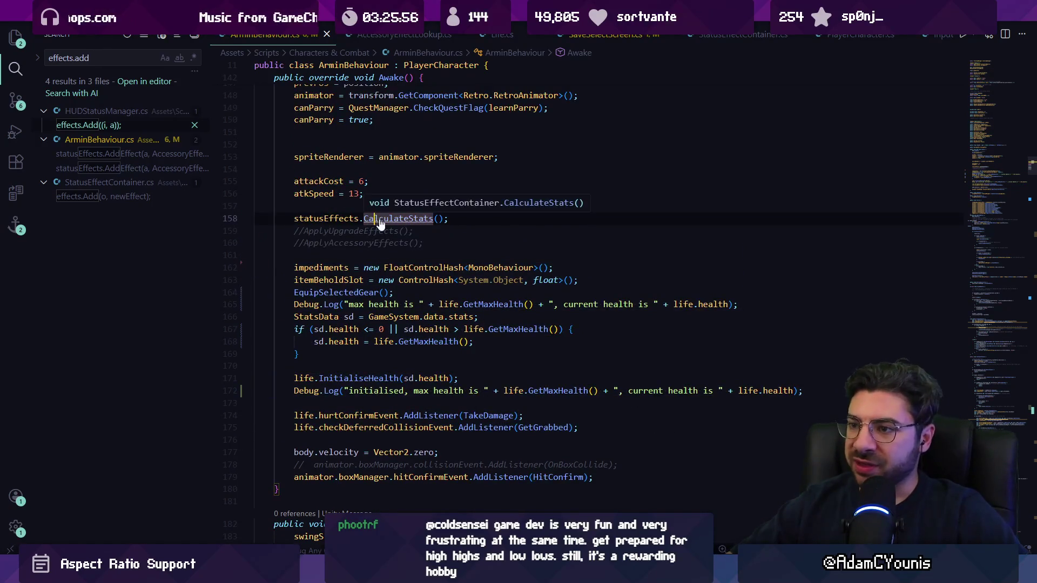
{"action": "left_click", "coordinate": [380, 224], "text": "ctrl"}
{"action": "key", "text": "alt+Left"}
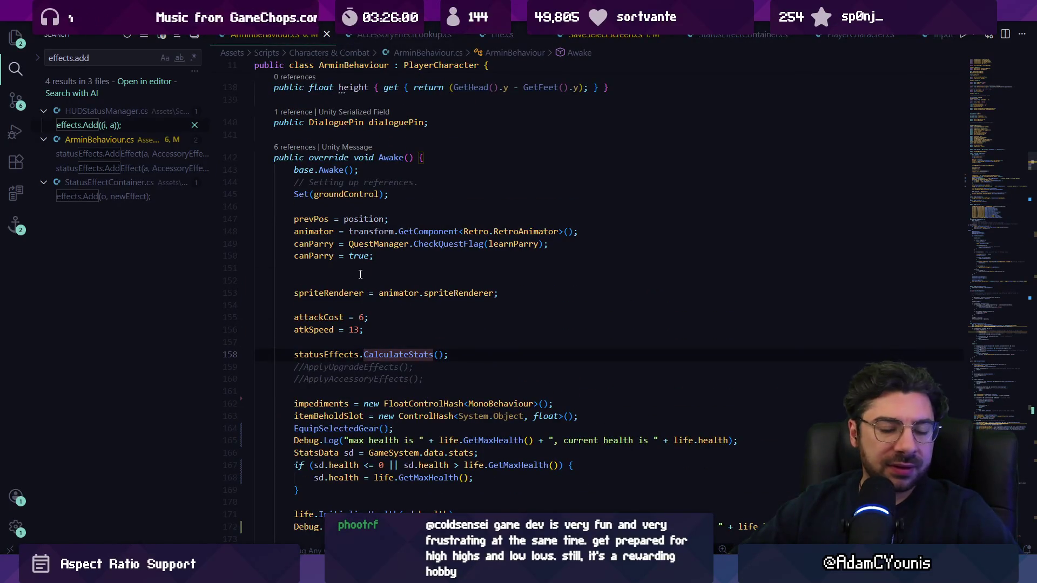
- Go back to Engine.cs's SetupInstances and select the AccessoryEffectLookup.instance assignment line
{"action": "key", "text": "alt+Left"}
{"action": "key", "text": "alt+Left"}
{"action": "key", "text": "alt+Left"}
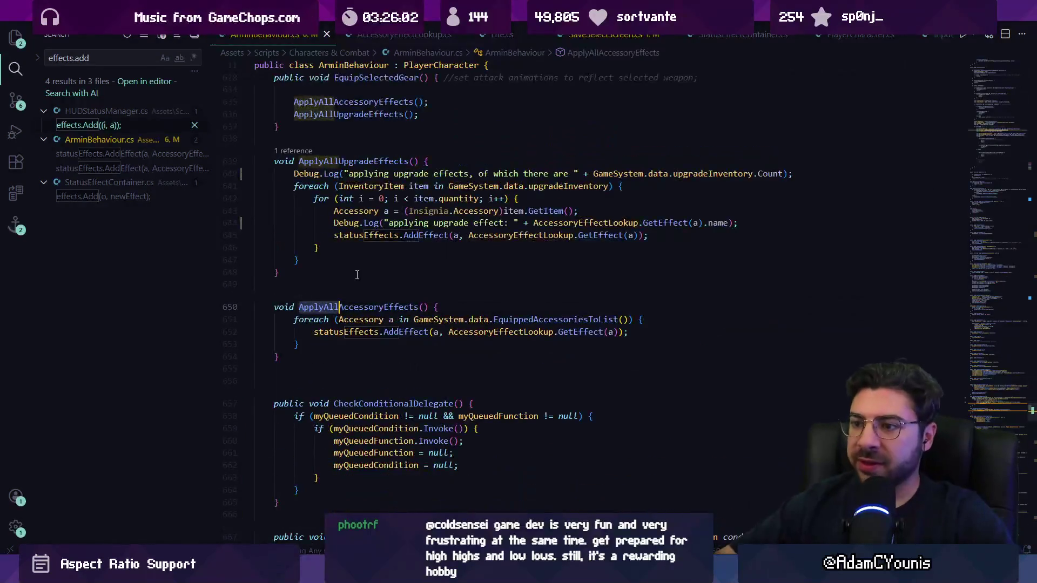
{"action": "key", "text": "alt+Left"}
{"action": "key", "text": "alt+Right"}
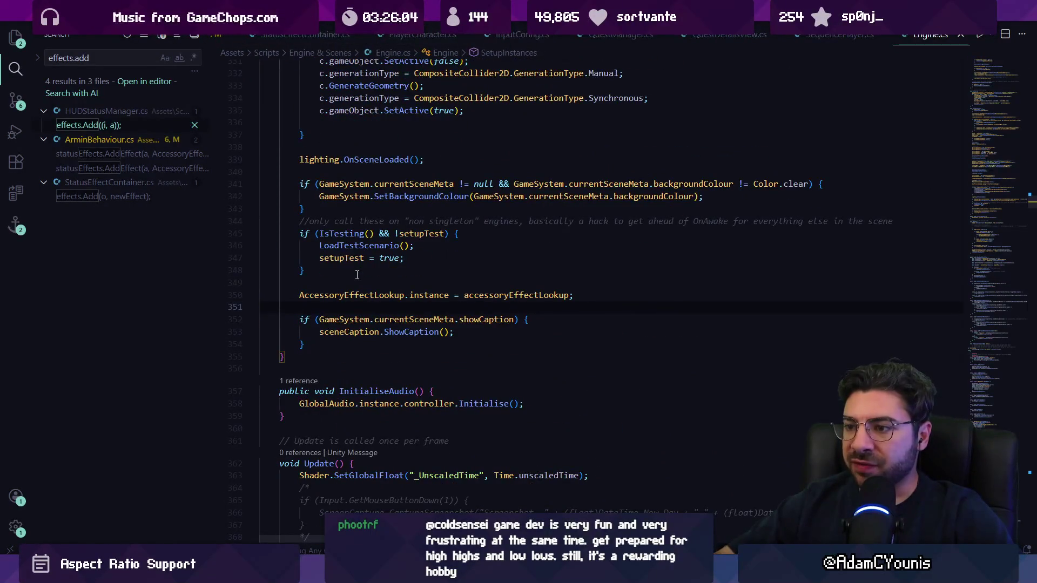
{"action": "triple_click", "coordinate": [410, 292]}
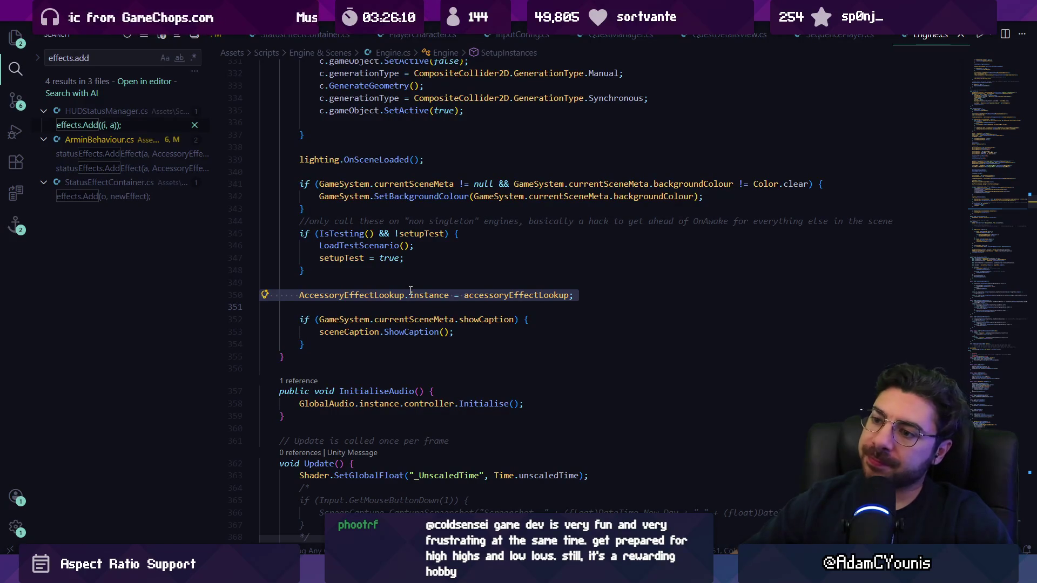
- Look over Engine.cs's Awake method, its engine null-check and HandleEditorProgressState
{"action": "key", "text": "ctrl+f"}
{"action": "type", "text": "awake("}
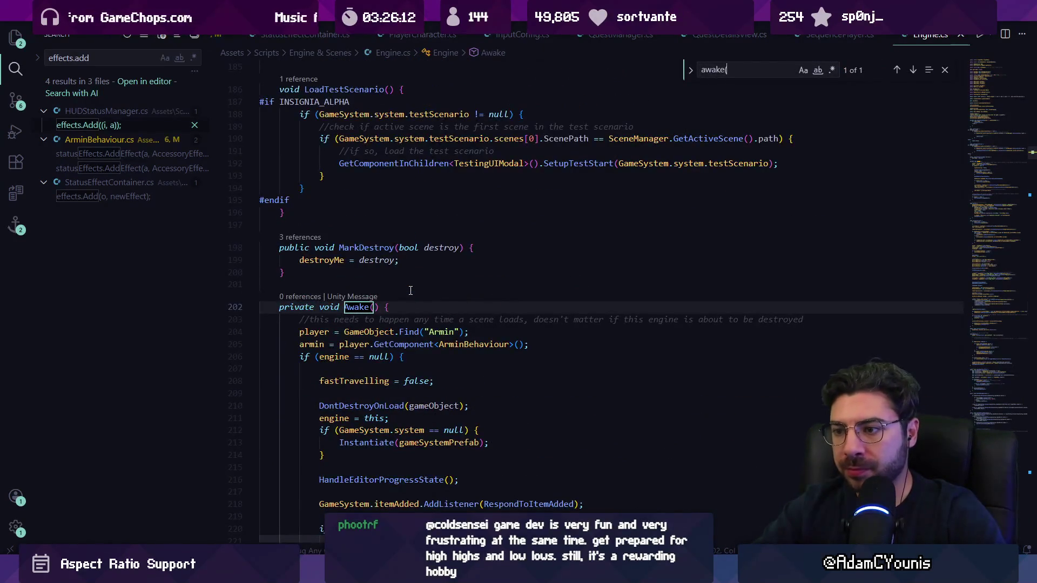
{"action": "key", "text": "Escape"}
{"action": "scroll", "coordinate": [378, 260], "scroll_direction": "down", "scroll_amount": 4}
{"action": "left_click", "coordinate": [354, 229]}
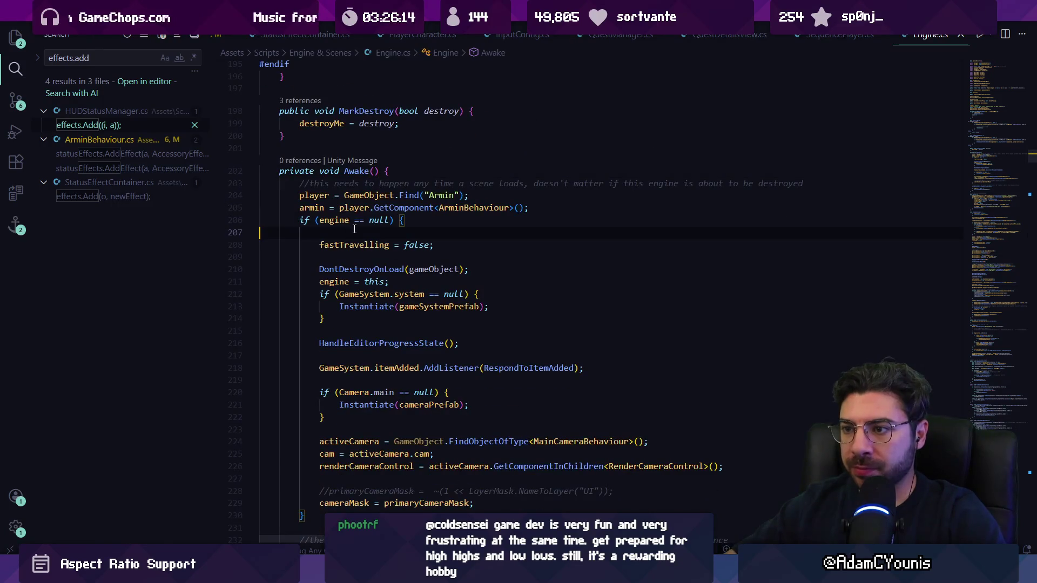
{"action": "scroll", "coordinate": [363, 227], "scroll_direction": "down", "scroll_amount": 2}
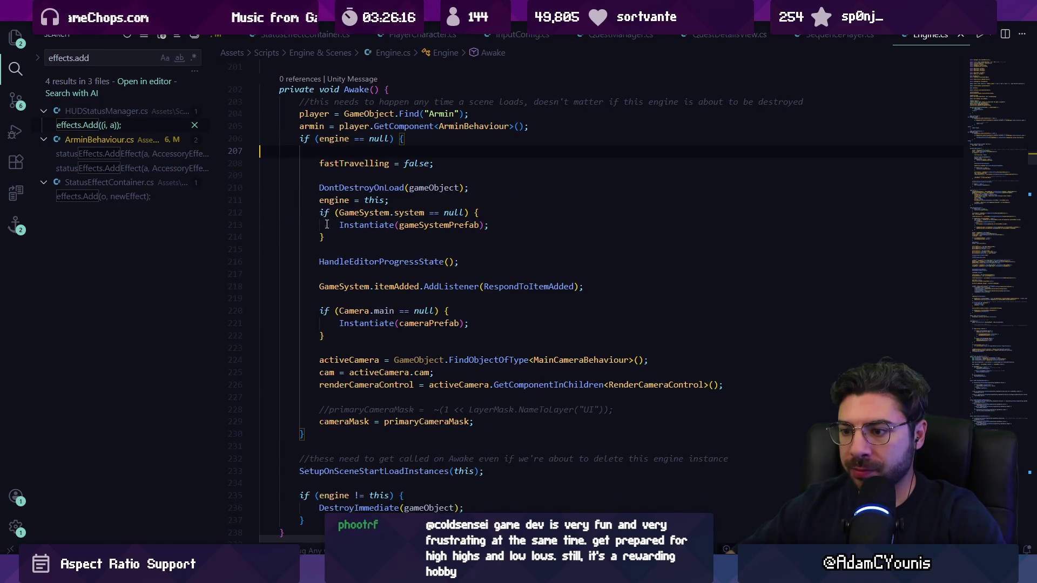
{"action": "left_click", "coordinate": [426, 261], "text": "ctrl"}
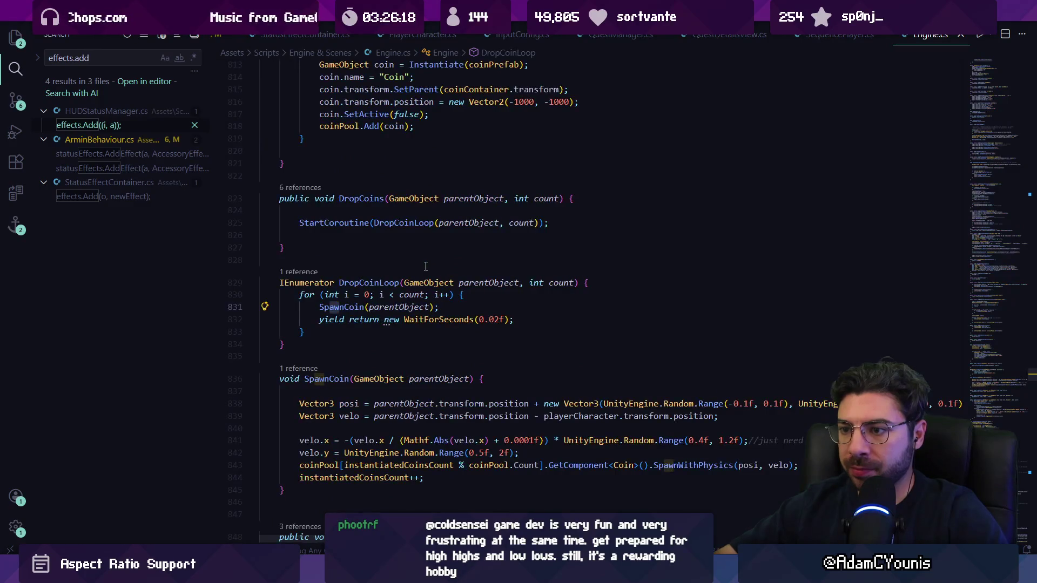
{"action": "key", "text": "alt+Left"}
- Delete the AccessoryEffectLookup.instance assignment line and its leftover blank line
{"action": "key", "text": "Up"}
{"action": "key", "text": "Up"}
{"action": "key", "text": "Home"}
{"action": "key", "text": "Home"}
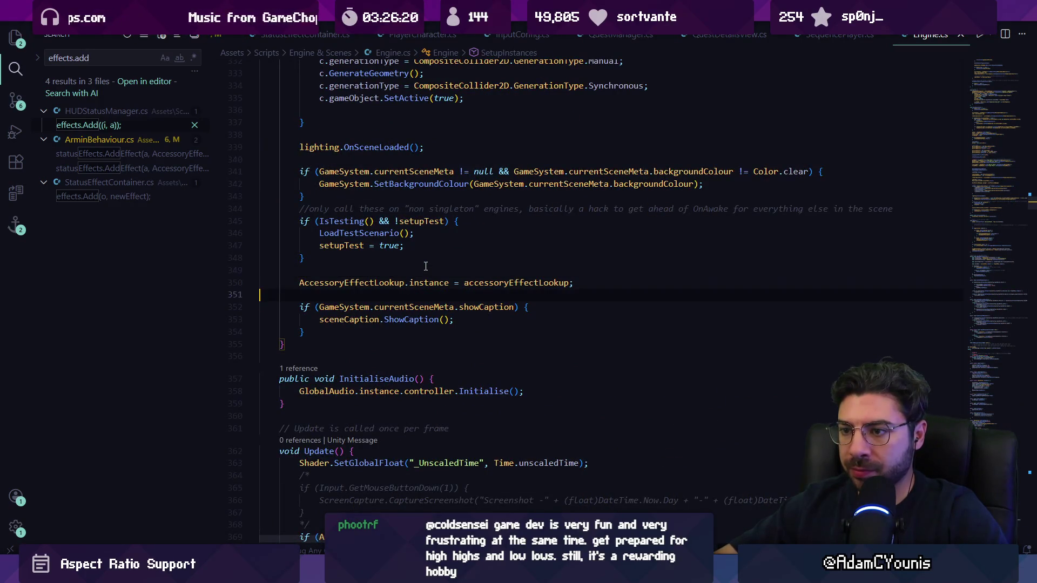
{"action": "key", "text": "shift+Down"}
{"action": "key", "text": "BackSpace"}
{"action": "key", "text": "BackSpace"}
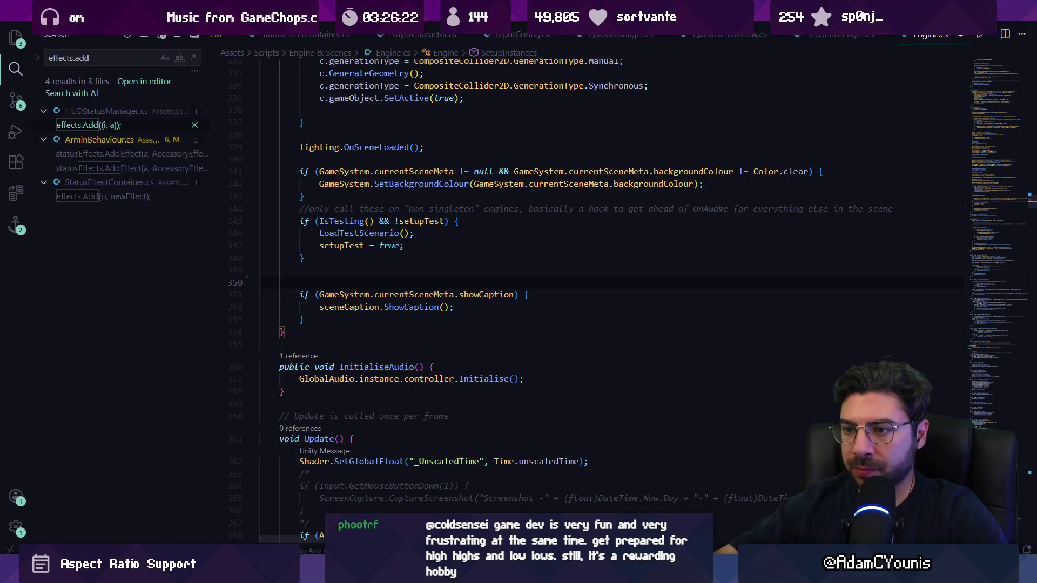
{"action": "key", "text": "alt+Left"}
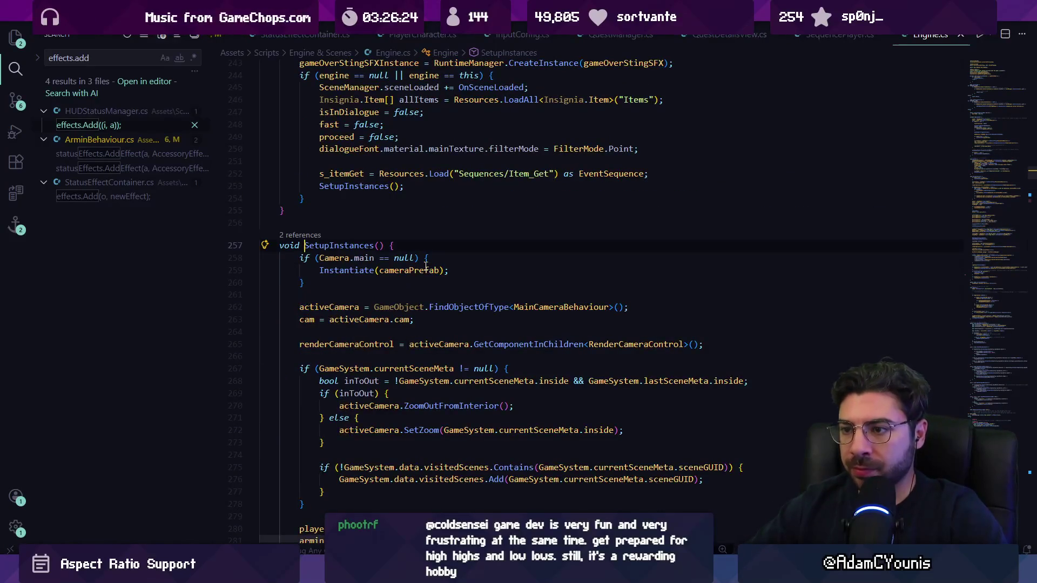
- Find the 'engine == null' check inside Engine.cs's Awake
{"action": "key", "text": "alt+Left"}
{"action": "key", "text": "ctrl+f"}
{"action": "type", "text": "if(engine"}
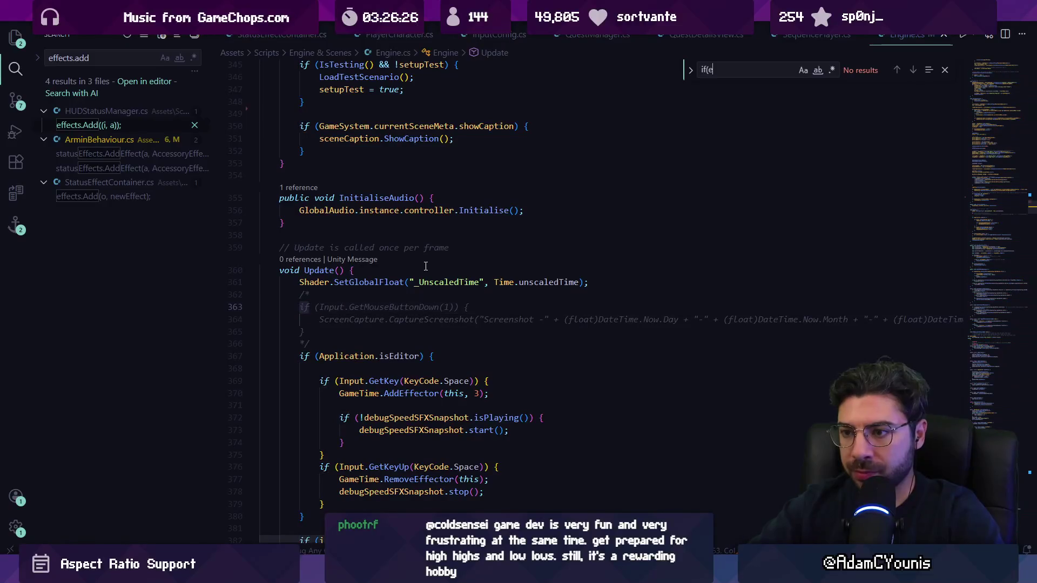
{"action": "key", "text": "ctrl+a"}
{"action": "type", "text": "engine == null"}
{"action": "key", "text": "Return"}
{"action": "key", "text": "Return"}
{"action": "key", "text": "Escape"}
{"action": "key", "text": "Down"}
{"action": "key", "text": "Down"}
{"action": "key", "text": "Down"}
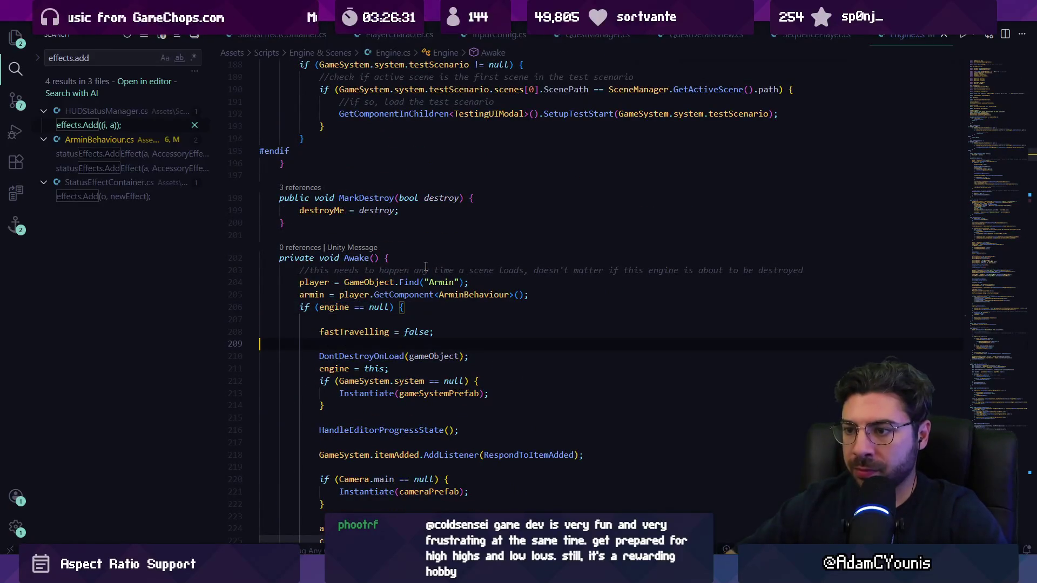
{"action": "key", "text": "Down"}
{"action": "key", "text": "Down"}
{"action": "scroll", "coordinate": [427, 273], "scroll_direction": "down", "scroll_amount": 4}
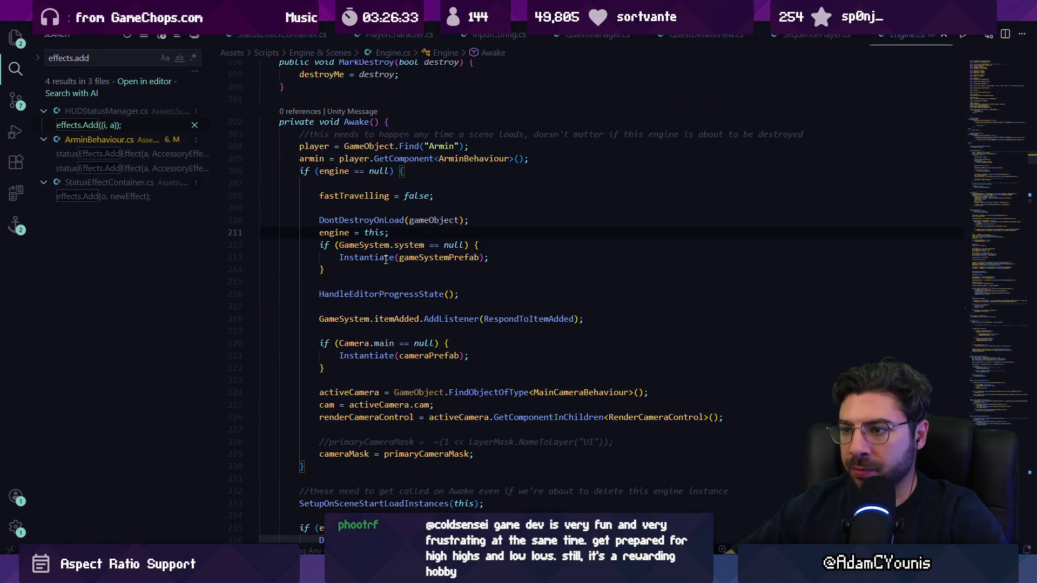
- Inspect the GameSystem null-check block and the SetupOnSceneStartLoadInstances definition
{"action": "left_click", "coordinate": [386, 258]}
{"action": "key", "text": "Down"}
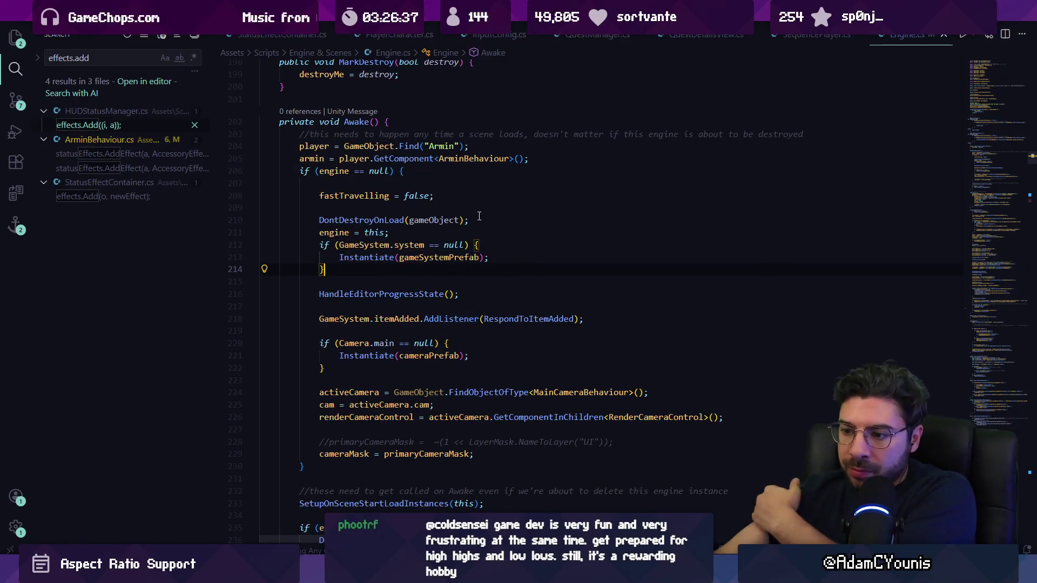
{"action": "scroll", "coordinate": [397, 195], "scroll_direction": "down", "scroll_amount": 2}
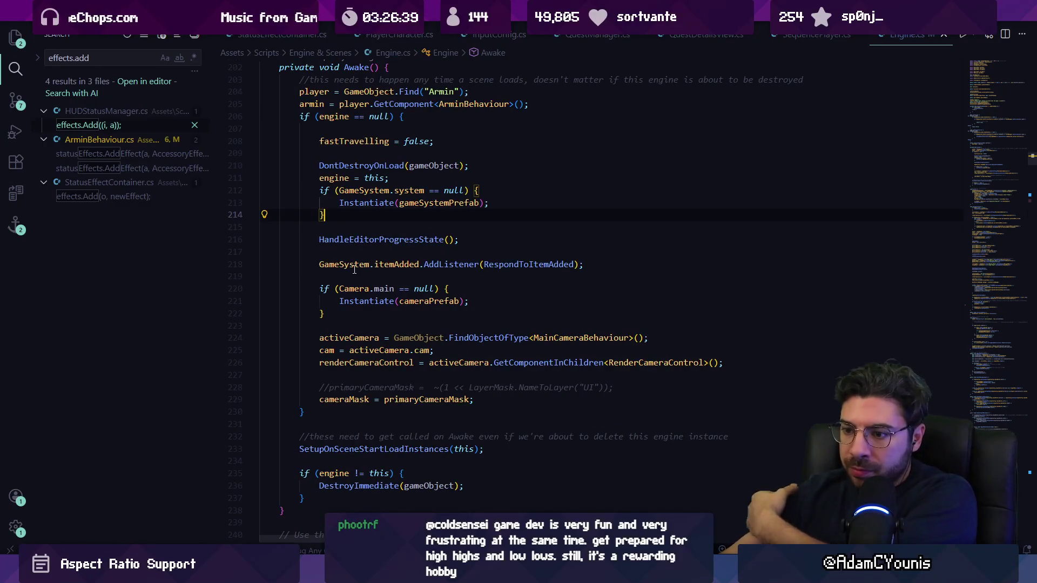
{"action": "left_click", "coordinate": [403, 450]}
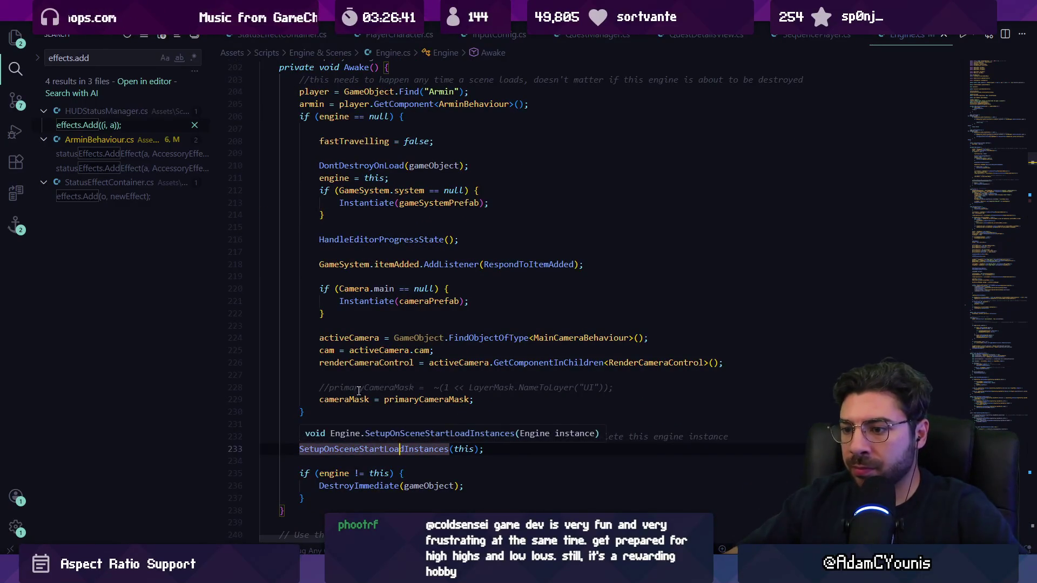
{"action": "key", "text": "F12"}
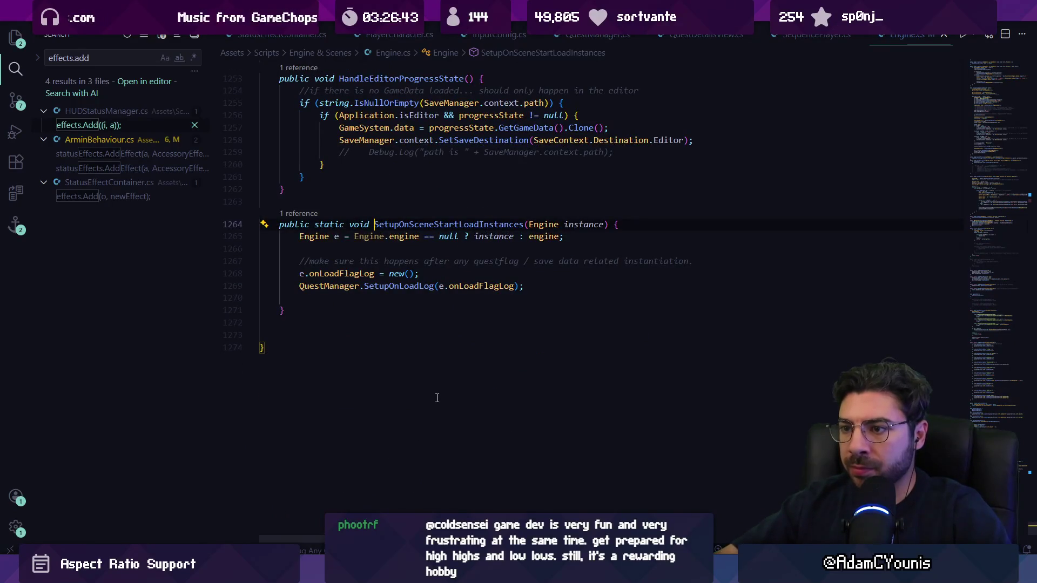
{"action": "key", "text": "alt+Left"}
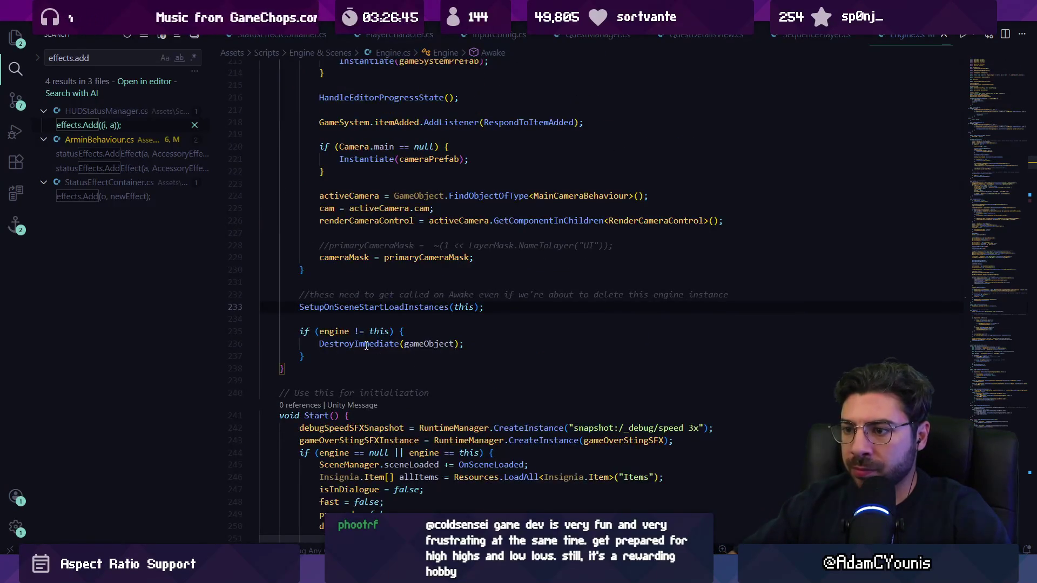
{"action": "scroll", "coordinate": [366, 346], "scroll_direction": "up", "scroll_amount": 3}
{"action": "scroll", "coordinate": [368, 342], "scroll_direction": "up", "scroll_amount": 2}
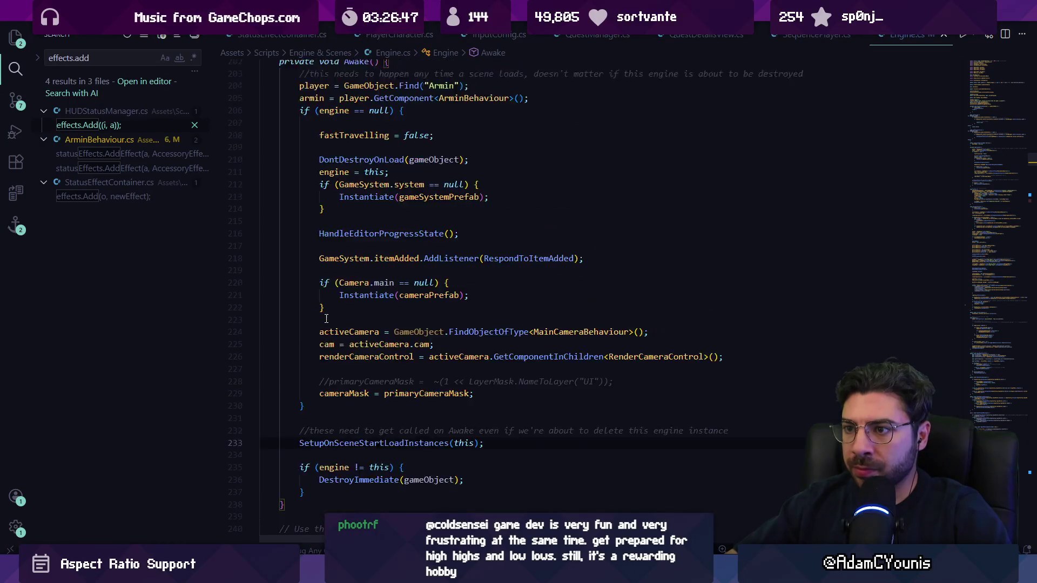
- Paste 'AccessoryEffectLookup.instance = accessoryEffectLookup;' into Awake's null-check and return to Unity
{"action": "left_click", "coordinate": [368, 288]}
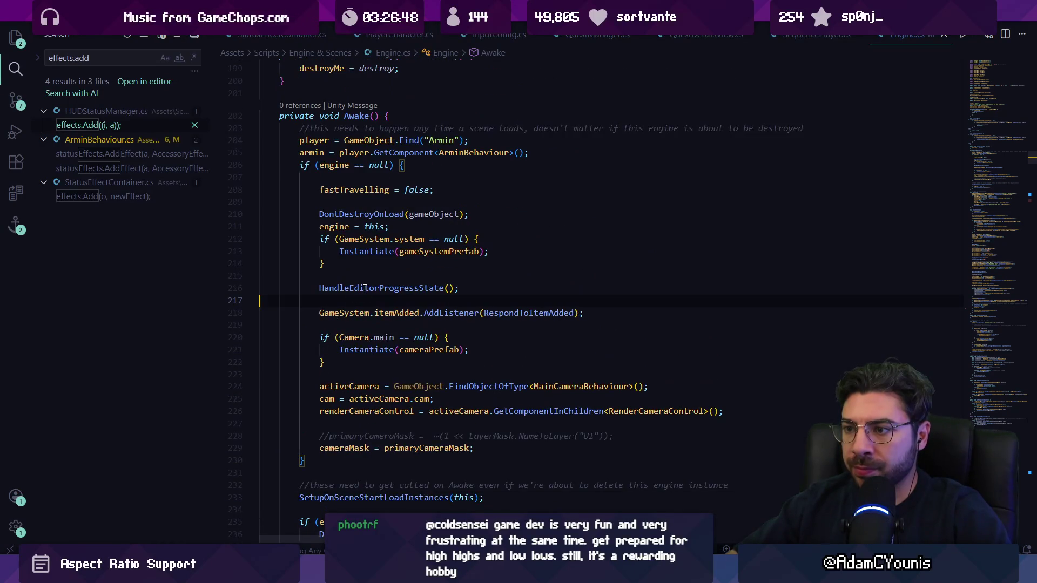
{"action": "left_click", "coordinate": [352, 213]}
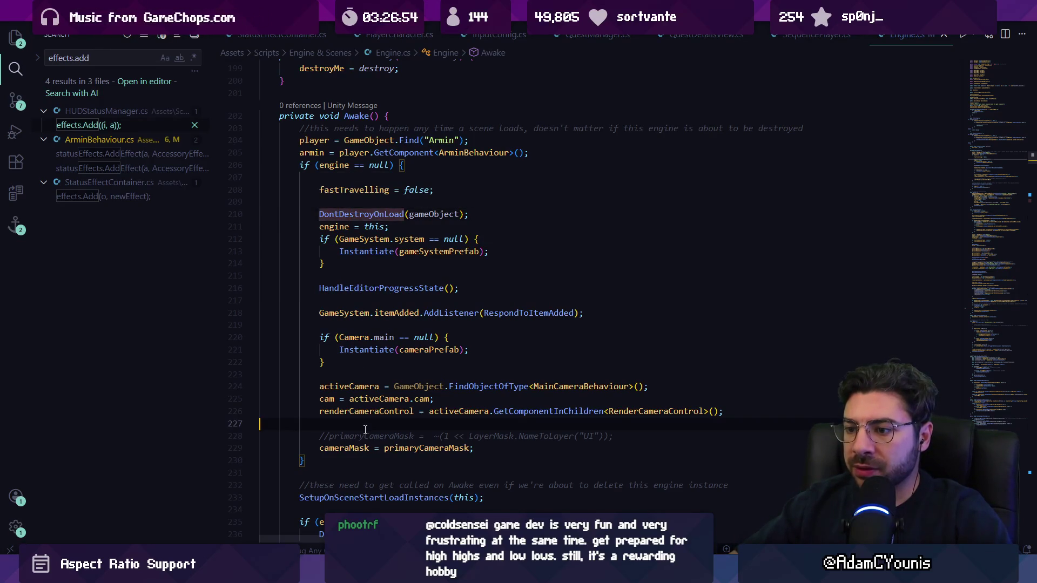
{"action": "type", "text": "AccessoryEffectLookup.instance = accessoryEffectLookup;"}
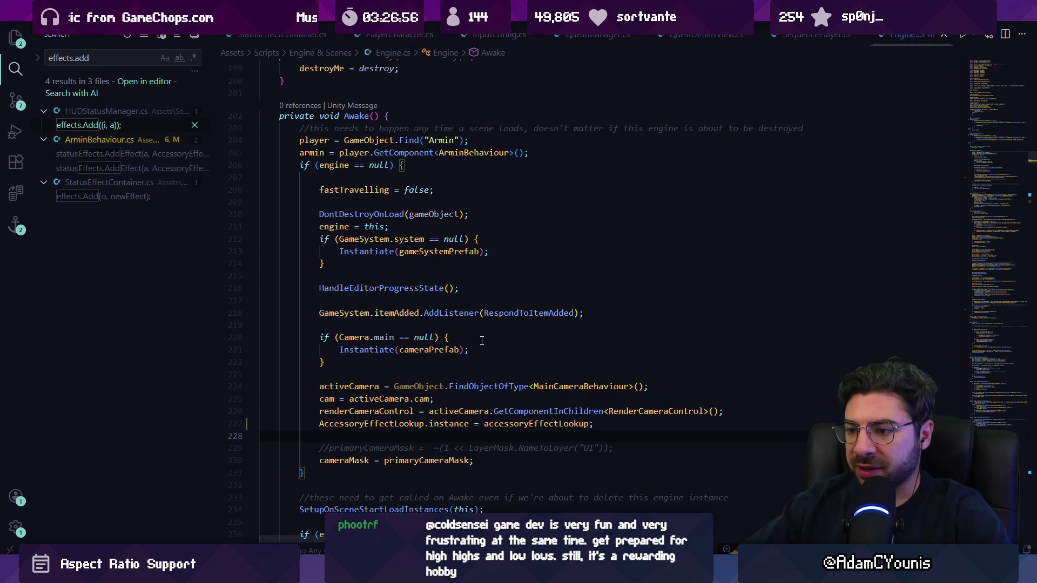
{"action": "key", "text": "alt+Tab"}
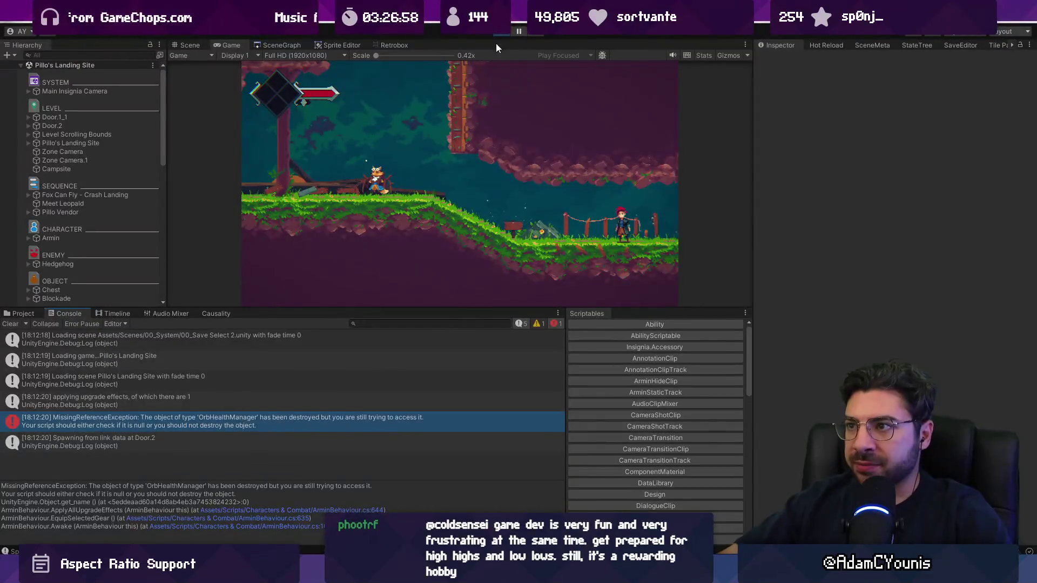
- Quit to title, reload the Editor Save, and restart Play mode
{"action": "key", "text": "Escape"}
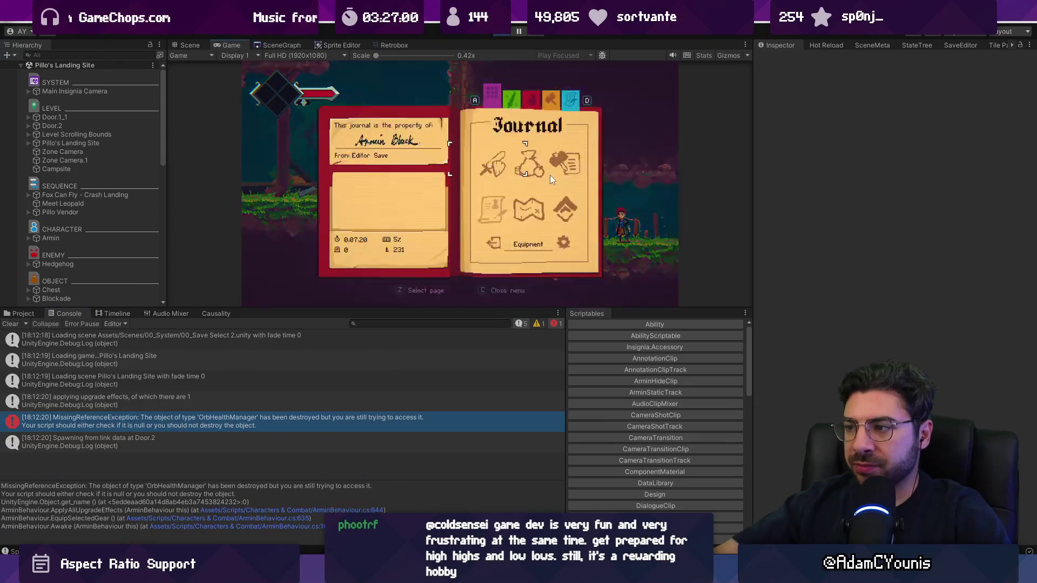
{"action": "key", "text": "z"}
{"action": "key", "text": "z"}
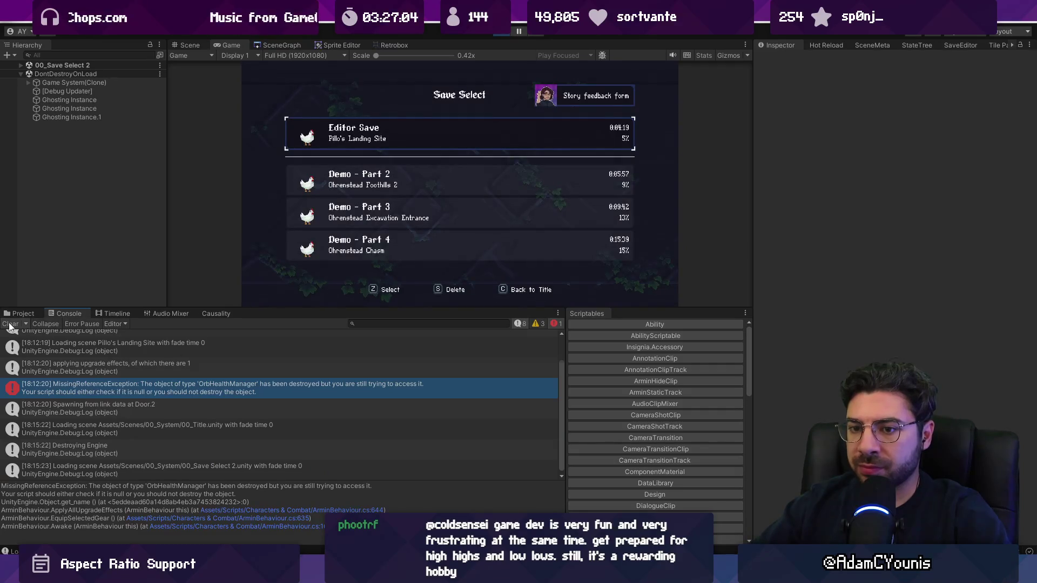
{"action": "left_click", "coordinate": [9, 327]}
{"action": "key", "text": "z"}
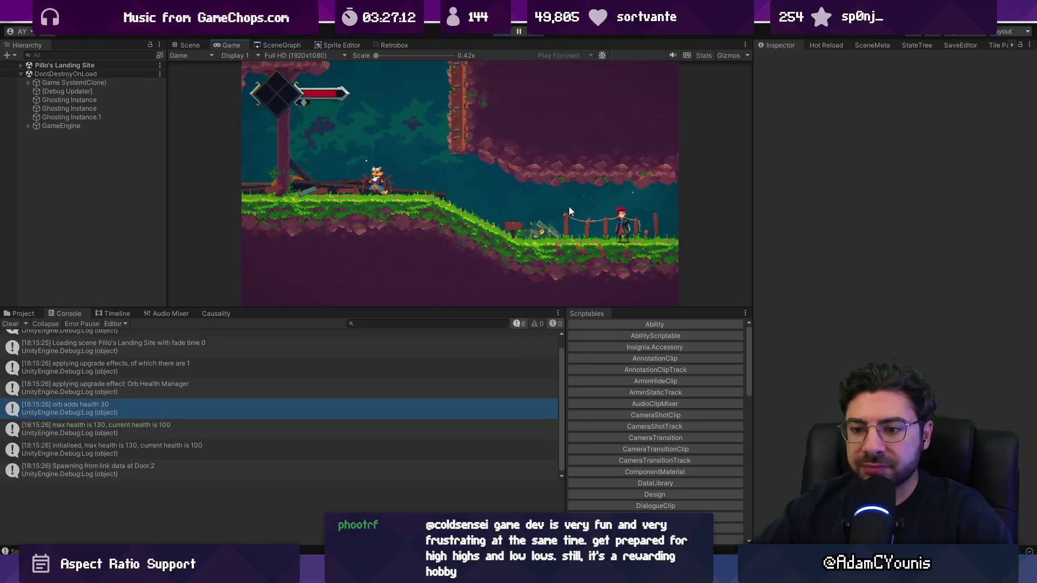
{"action": "key", "text": "Escape"}
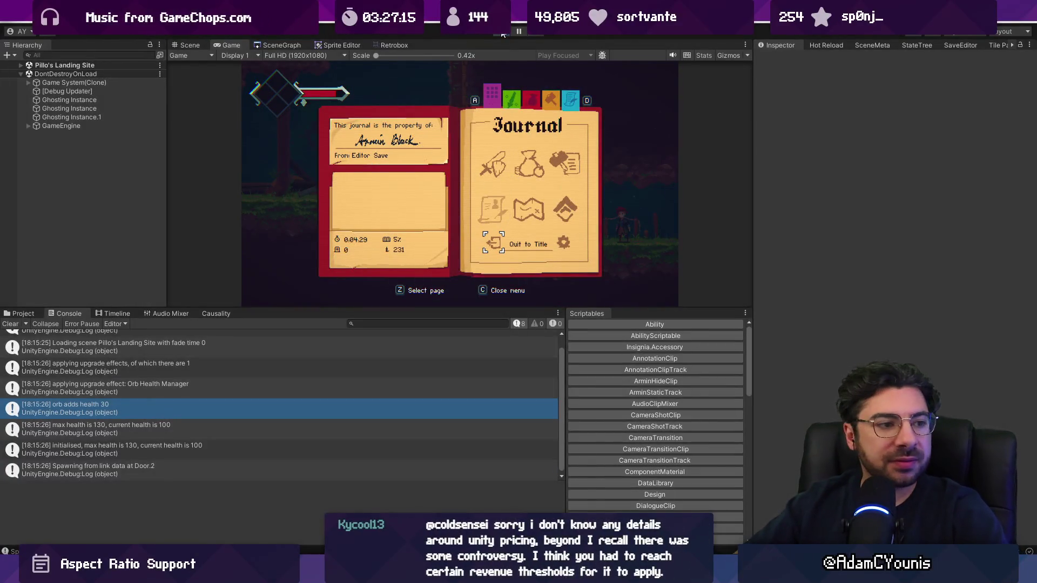
{"action": "left_click", "coordinate": [502, 34]}
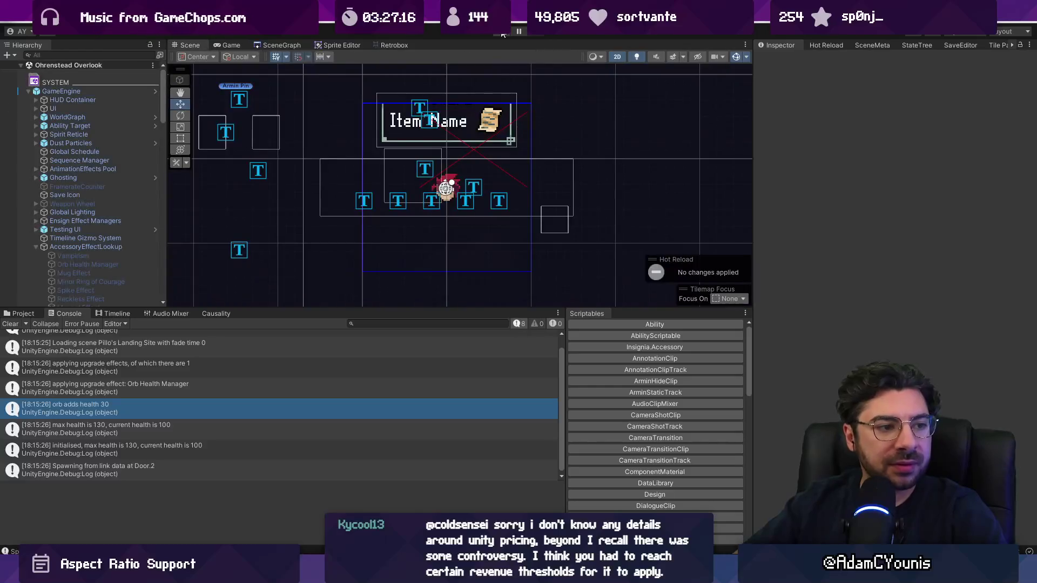
{"action": "left_click", "coordinate": [502, 34]}
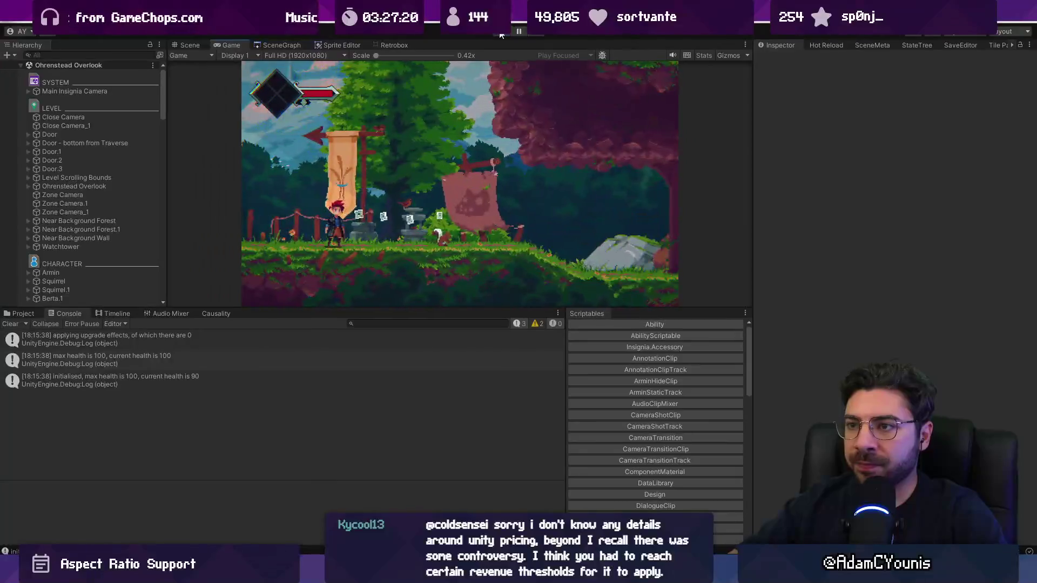
- Spawn Health_Orb items with the debug console and walk left to collect them
{"action": "key", "text": "grave"}
{"action": "type", "text": "spawn item Health_Orb"}
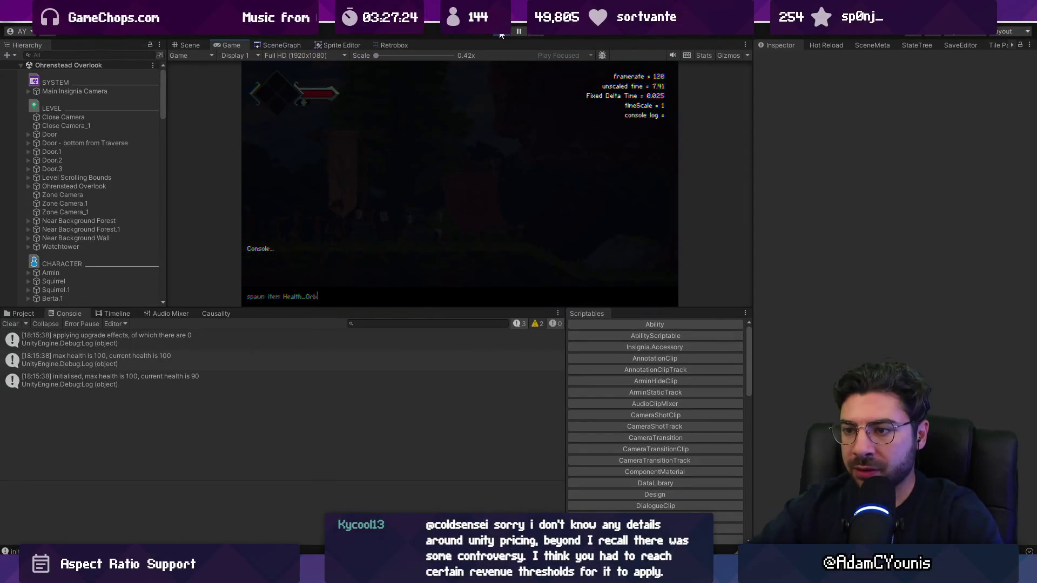
{"action": "key", "text": "Return"}
{"action": "key", "text": "grave"}
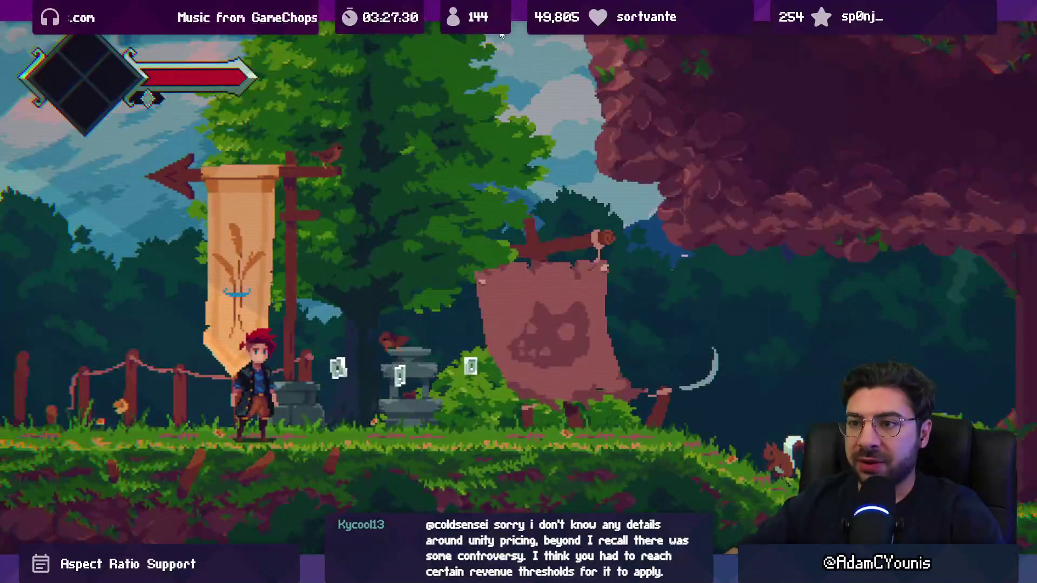
{"action": "key", "text": "Left"}
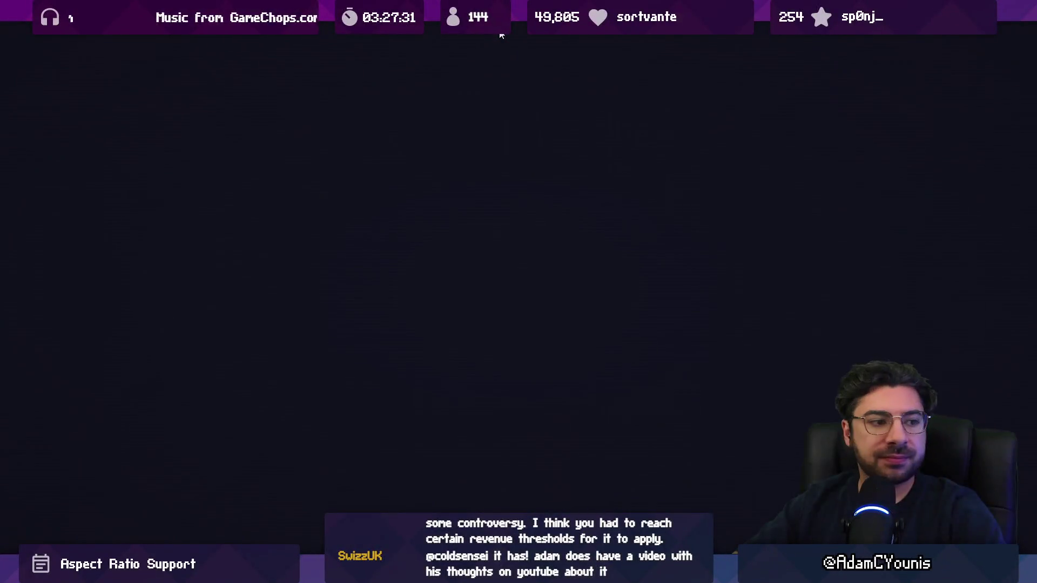
- Quit to title again, reload the save, and attack an enemy to verify max health 280
{"action": "key", "text": "Escape"}
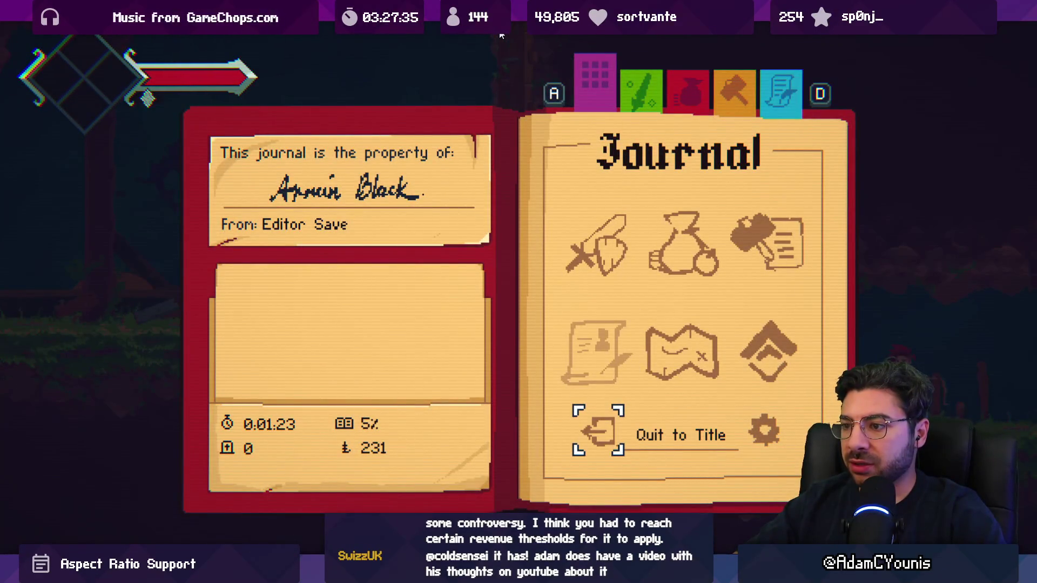
{"action": "key", "text": "z"}
{"action": "key", "text": "z"}
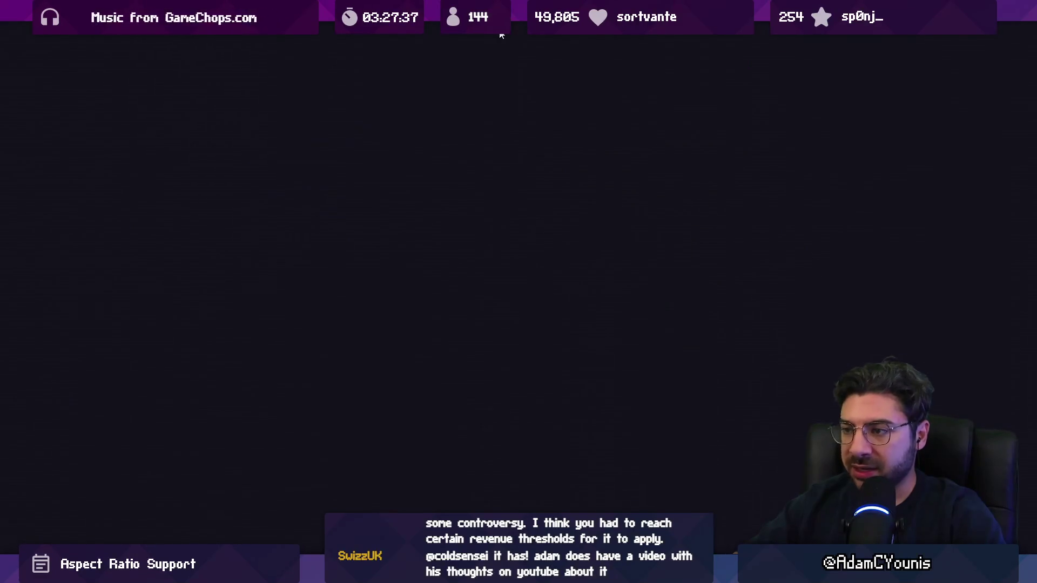
{"action": "key", "text": "z"}
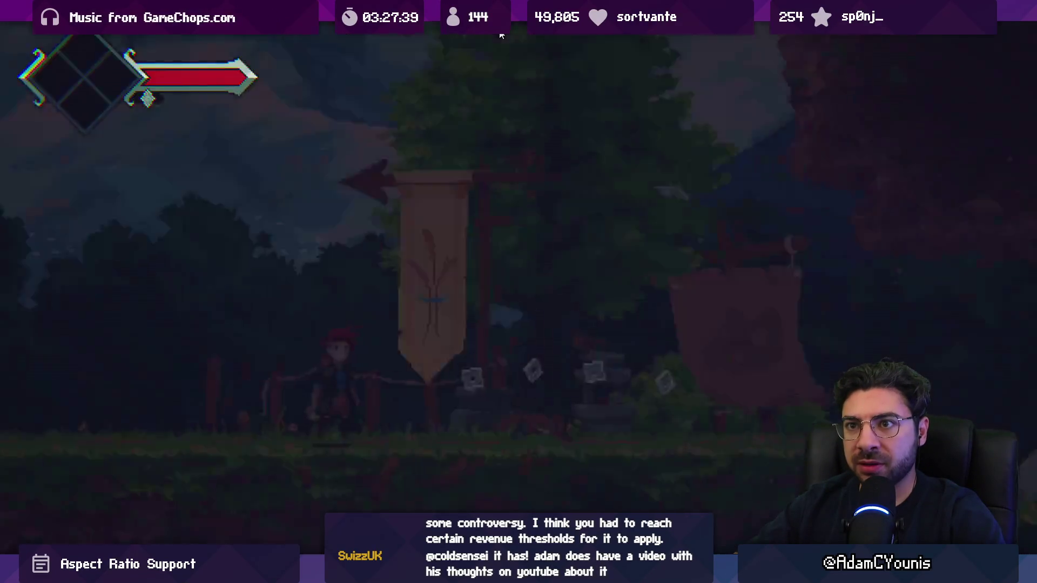
{"action": "key", "text": "Left"}
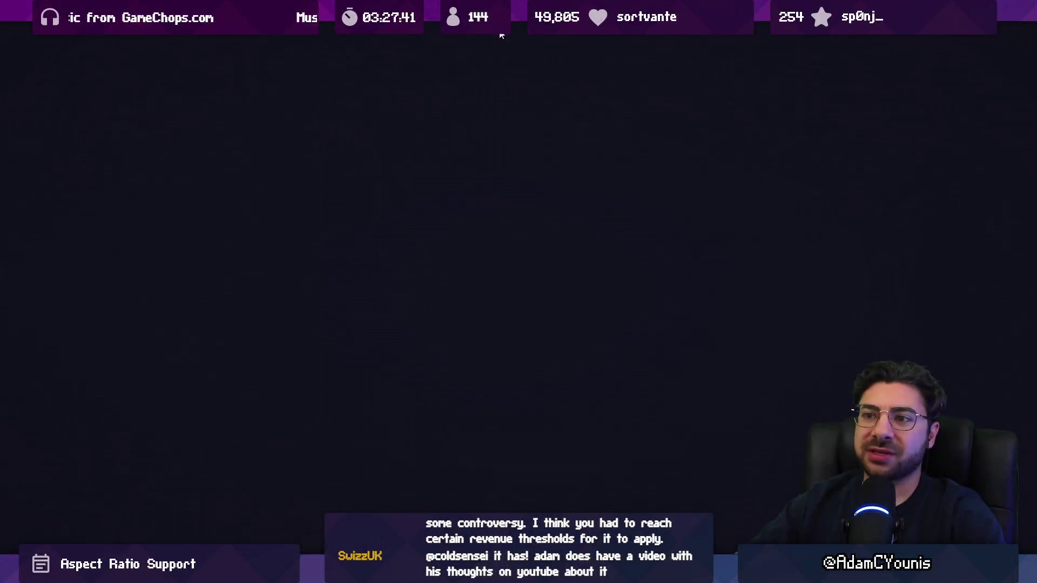
{"action": "key", "text": "grave"}
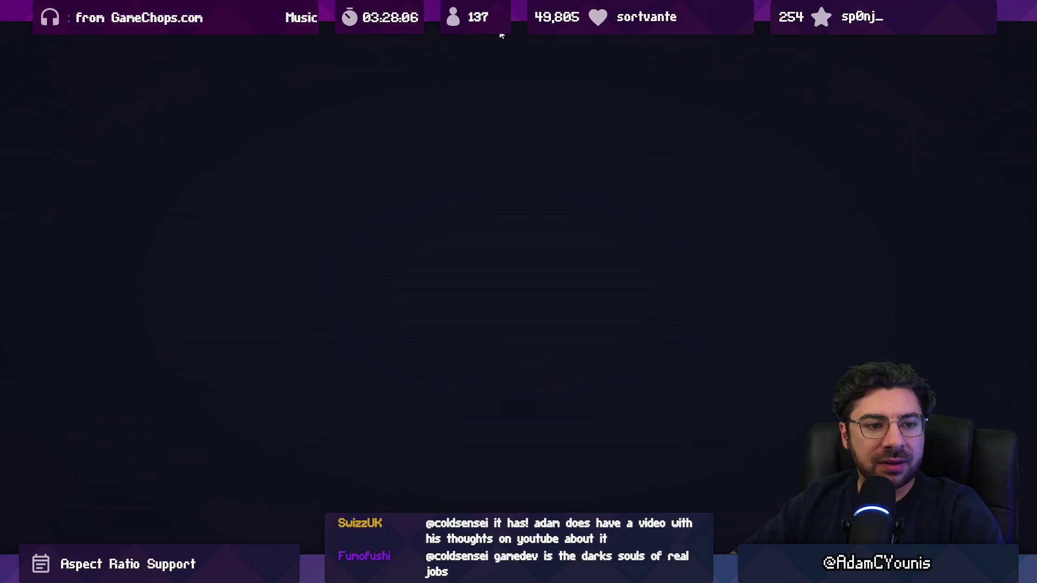
{"action": "key", "text": "z"}
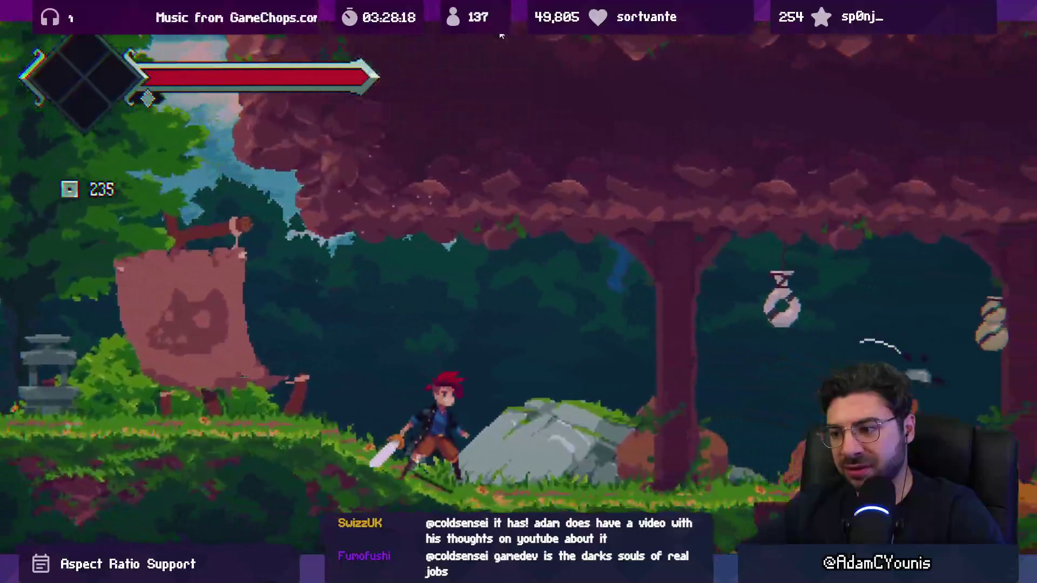
{"action": "key", "text": "Right"}
{"action": "key", "text": "space"}
{"action": "key", "text": "x"}
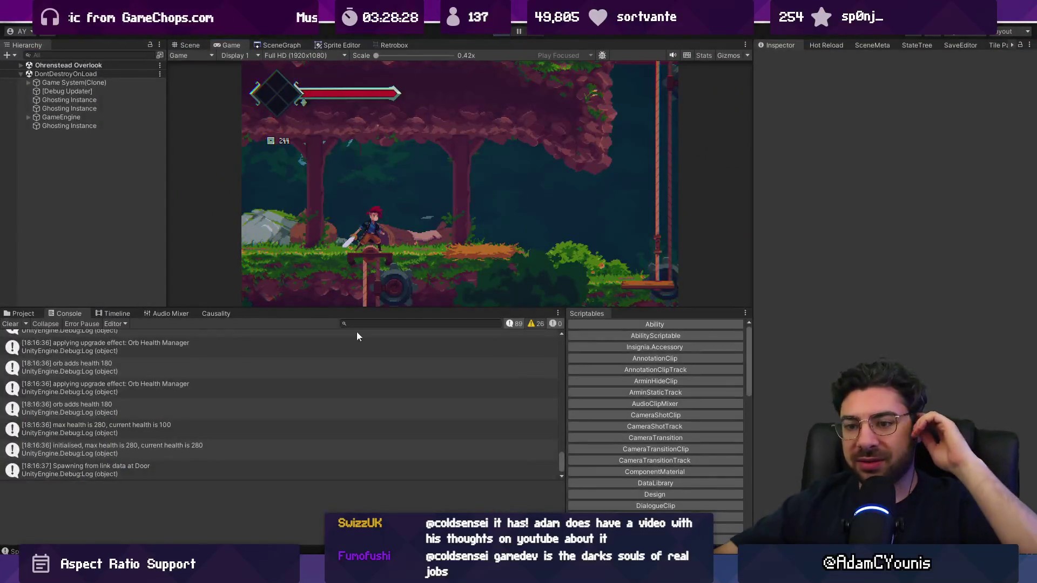
- Delete the two upgrade-effect debug log lines from ArminBehaviour.cs
{"action": "double_click", "coordinate": [286, 390]}
{"action": "key", "text": "ctrl+shift+k"}
{"action": "key", "text": "Up"}
{"action": "key", "text": "Up"}
{"action": "key", "text": "Up"}
{"action": "key", "text": "ctrl+shift+k"}
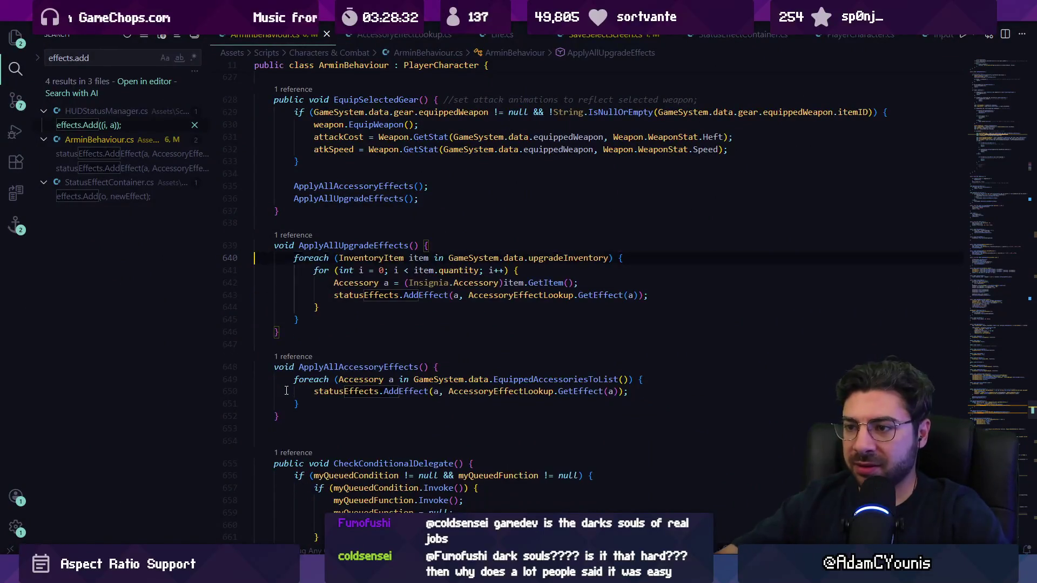
{"action": "key", "text": "ctrl+Tab"}
{"action": "key", "text": "alt+Tab"}
- Delete the orb health debug log line from OrbHealthManager.cs
{"action": "double_click", "coordinate": [145, 370]}
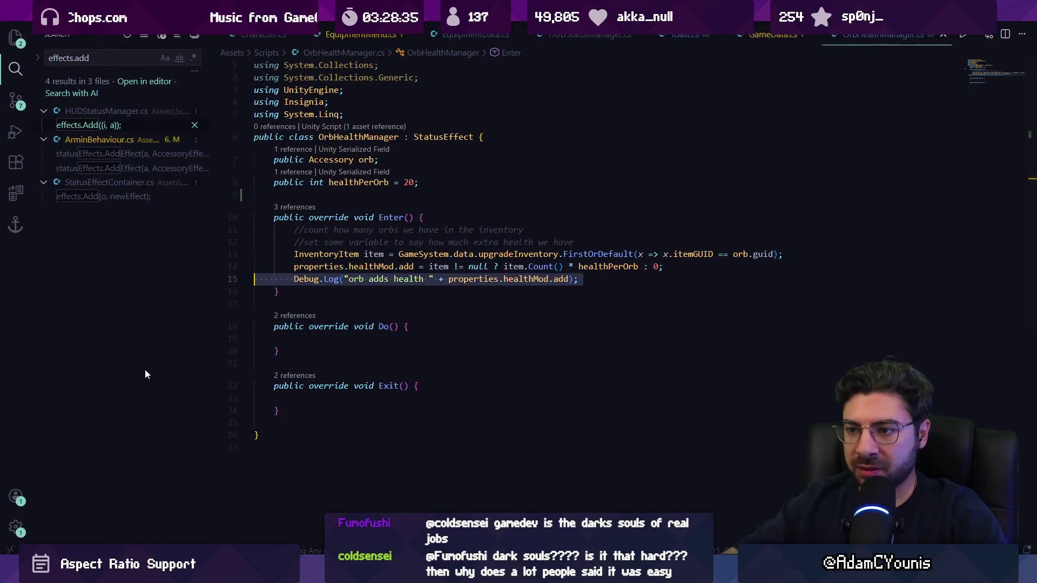
{"action": "key", "text": "ctrl+shift+k"}
{"action": "key", "text": "alt+Tab"}
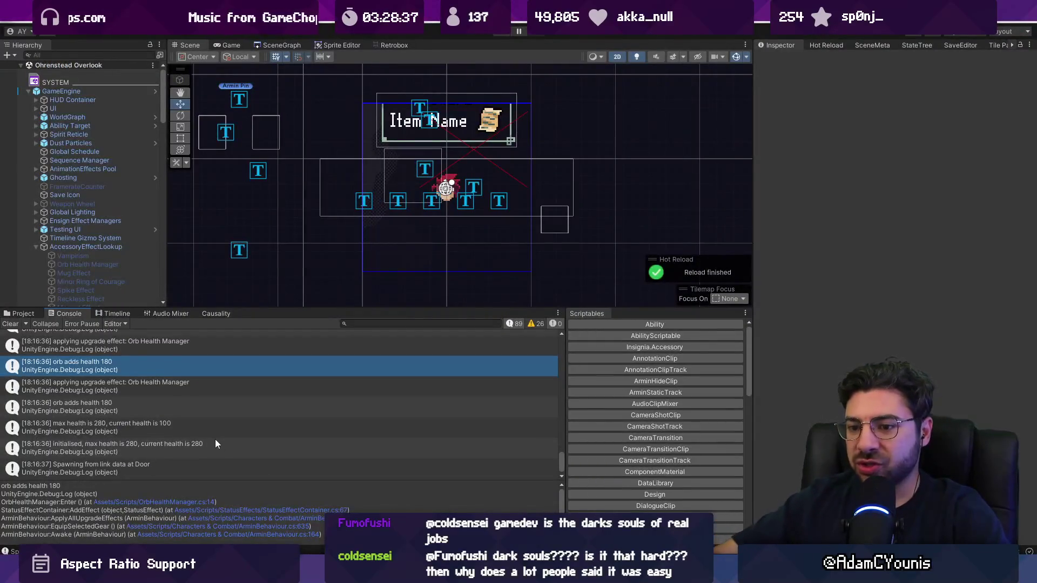
- Delete the initialised-health and max health debug log lines from ArminBehaviour.cs
{"action": "double_click", "coordinate": [215, 442]}
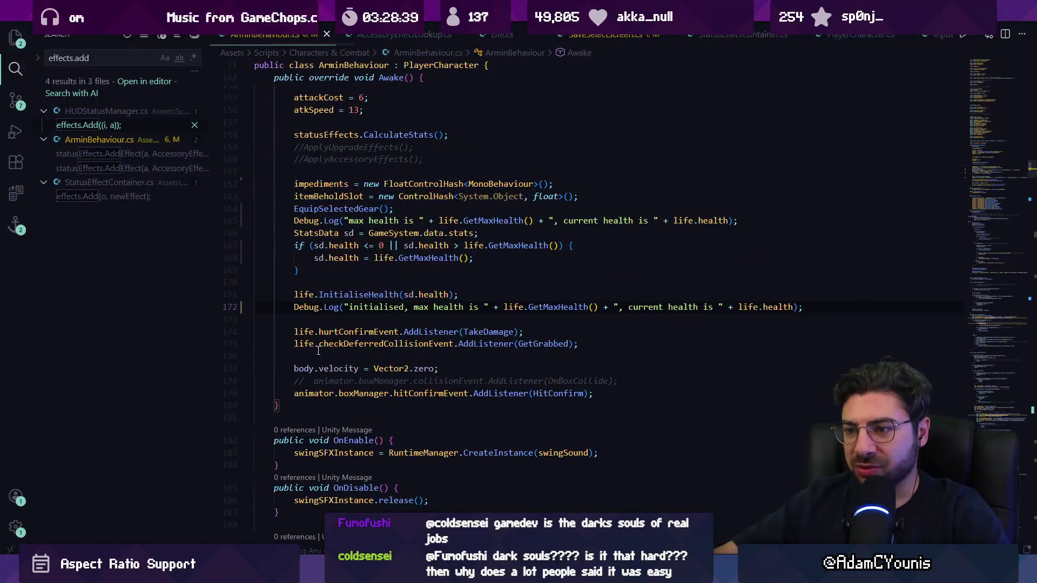
{"action": "key", "text": "ctrl+shift+k"}
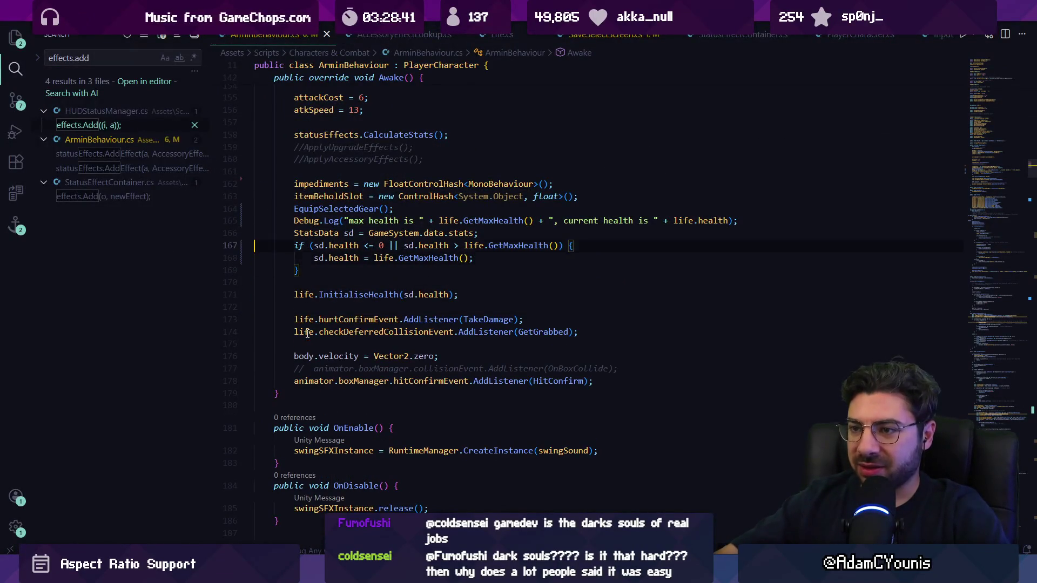
{"action": "key", "text": "Up"}
{"action": "key", "text": "Up"}
{"action": "key", "text": "ctrl+shift+k"}
{"action": "scroll", "coordinate": [369, 344], "scroll_direction": "up", "scroll_amount": 3}
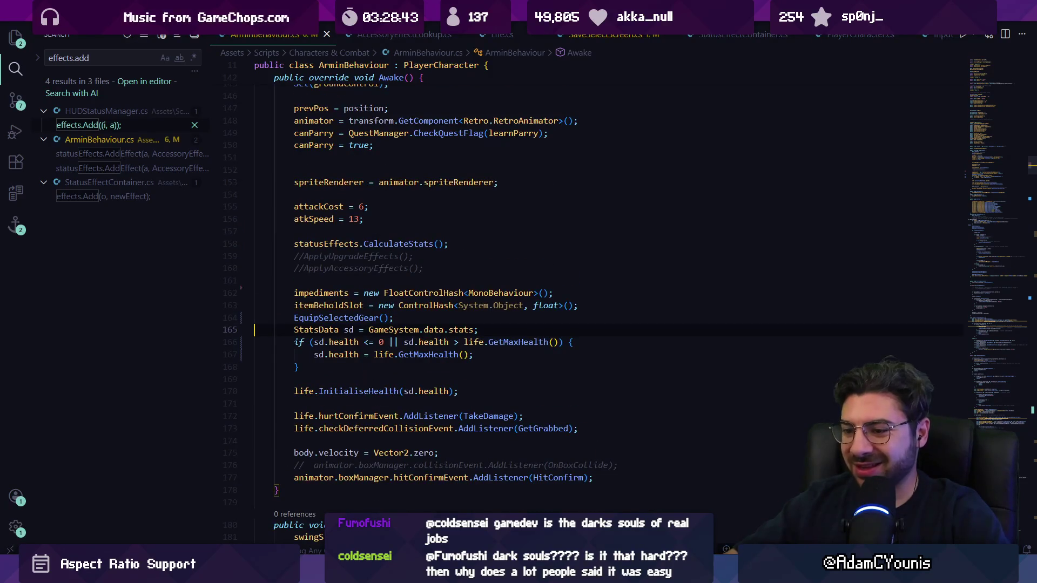
{"action": "key", "text": "alt+Tab"}
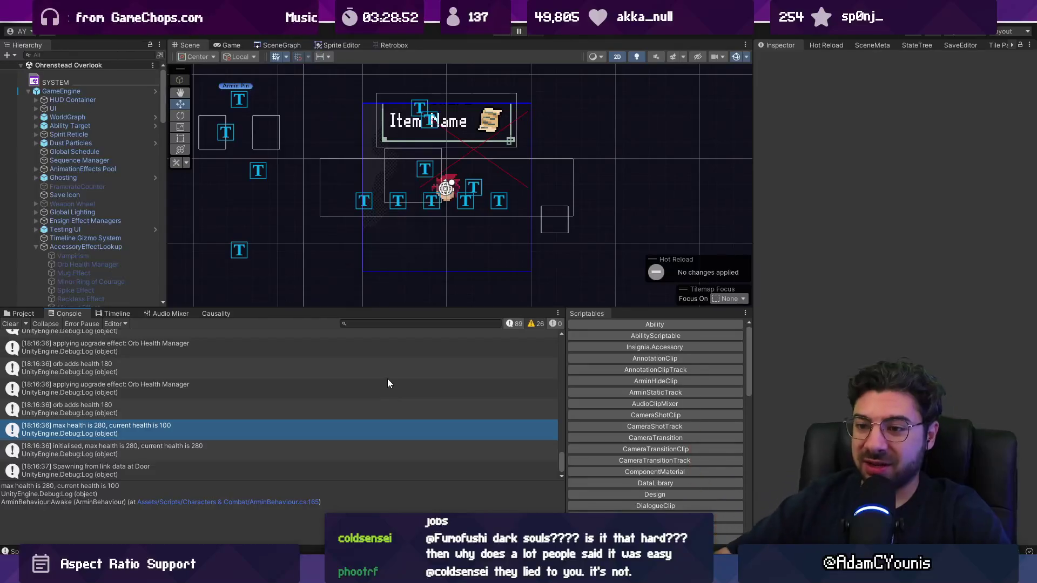
- Clear the Unity console and enlarge the Scene view
{"action": "left_click", "coordinate": [10, 324]}
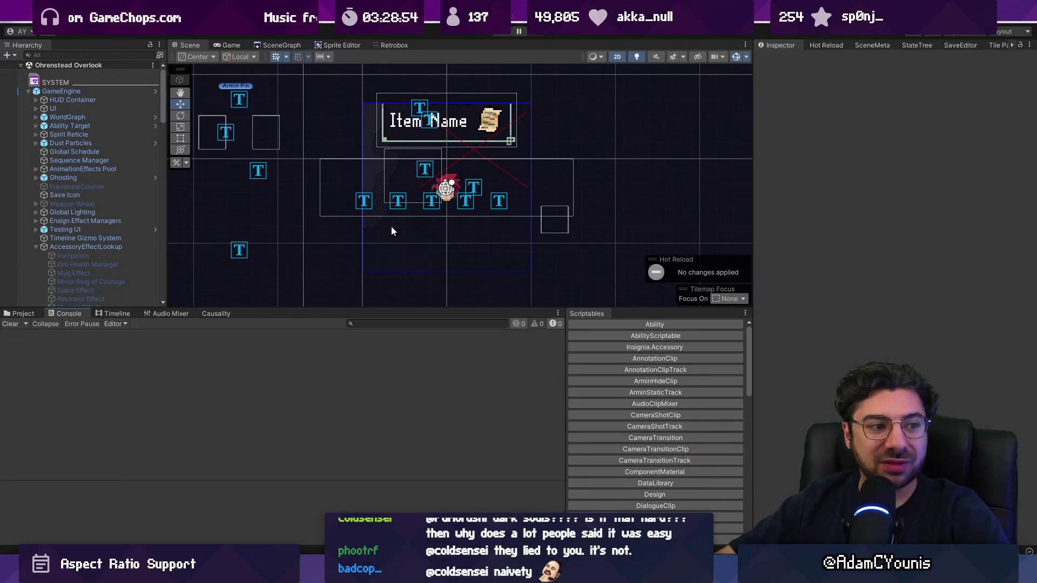
{"action": "left_click_drag", "start_coordinate": [357, 309], "coordinate": [356, 402]}
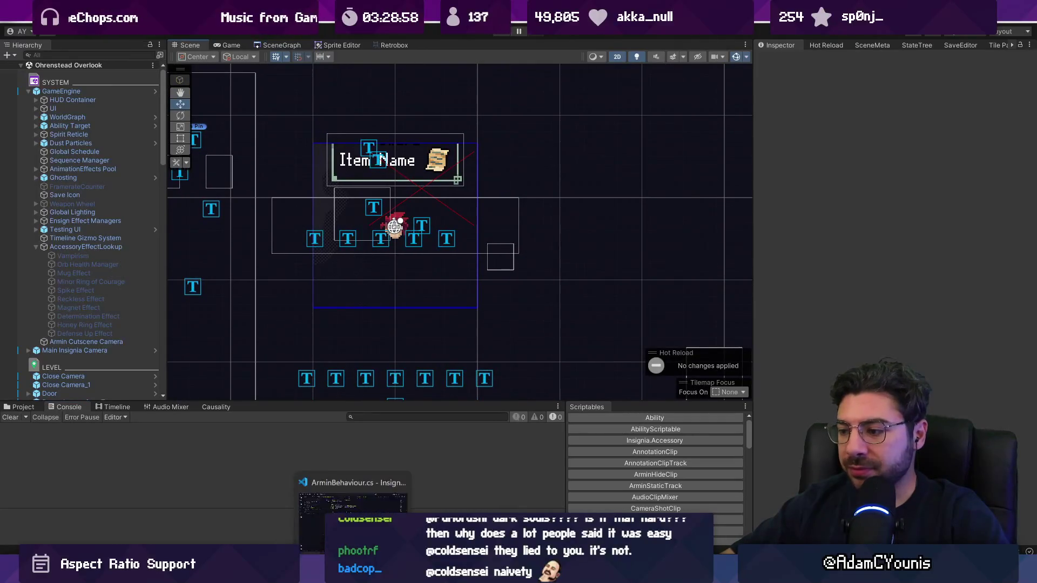
{"action": "key", "text": "alt+Tab"}
- Stage all changes and write the commit message about health orb initialisation on loading the game
{"action": "left_click", "coordinate": [52, 68]}
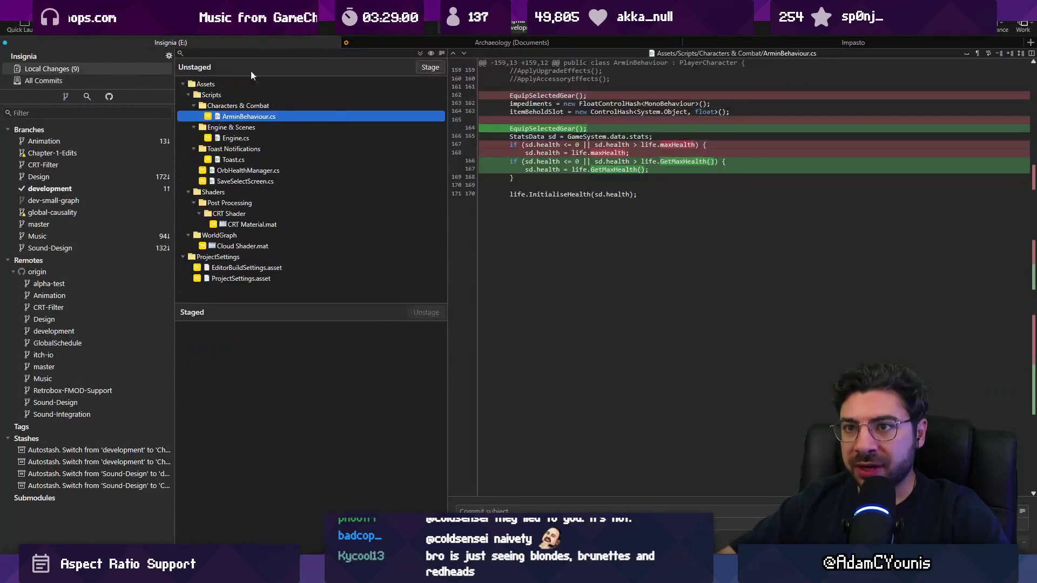
{"action": "left_click", "coordinate": [421, 53]}
{"action": "type", "text": "Updates health orb"}
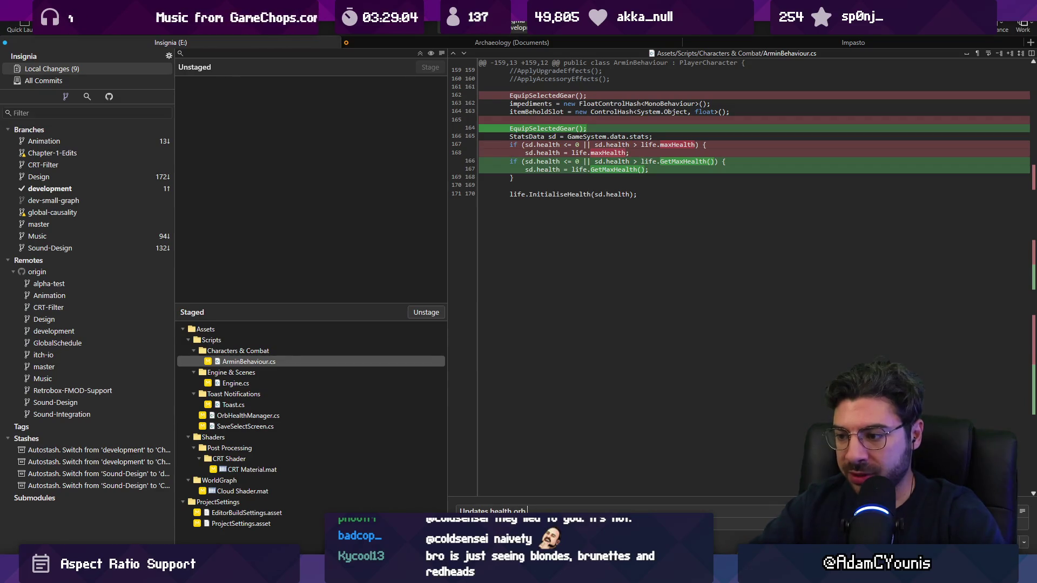
{"action": "type", "text": " initialisation on loading the game from save"}
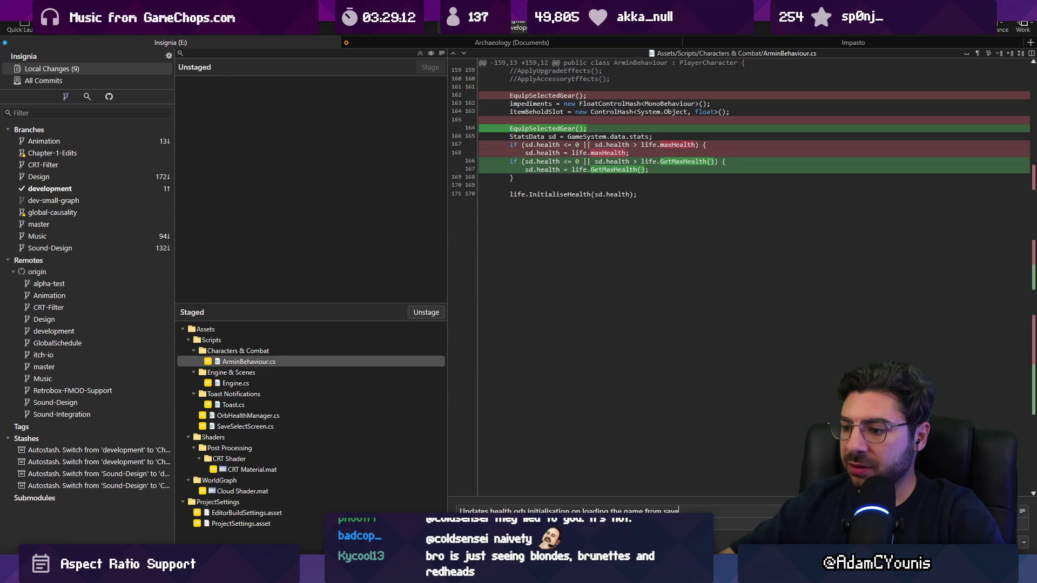
{"action": "left_click", "coordinate": [276, 402]}
{"action": "key", "text": "Down"}
{"action": "left_click", "coordinate": [686, 511]}
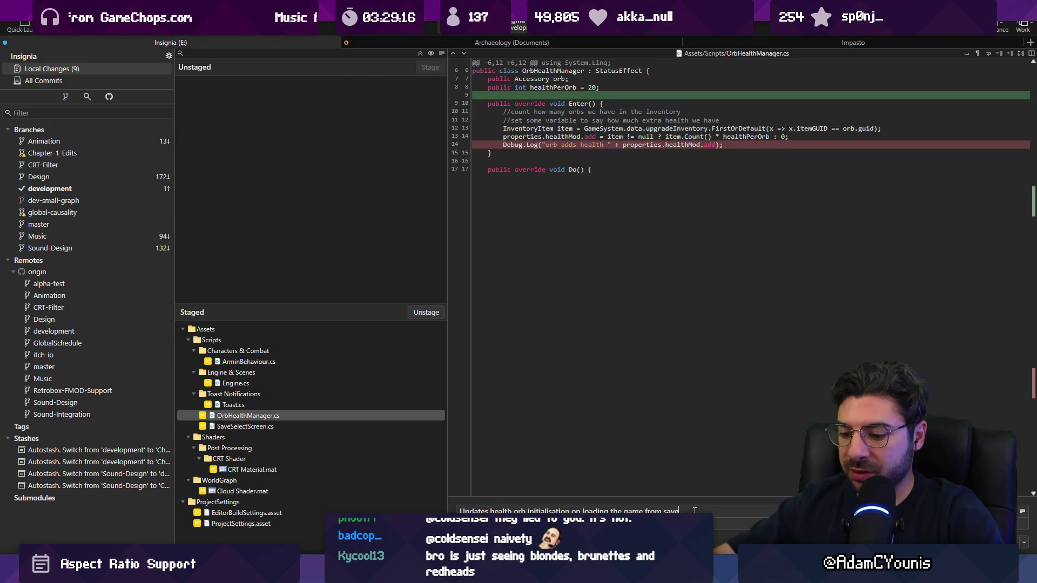
{"action": "type", "text": ", as well as accessory status c"}
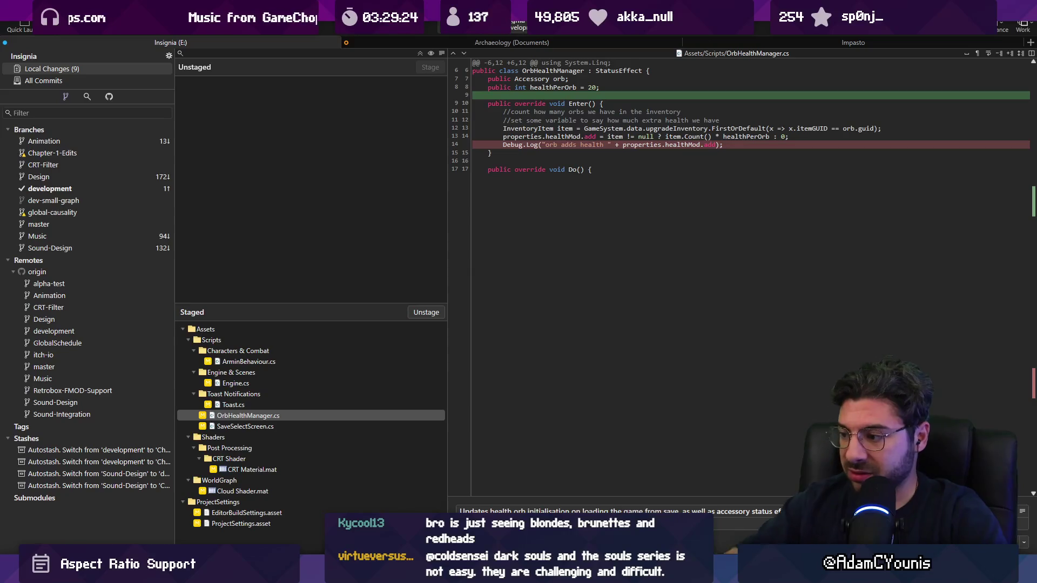
- Commit the staged changes and push them to origin/development
{"action": "key", "text": "ctrl+Return"}
{"action": "key", "text": "ctrl+shift+p"}
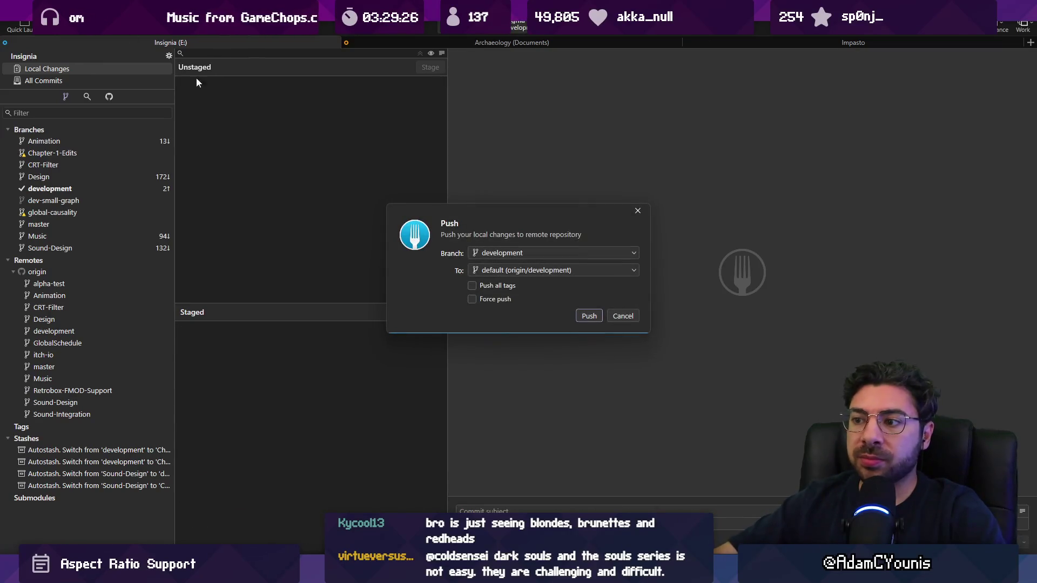
{"action": "left_click", "coordinate": [588, 316]}
{"action": "key", "text": "alt+Tab"}
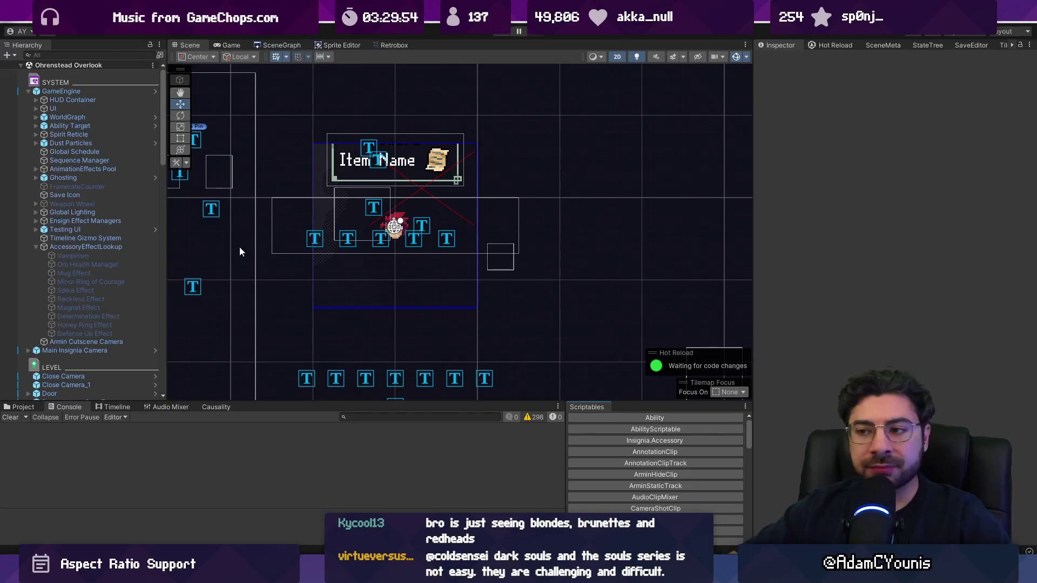
- Build the Windows player from File > Build Settings into the Desktop's Insignia Demo 0.8.5-a folder
{"action": "left_click", "coordinate": [13, 21]}
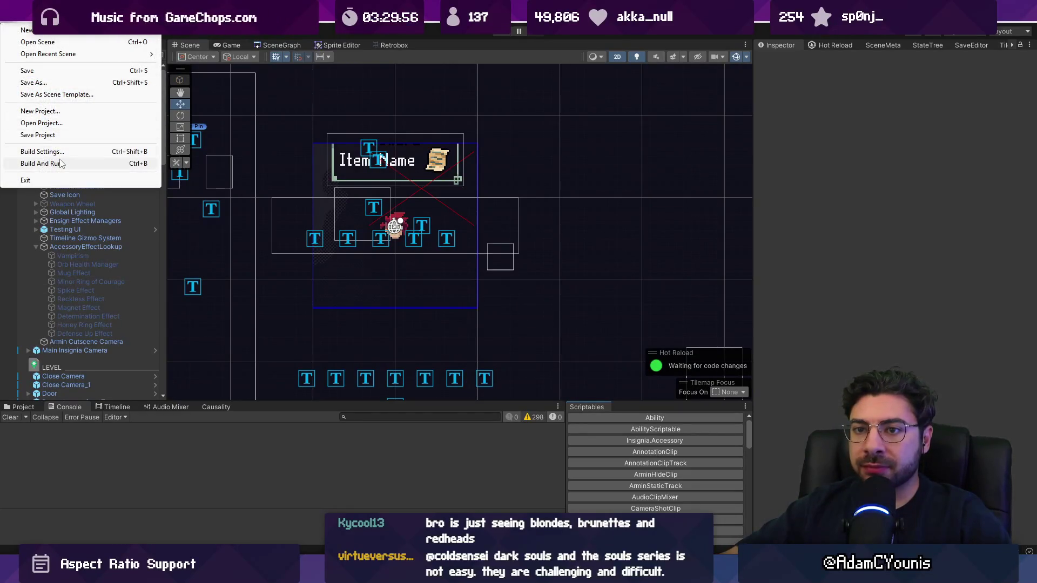
{"action": "left_click", "coordinate": [33, 151]}
{"action": "left_click", "coordinate": [737, 507]}
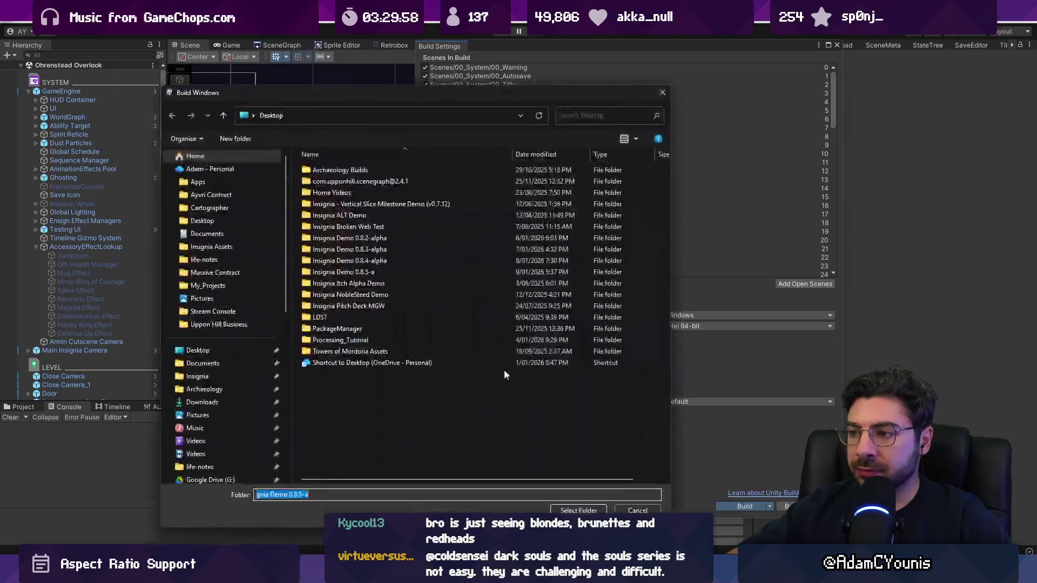
{"action": "left_click", "coordinate": [574, 510]}
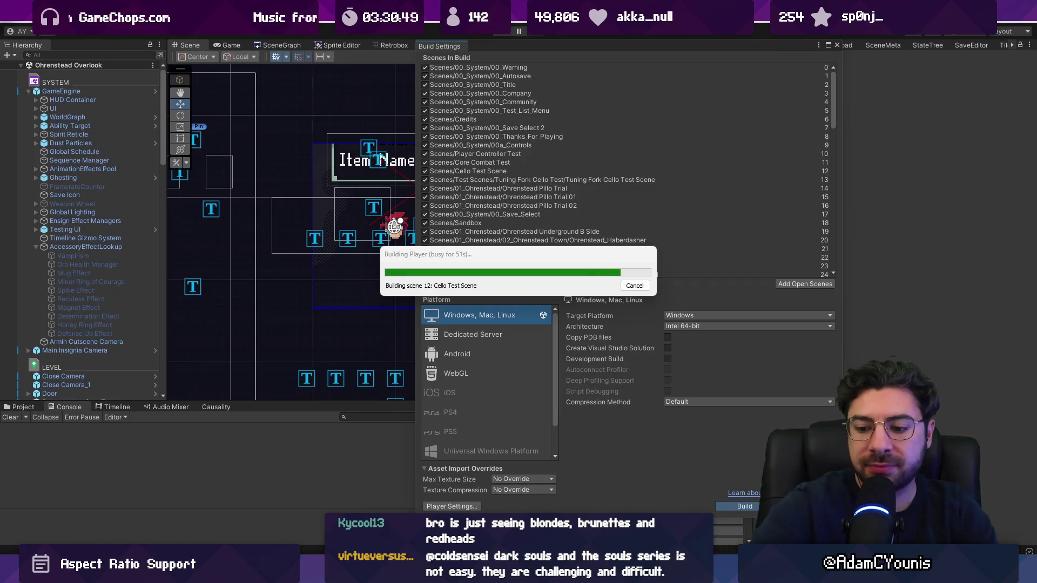
{"action": "key", "text": "alt+Tab"}
- Replace the stream-title.txt text with 'Bug Fixing' and save it
{"action": "key", "text": "ctrl+a"}
{"action": "type", "text": "Bug"}
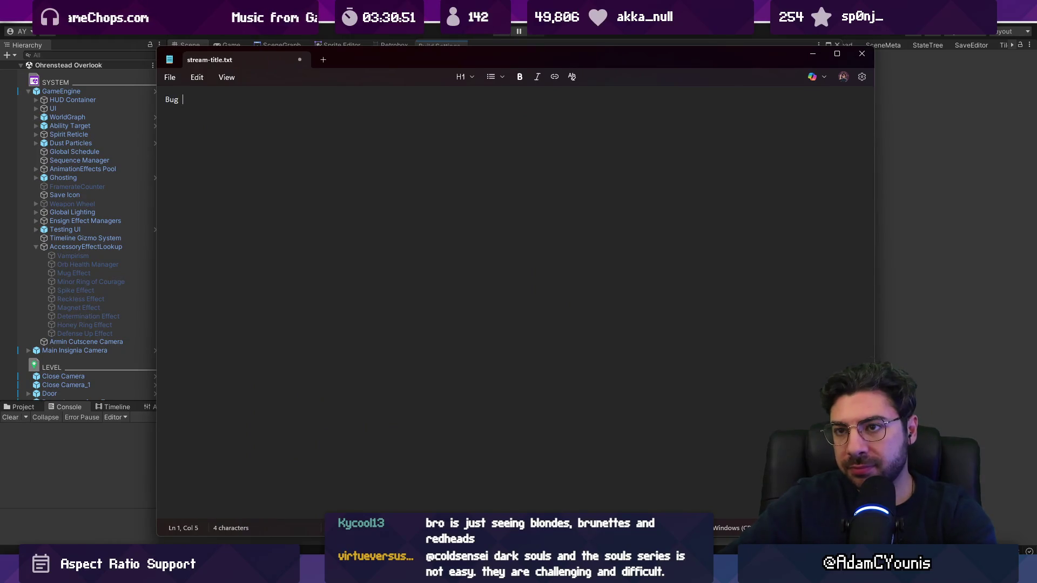
{"action": "key", "text": "ctrl+s"}
{"action": "key", "text": "alt+Tab"}
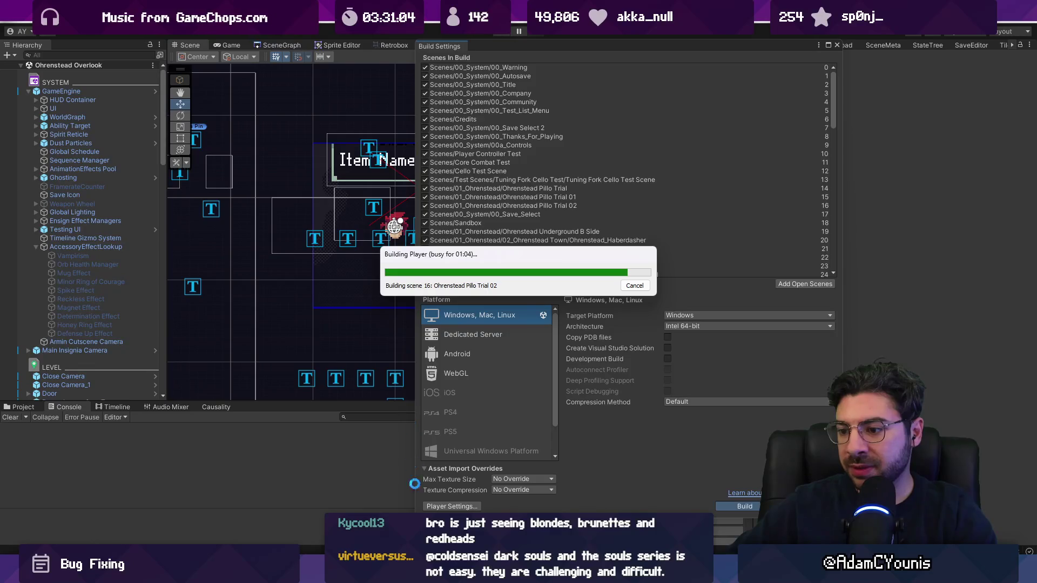
- Clear the effects.add search in ArminBehaviour.cs and drag the build progress window aside until the build finishes
{"action": "key", "text": "alt+Tab"}
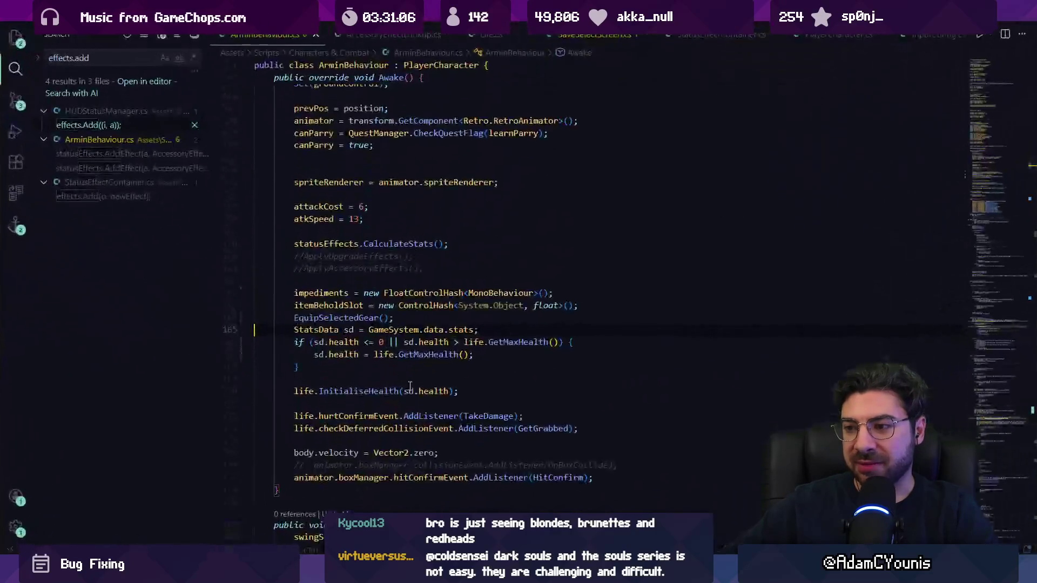
{"action": "scroll", "coordinate": [410, 387], "scroll_direction": "down", "scroll_amount": 5}
{"action": "mouse_move", "coordinate": [987, 154]}
{"action": "left_mouse_down"}
{"action": "mouse_move", "coordinate": [987, 283]}
{"action": "mouse_move", "coordinate": [999, 62]}
{"action": "left_mouse_up"}
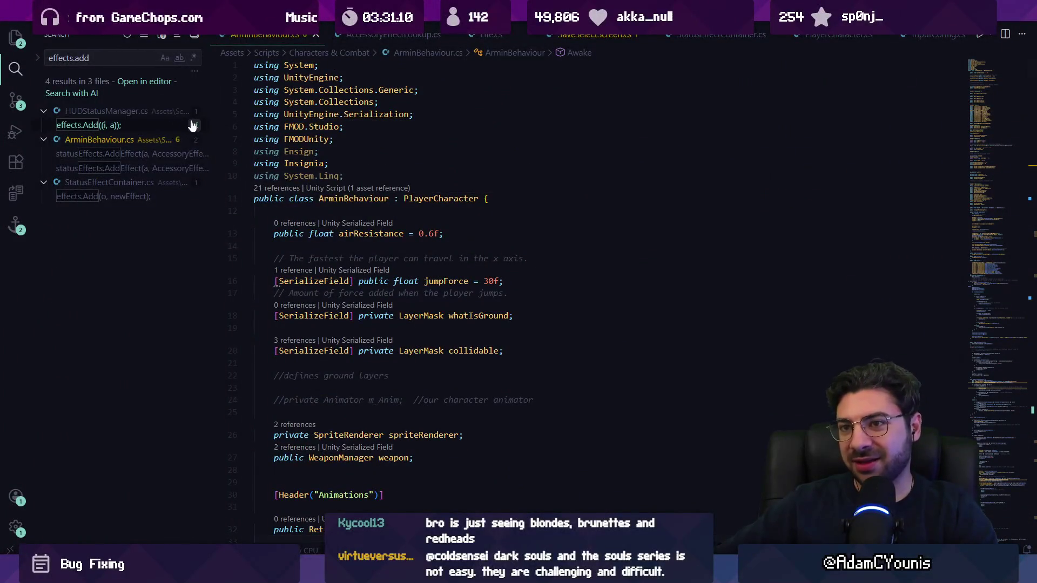
{"action": "left_click", "coordinate": [108, 58]}
{"action": "key", "text": "BackSpace"}
{"action": "key", "text": "BackSpace"}
{"action": "key", "text": "BackSpace"}
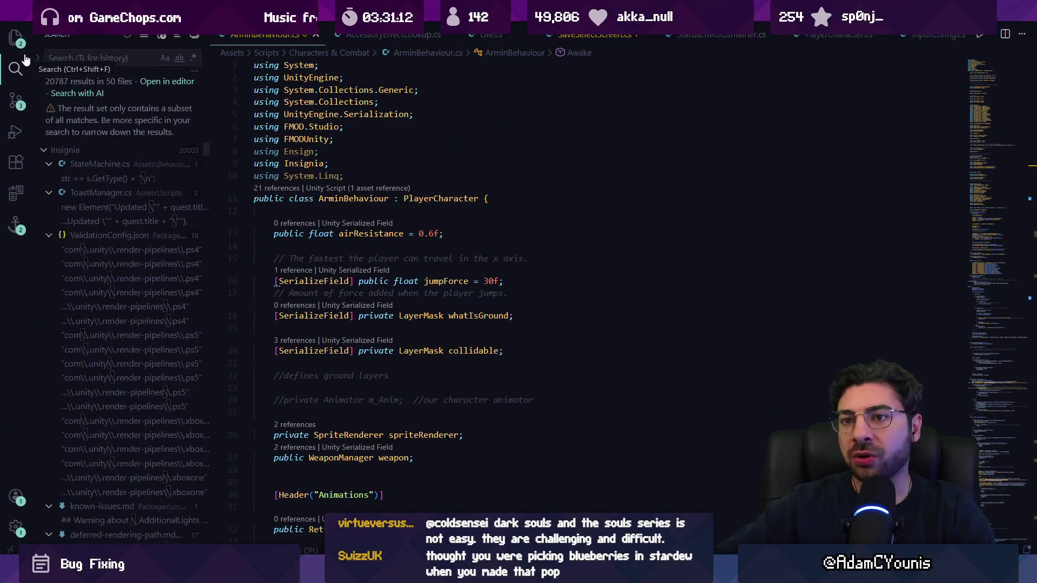
{"action": "mouse_move", "coordinate": [329, 572]}
{"action": "mouse_move", "coordinate": [386, 526]}
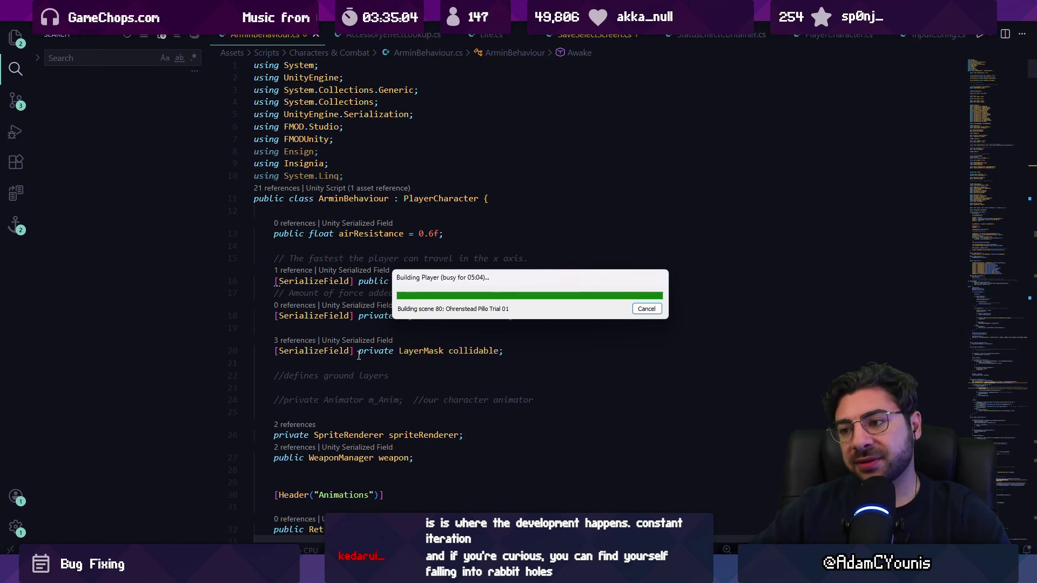
{"action": "mouse_move", "coordinate": [337, 322]}
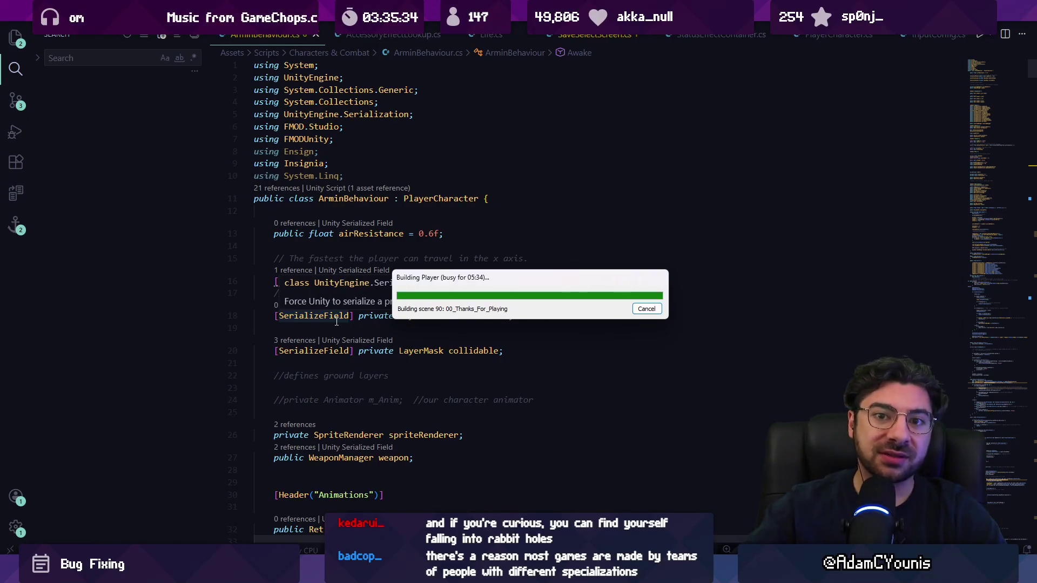
{"action": "mouse_move", "coordinate": [430, 285]}
{"action": "left_mouse_down"}
{"action": "mouse_move", "coordinate": [459, 280]}
{"action": "mouse_move", "coordinate": [314, 289]}
{"action": "mouse_move", "coordinate": [446, 280]}
{"action": "left_mouse_up"}
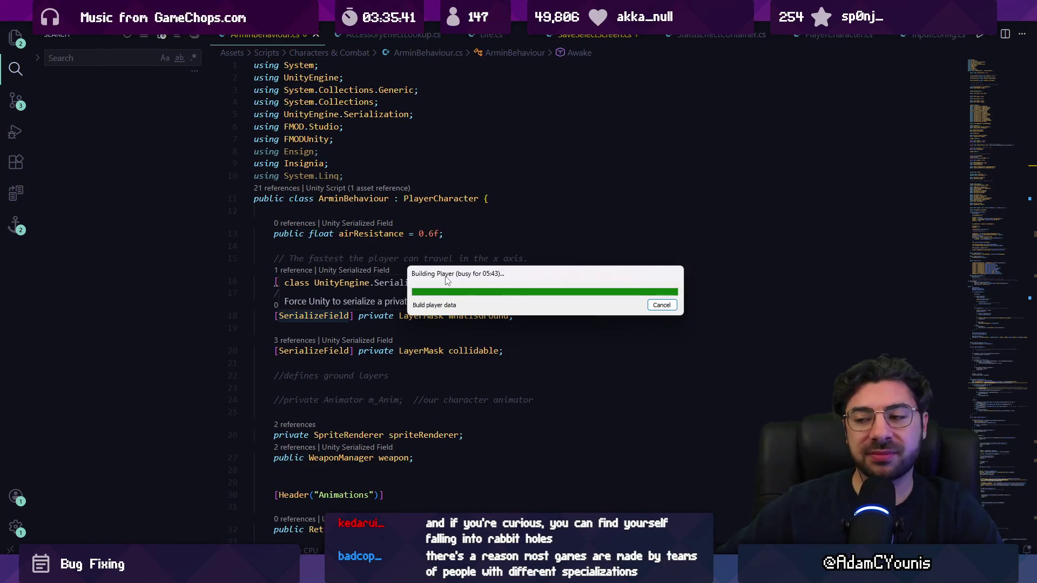
{"action": "left_click_drag", "start_coordinate": [448, 279], "coordinate": [439, 285]}
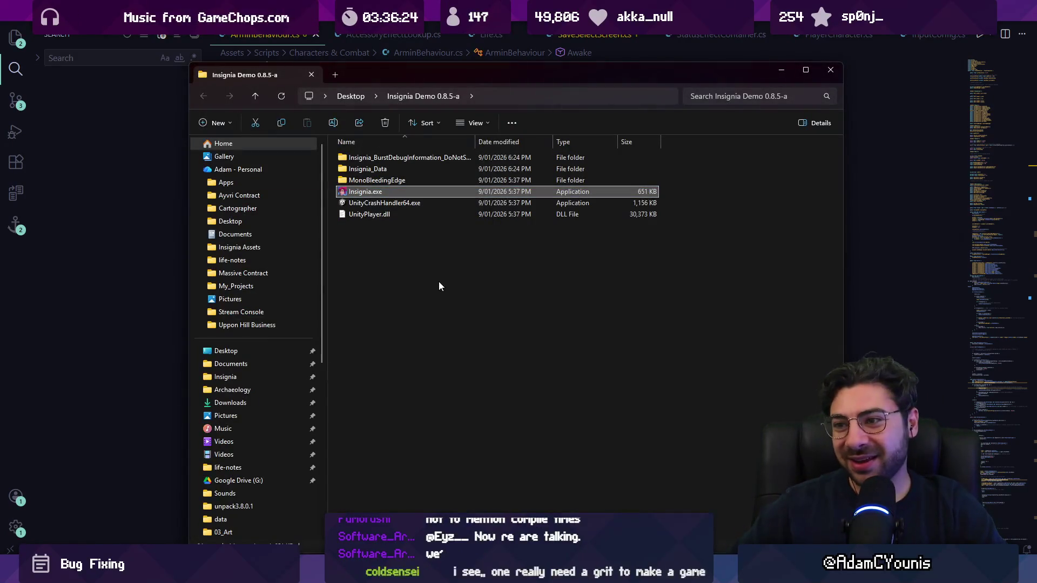
- Run Insignia.exe from the Insignia Demo 0.8.5-a folder
{"action": "double_click", "coordinate": [377, 193]}
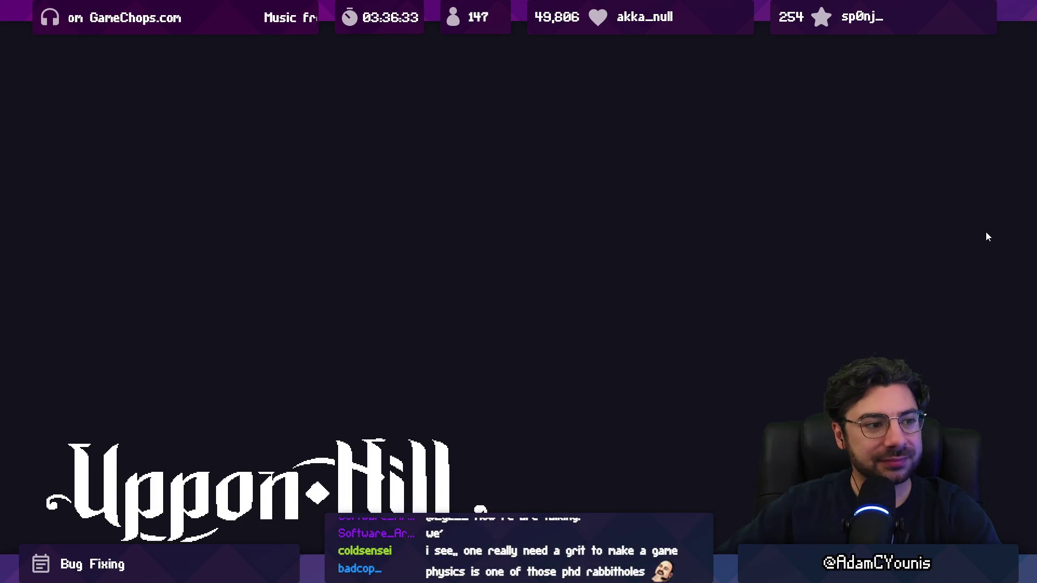
- Start Story Mode, load a save, submit a spawn command in the console, then Quit to Title from the Journal
{"action": "key", "text": "z"}
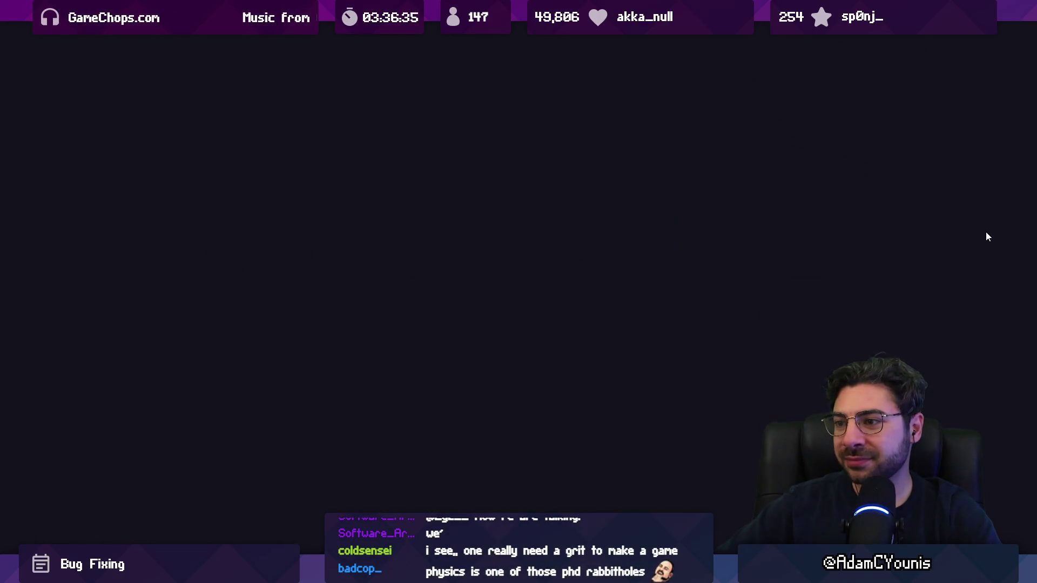
{"action": "key", "text": "z"}
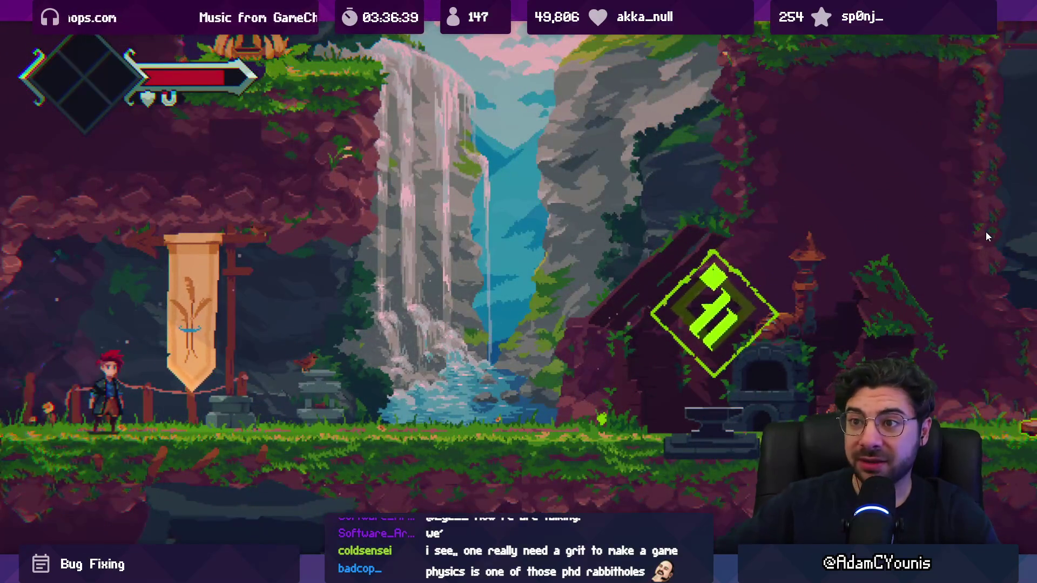
{"action": "key", "text": "Escape"}
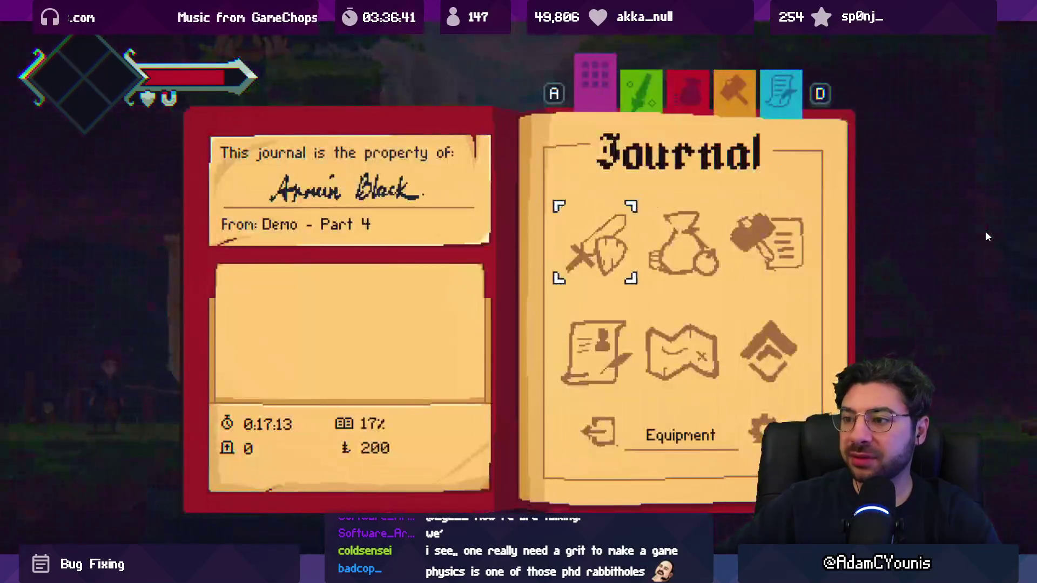
{"action": "key", "text": "grave"}
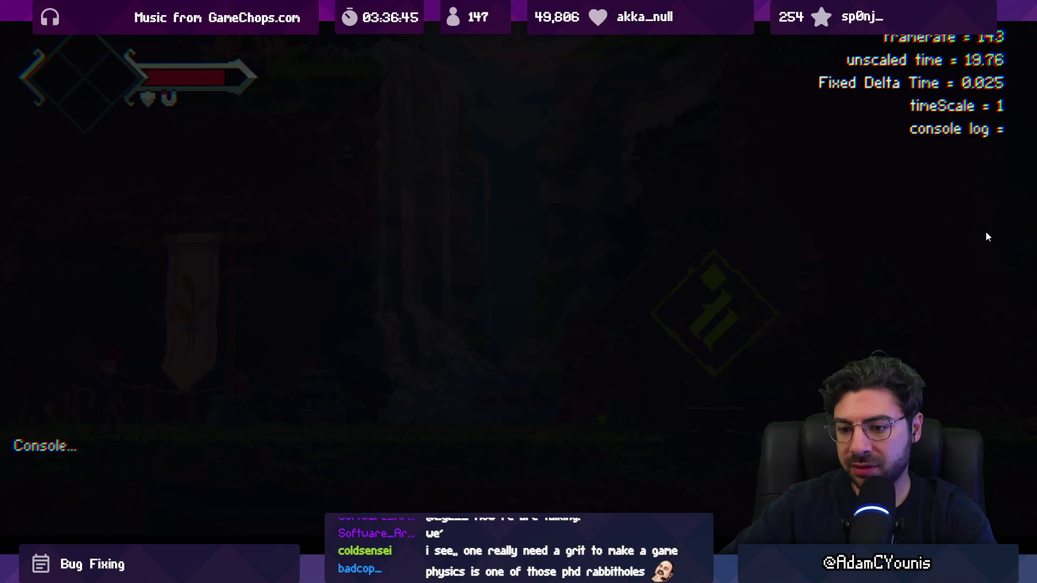
{"action": "key", "text": "Return"}
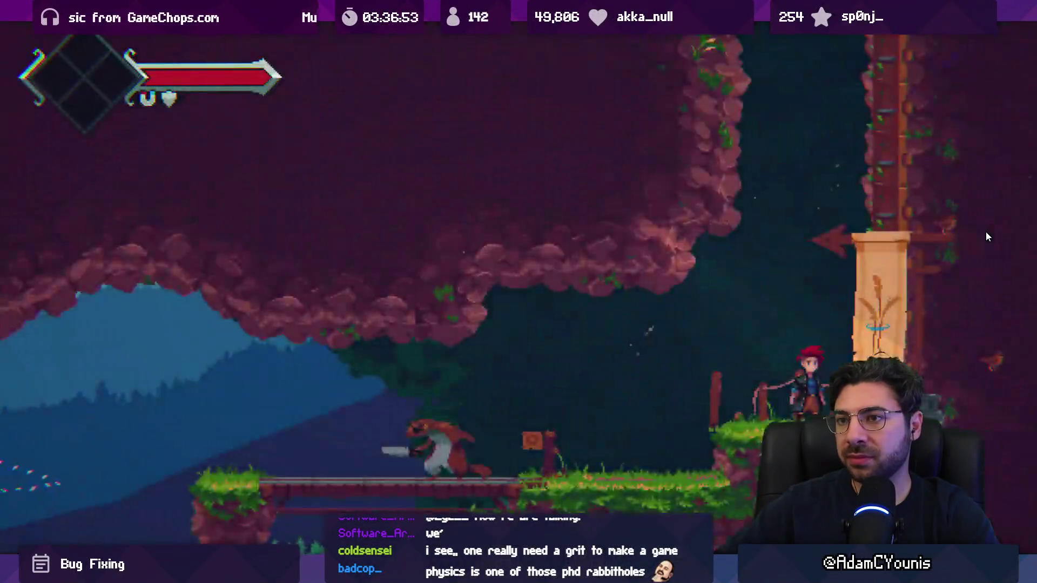
{"action": "key", "text": "Escape"}
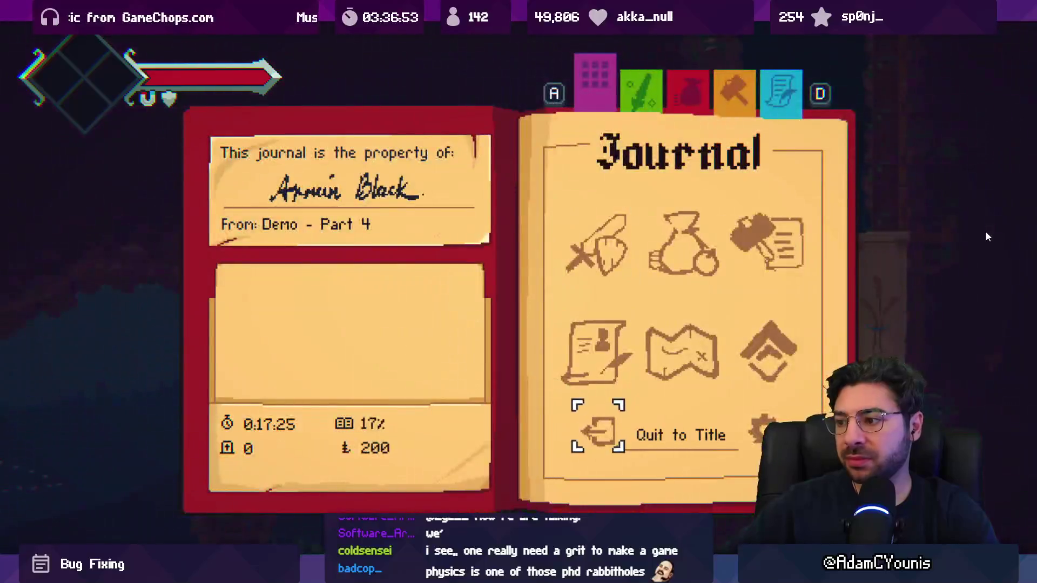
{"action": "key", "text": "z"}
{"action": "key", "text": "z"}
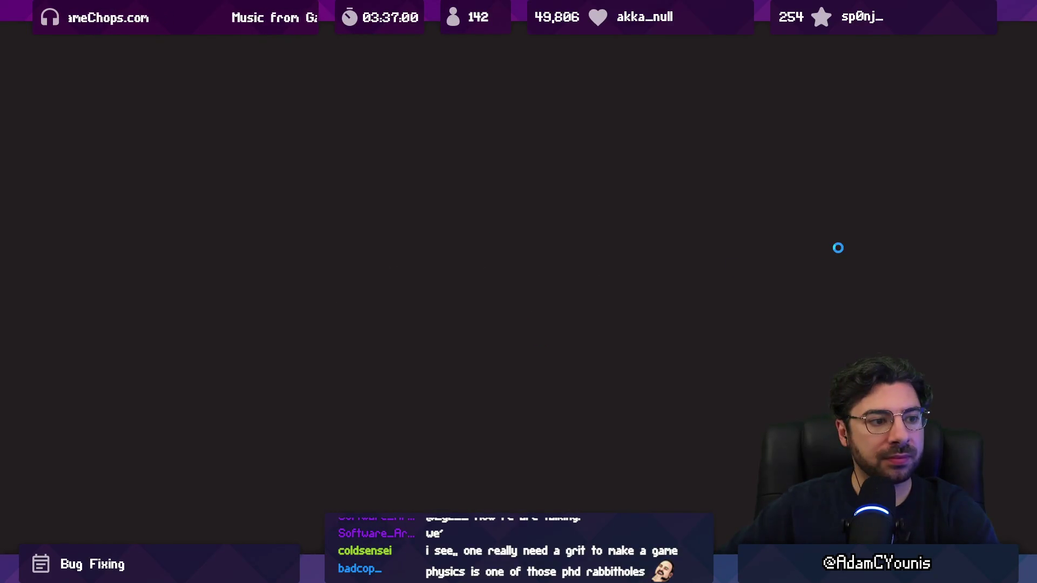
- Skip the loading and autosave notices and load a Story Mode save
{"action": "key", "text": "z"}
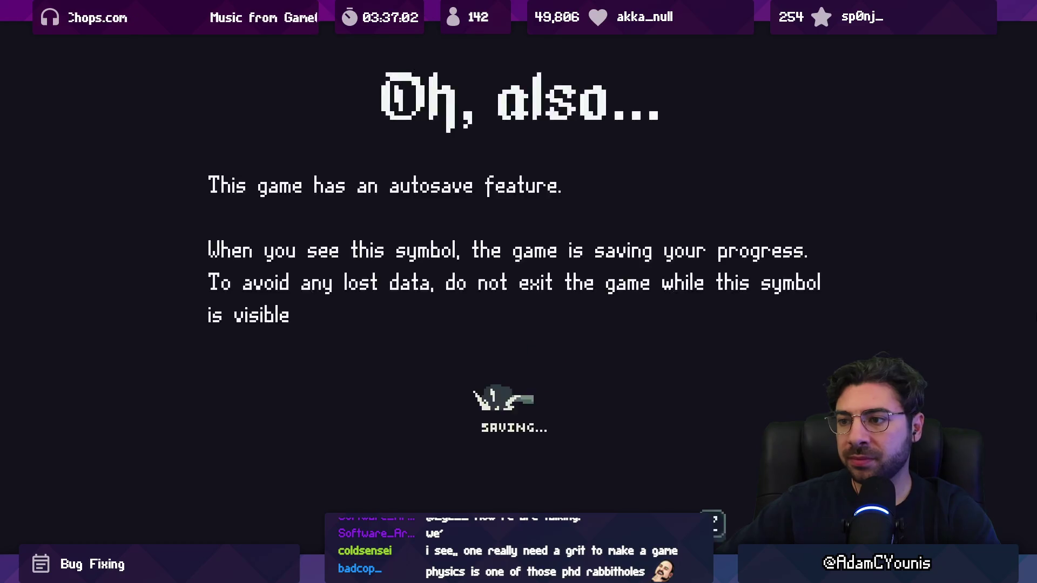
{"action": "key", "text": "z"}
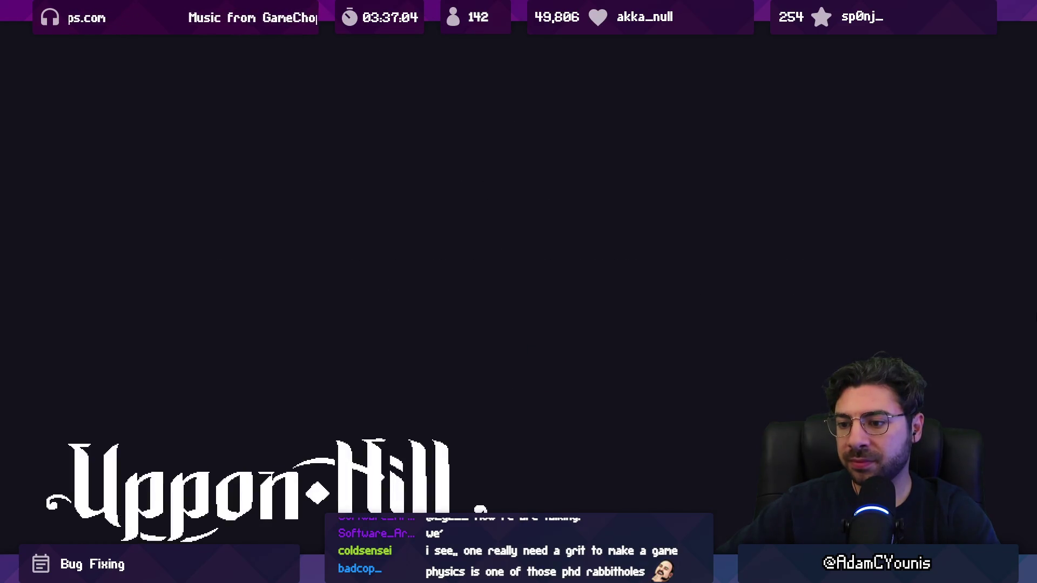
{"action": "key", "text": "z"}
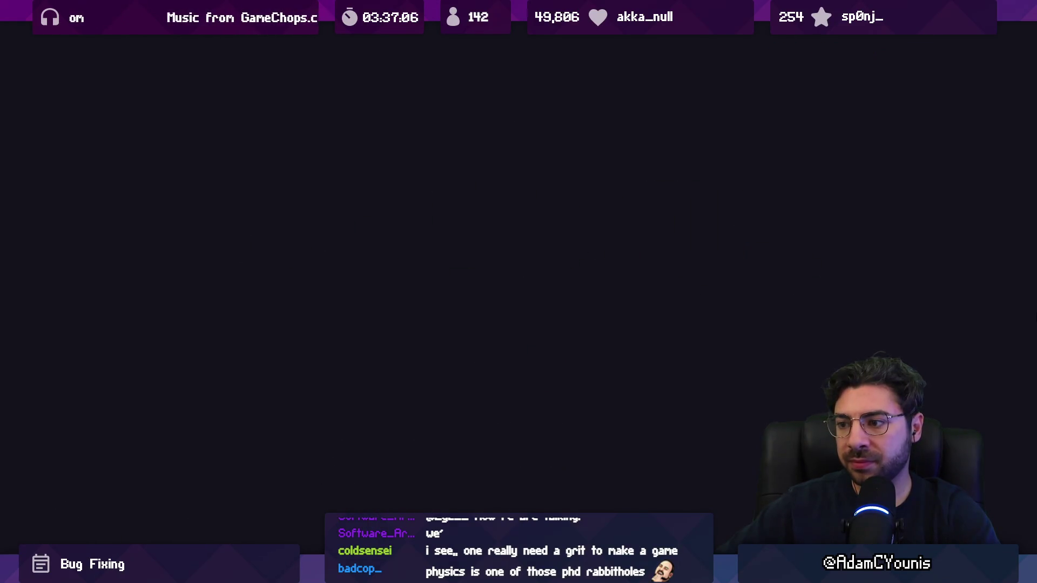
{"action": "key", "text": "z"}
- Run right past the forge, attack the plant, and slash the hedgehog on the bridge
{"action": "key", "text": "Right"}
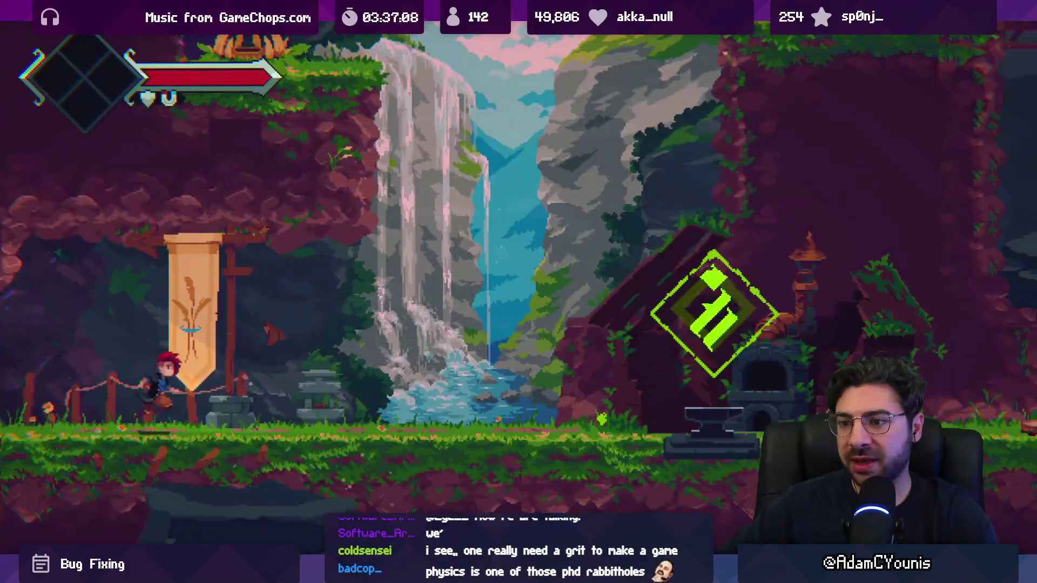
{"action": "key", "text": "Right"}
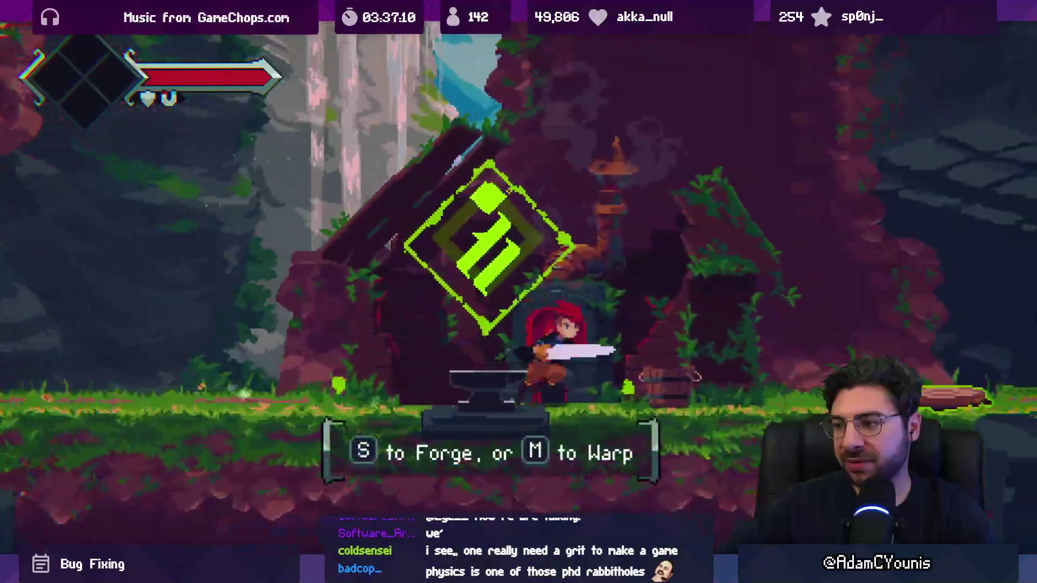
{"action": "key", "text": "x"}
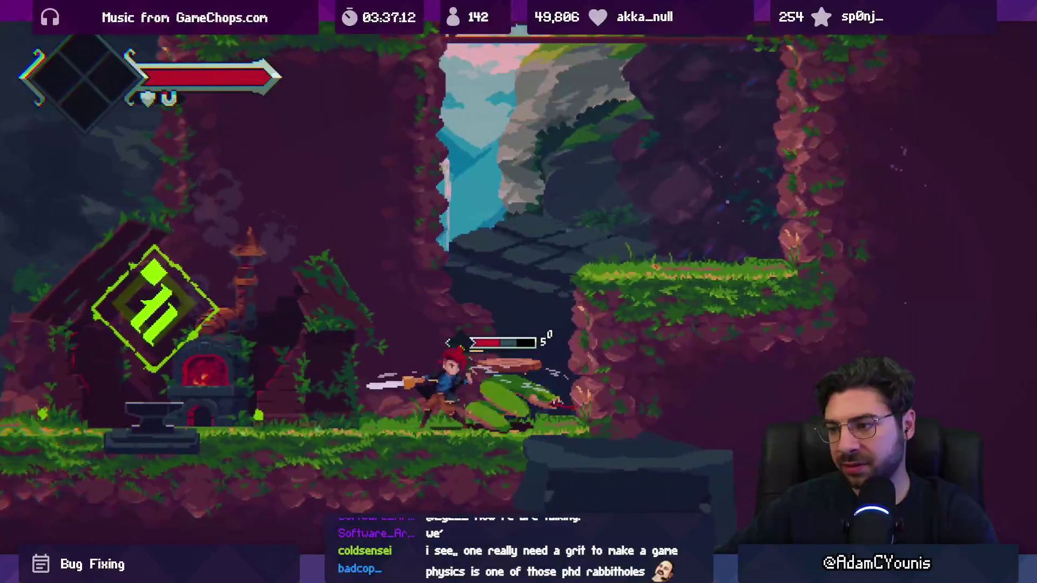
{"action": "key", "text": "space"}
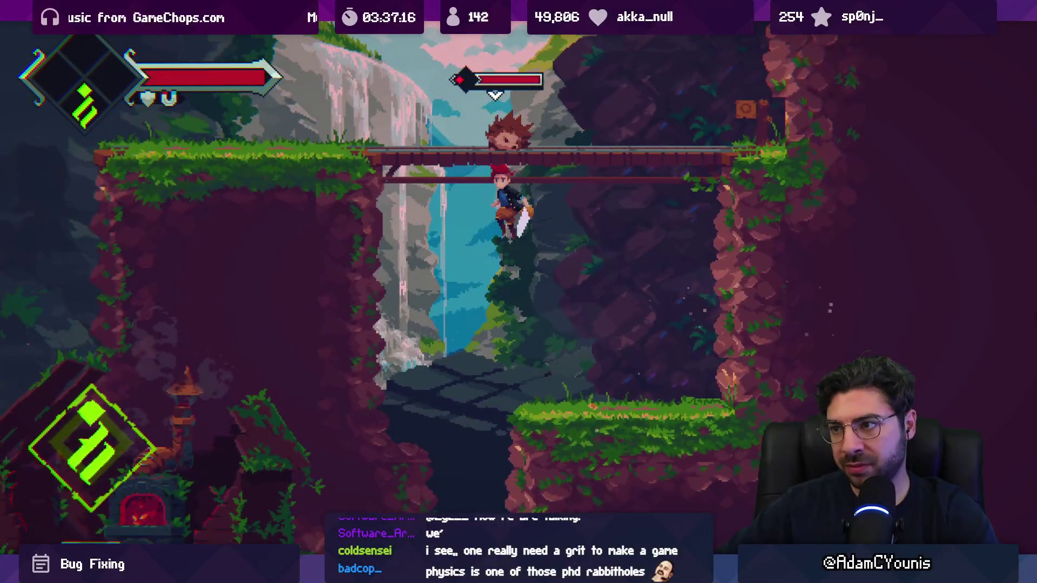
{"action": "key", "text": "space"}
{"action": "key", "text": "x"}
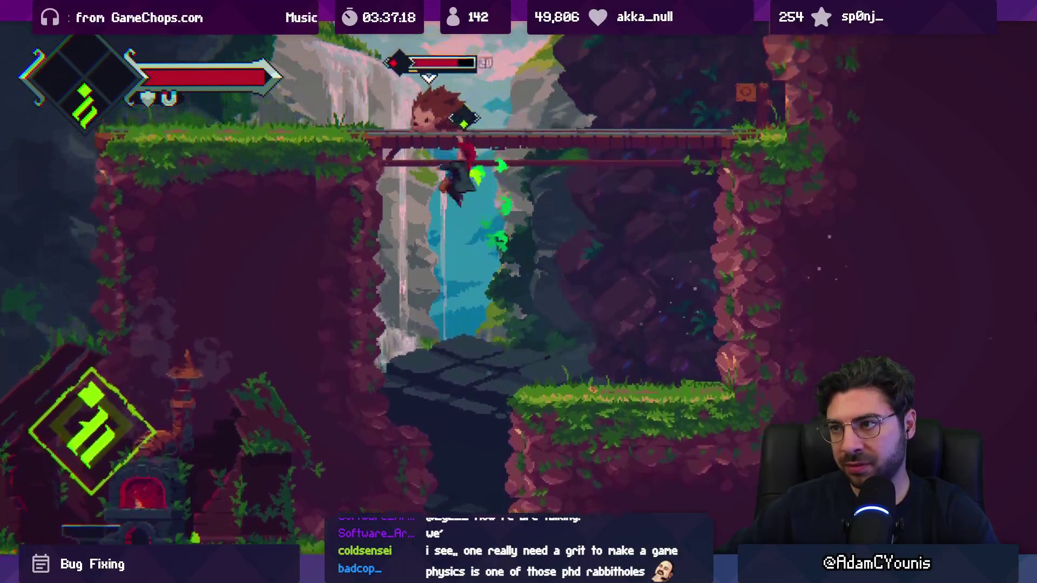
{"action": "key", "text": "space"}
- Finish the hedgehog, jump and air-dash left past the waterfall, then pause and quit to title
{"action": "key", "text": "Left"}
{"action": "key", "text": "x"}
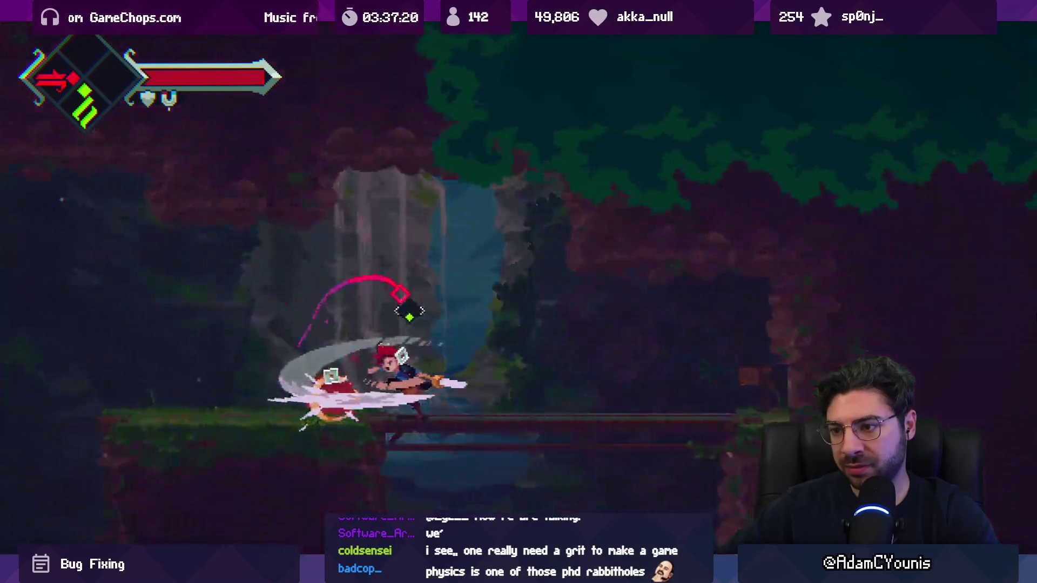
{"action": "key", "text": "Left"}
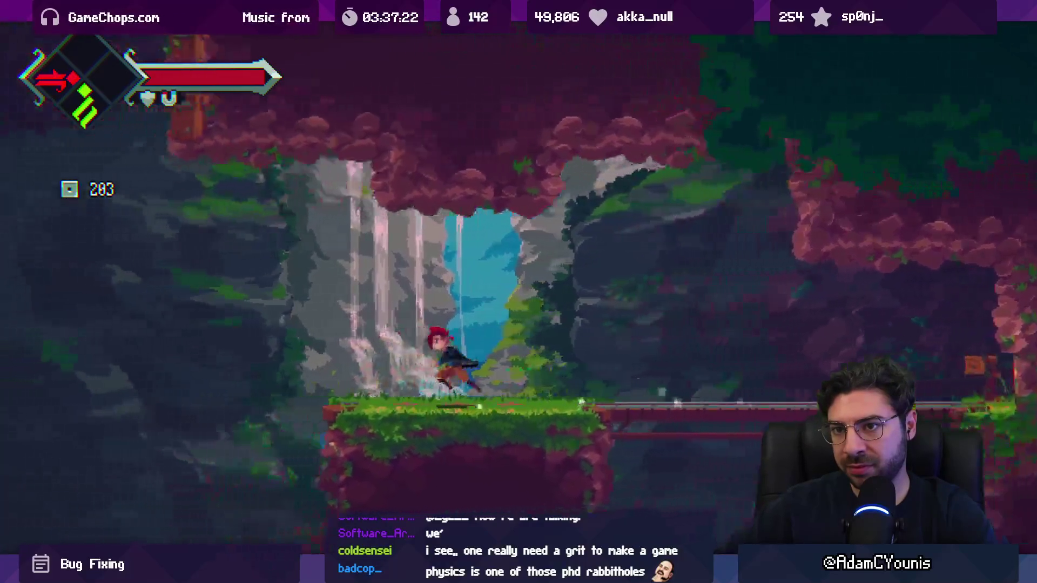
{"action": "key", "text": "space"}
{"action": "key", "text": "shift"}
{"action": "key", "text": "x"}
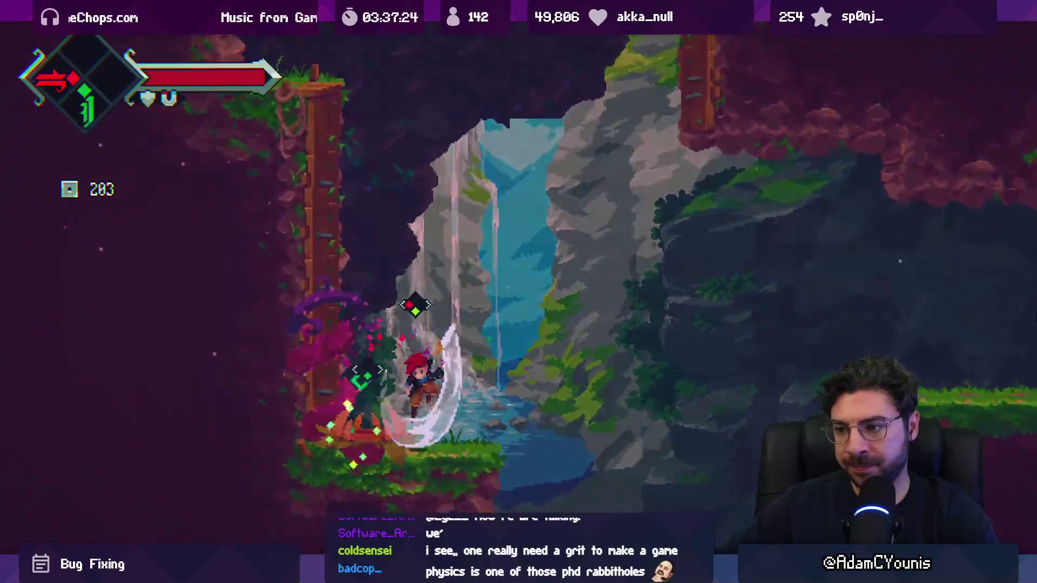
{"action": "key", "text": "Escape"}
{"action": "key", "text": "Return"}
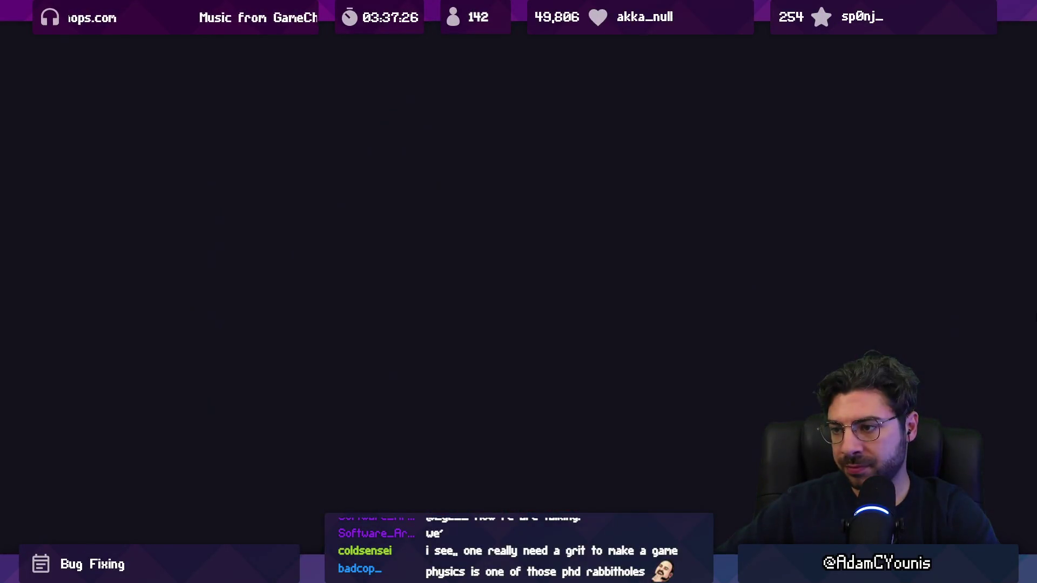
- Load the bedroom save, go downstairs to the kitchen and talk with Rosie
{"action": "key", "text": "z"}
{"action": "key", "text": "z"}
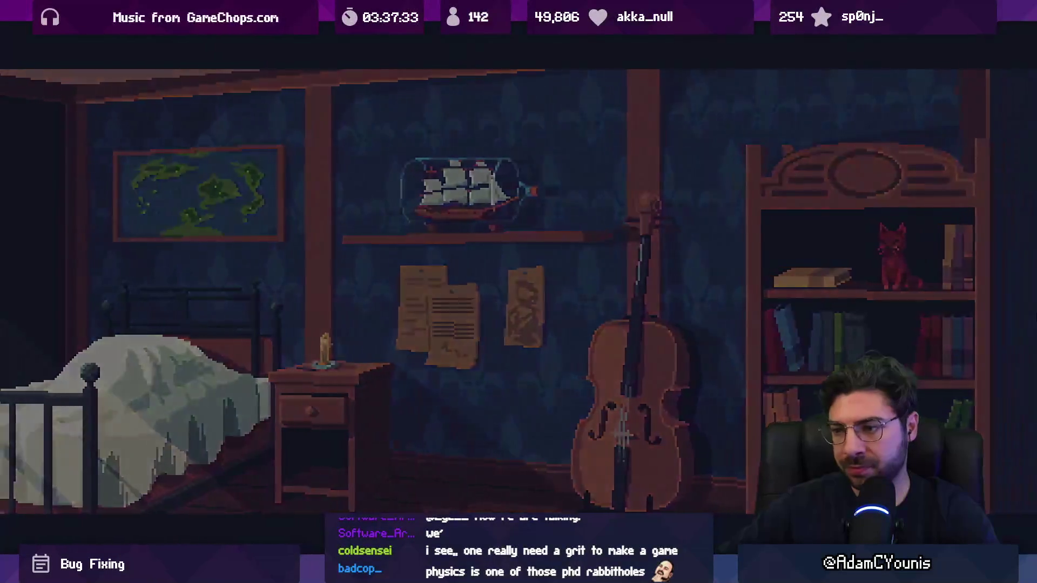
{"action": "key", "text": "Right"}
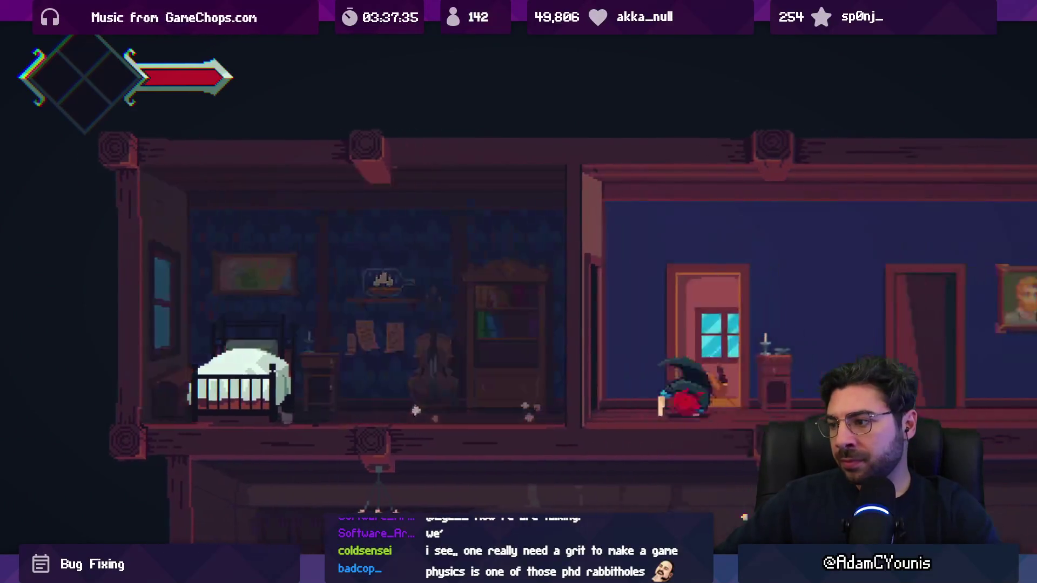
{"action": "key", "text": "Left"}
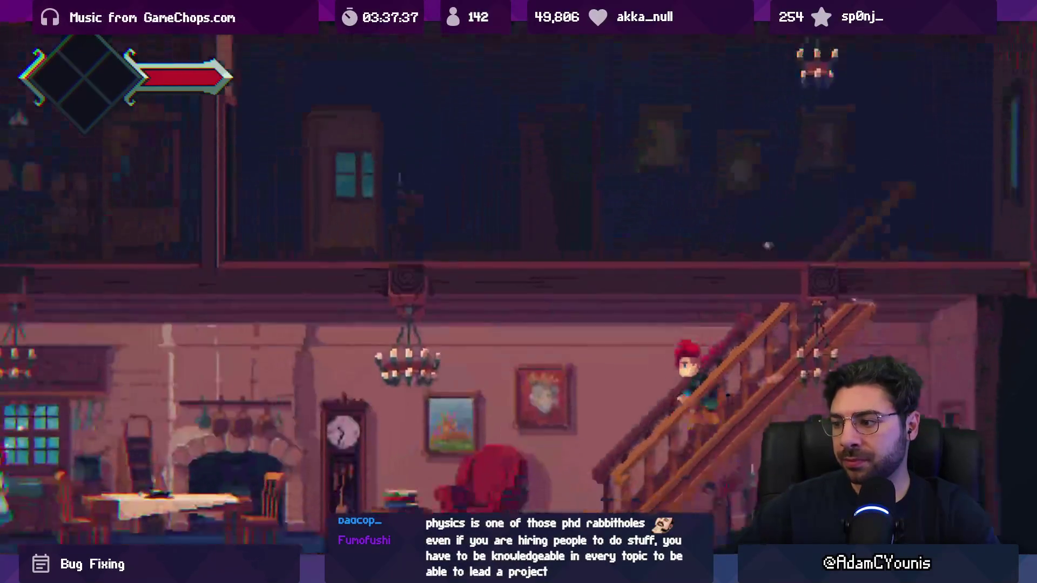
{"action": "key", "text": "s"}
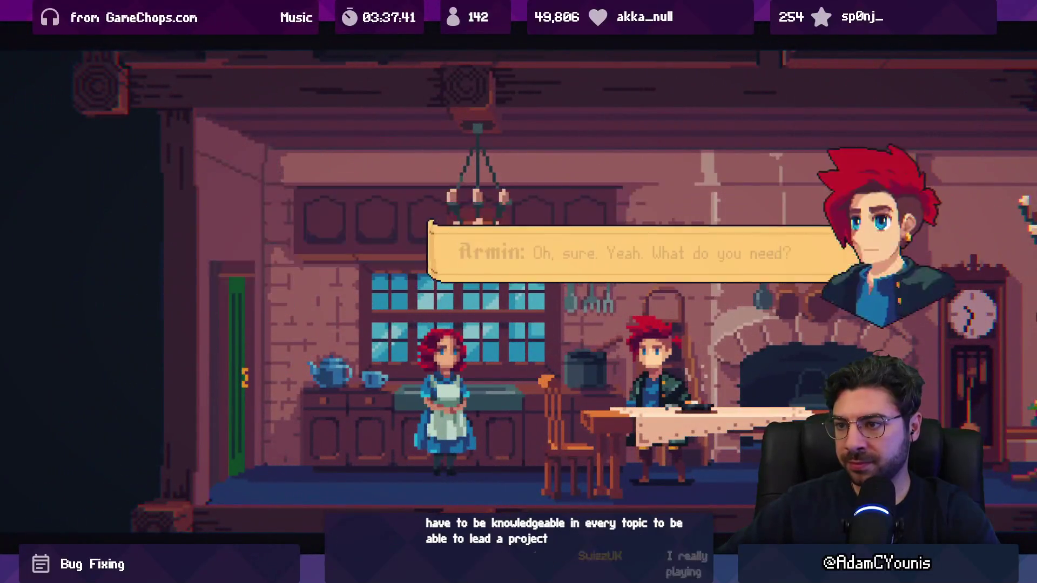
{"action": "key", "text": "s"}
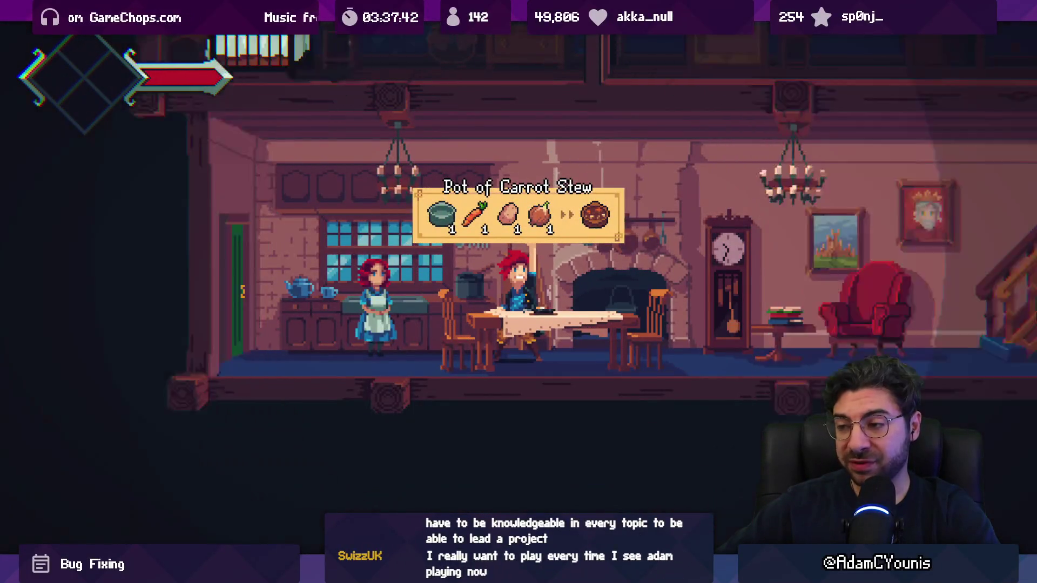
- Collect the coins from Armin, walk right into the forest and open the debug console
{"action": "key", "text": "Right"}
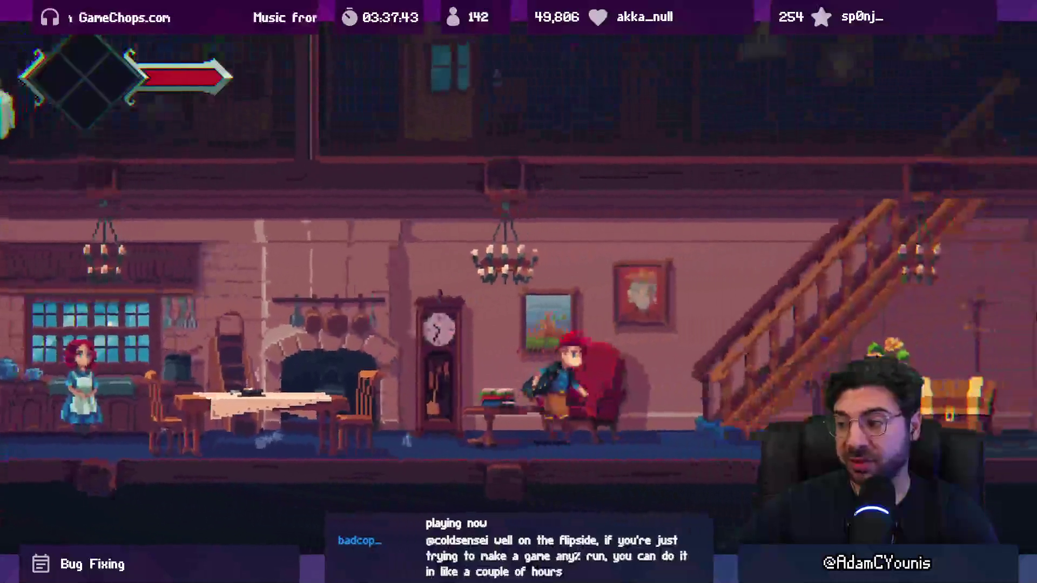
{"action": "key", "text": "s"}
{"action": "key", "text": "s"}
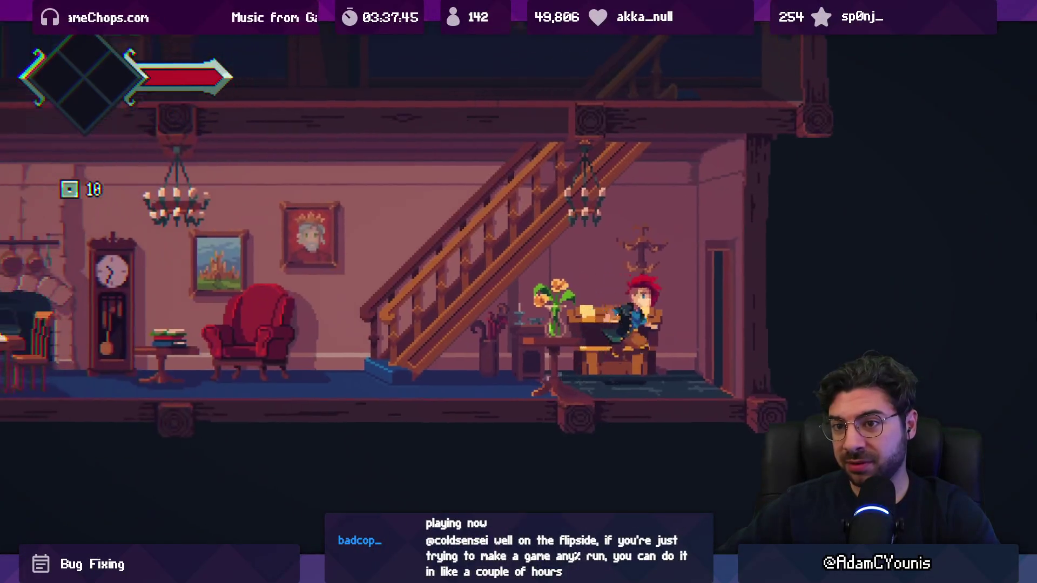
{"action": "key", "text": "Right"}
{"action": "key", "text": "Right"}
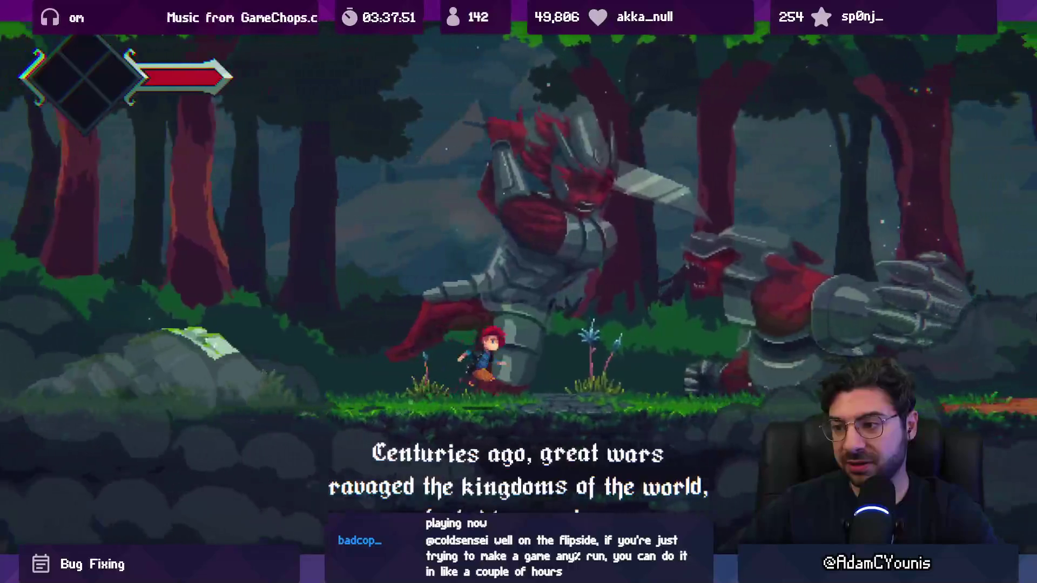
{"action": "key", "text": "grave"}
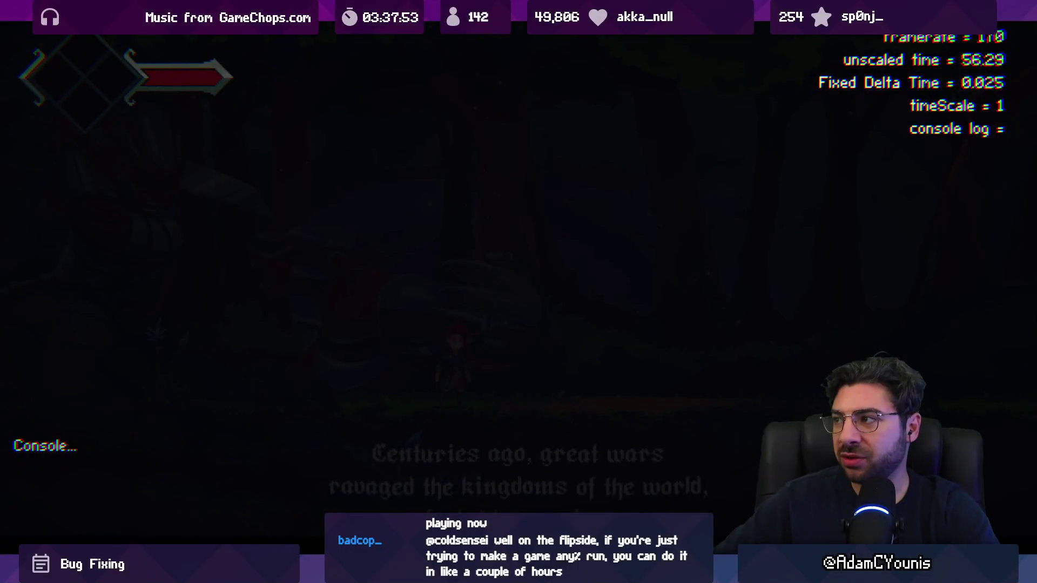
- Look at the Video settings in the pause Journal, then finish Walter and Armin's dialogue and walk right to the house
{"action": "key", "text": "Escape"}
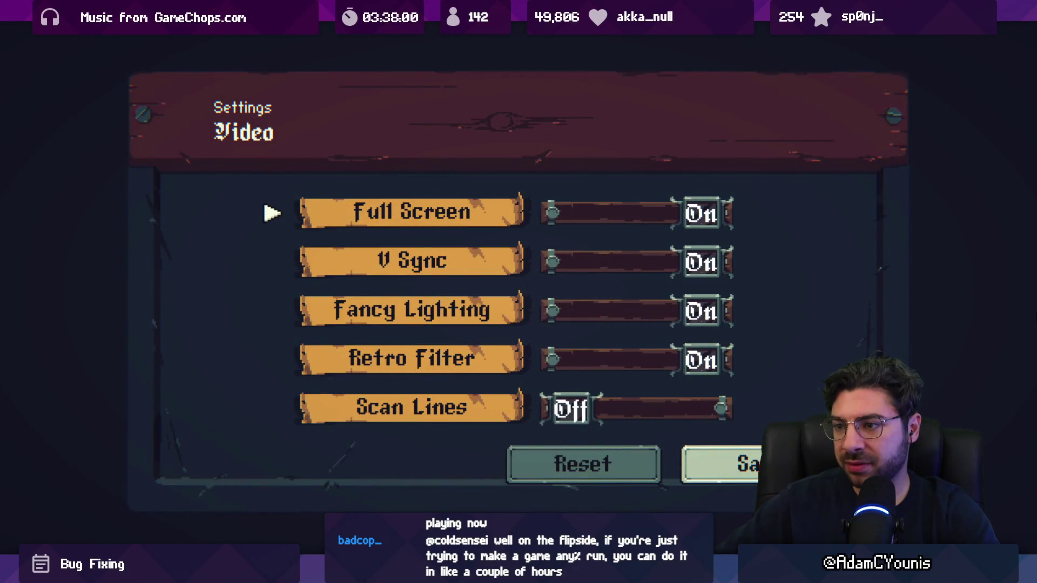
{"action": "key", "text": "Escape"}
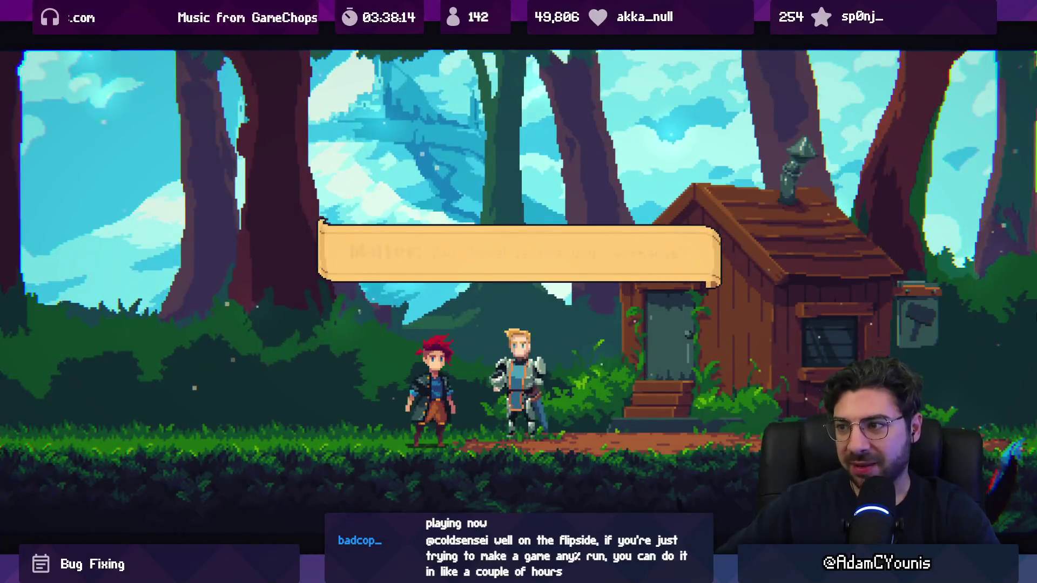
{"action": "key", "text": "space"}
{"action": "key", "text": "space"}
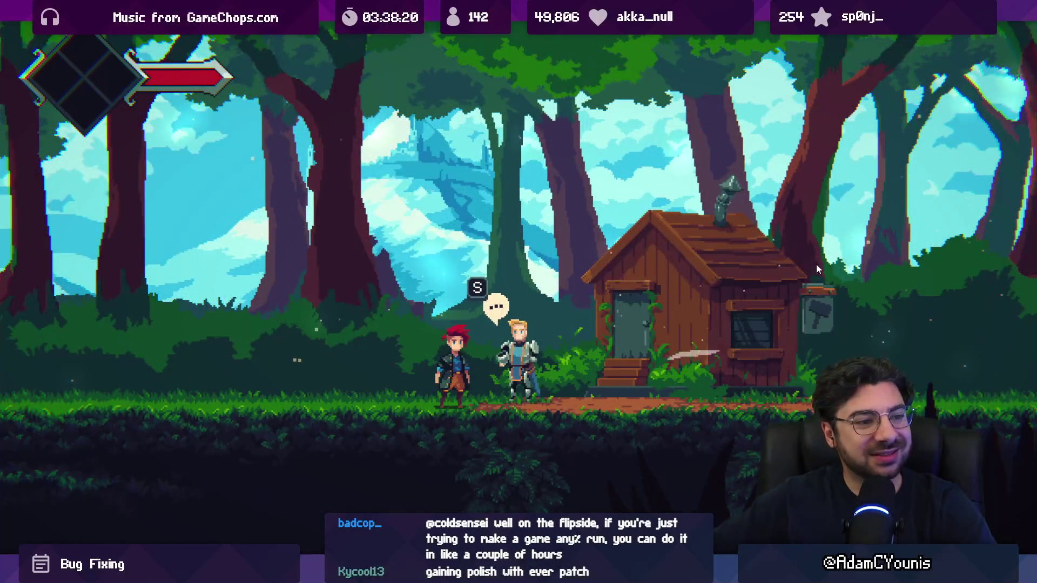
{"action": "key", "text": "Right"}
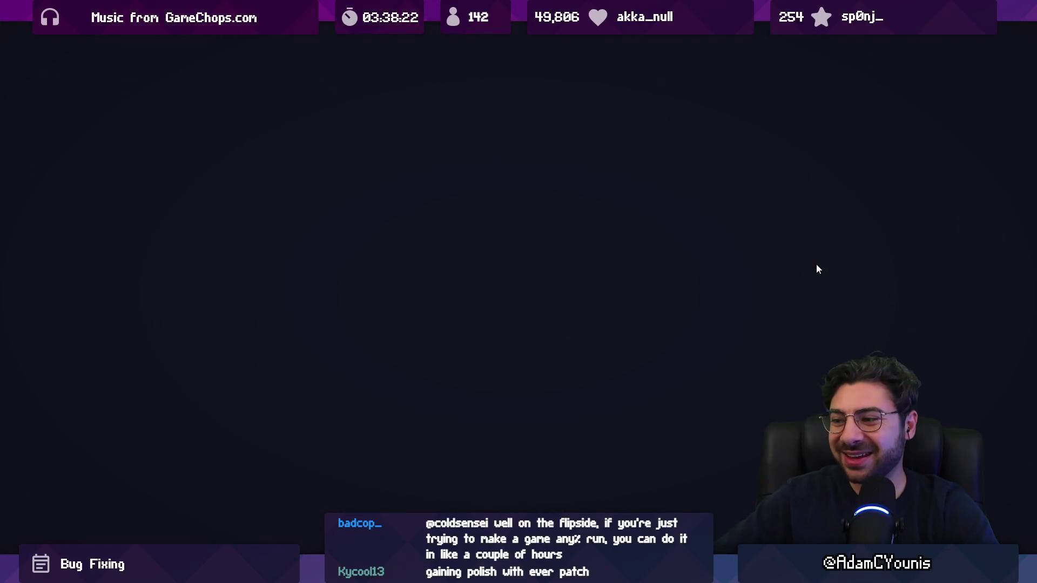
- Forge the Iron Pauldron at the anvil
{"action": "key", "text": "Right"}
{"action": "key", "text": "s"}
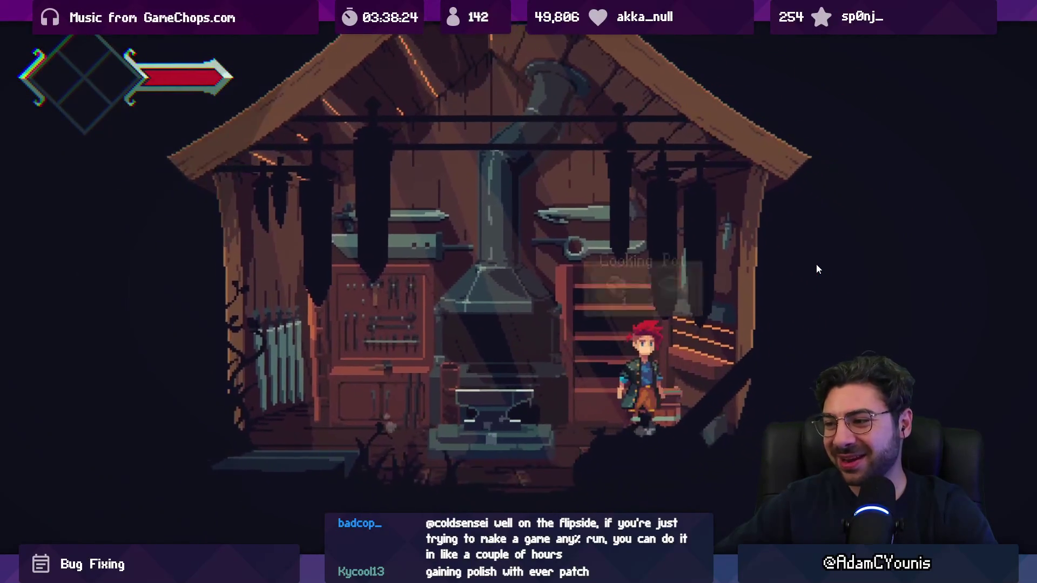
{"action": "key", "text": "Down"}
{"action": "key", "text": "Down"}
{"action": "key", "text": "s"}
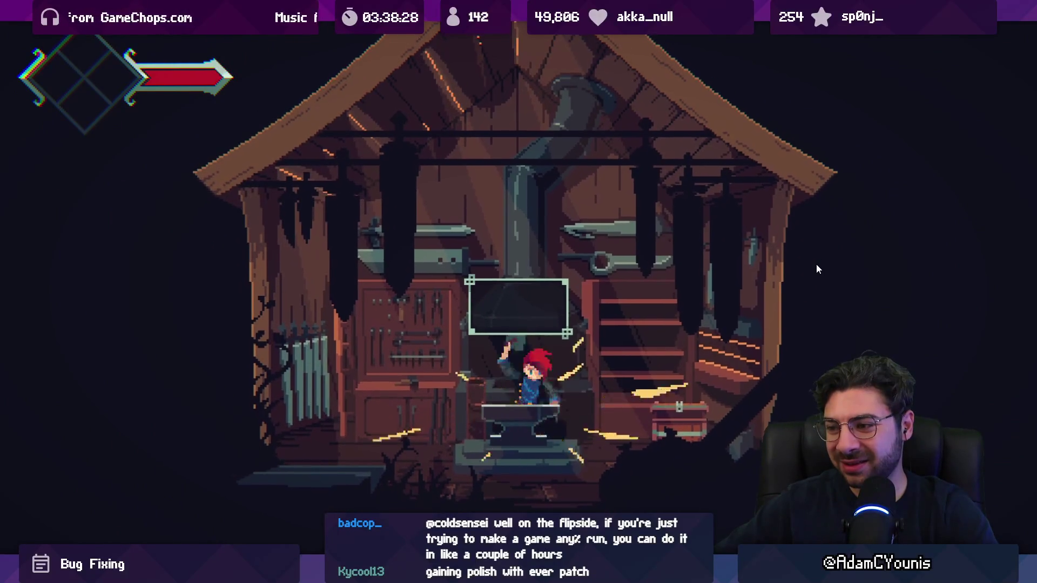
{"action": "key", "text": "s"}
{"action": "key", "text": "s"}
- Equip the Iron Pauldron from the Journal's Equipment page and get through Armin's comments
{"action": "key", "text": "Escape"}
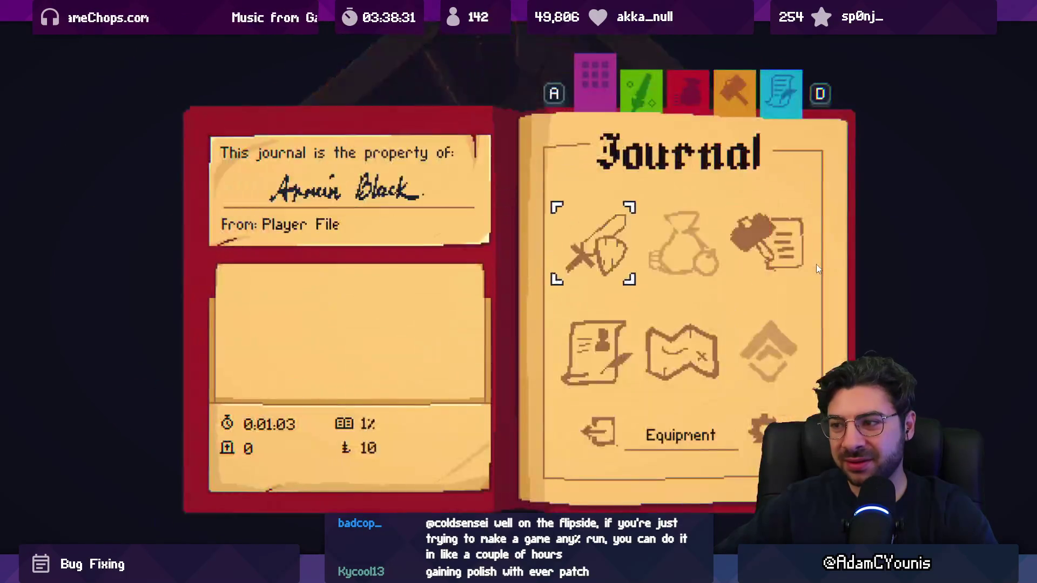
{"action": "key", "text": "space"}
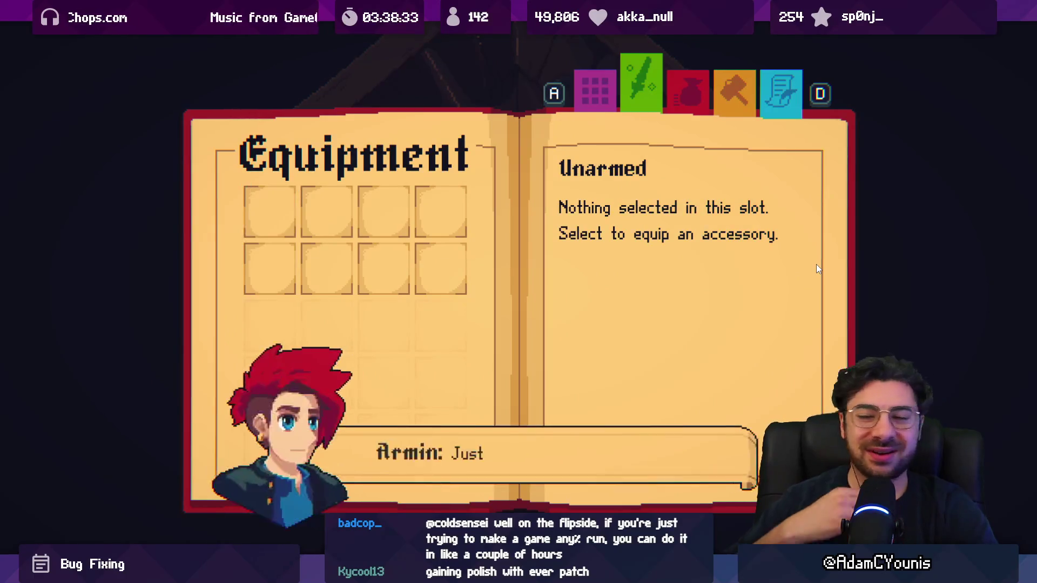
{"action": "key", "text": "space"}
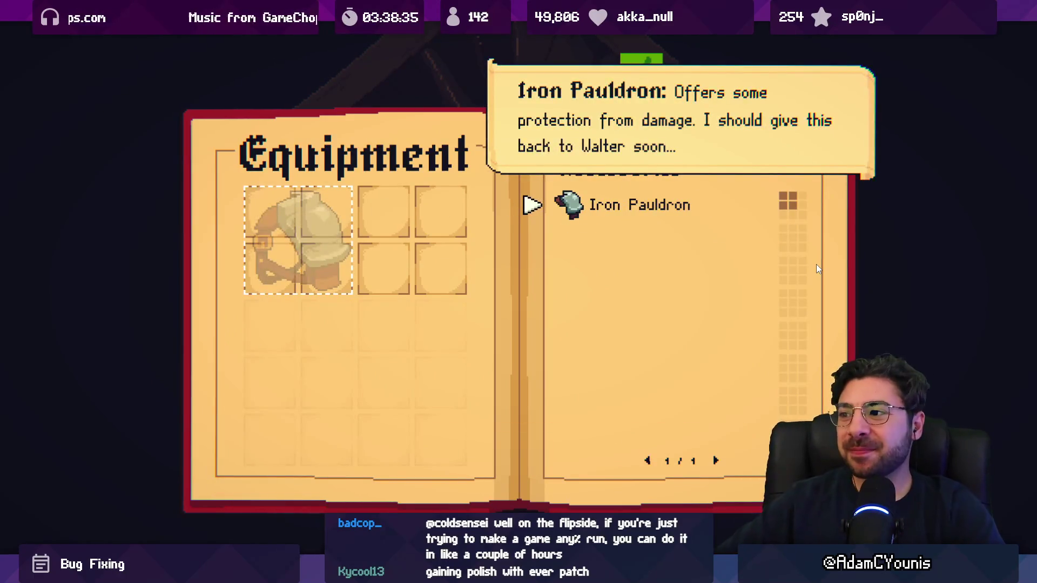
{"action": "key", "text": "space"}
{"action": "key", "text": "space"}
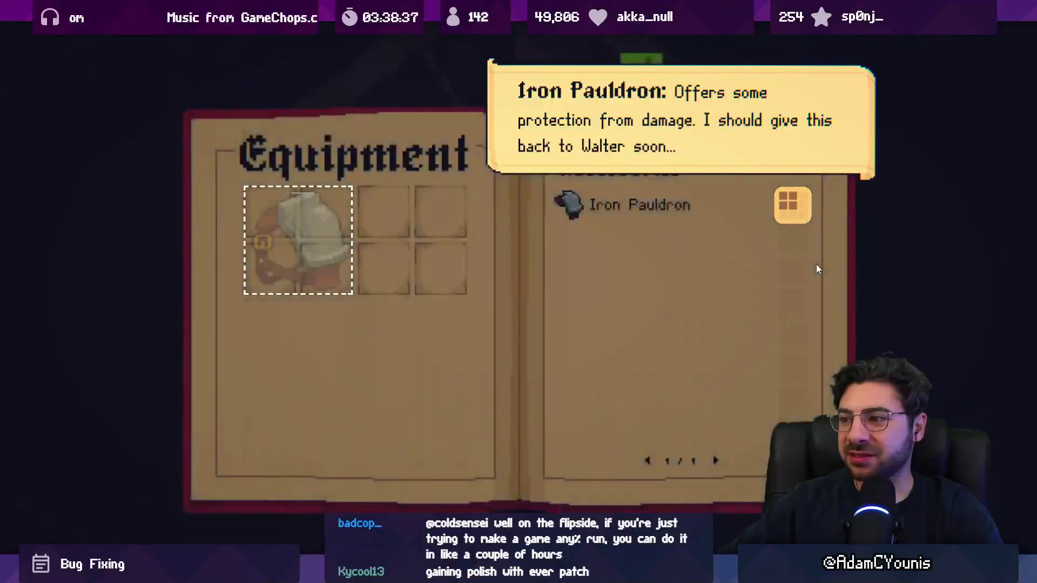
{"action": "key", "text": "space"}
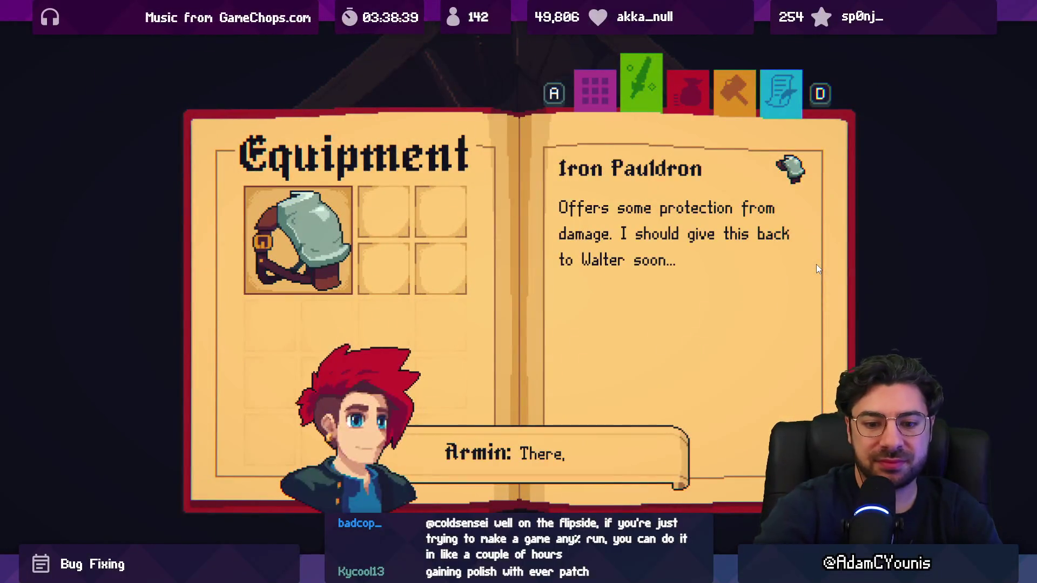
{"action": "key", "text": "space"}
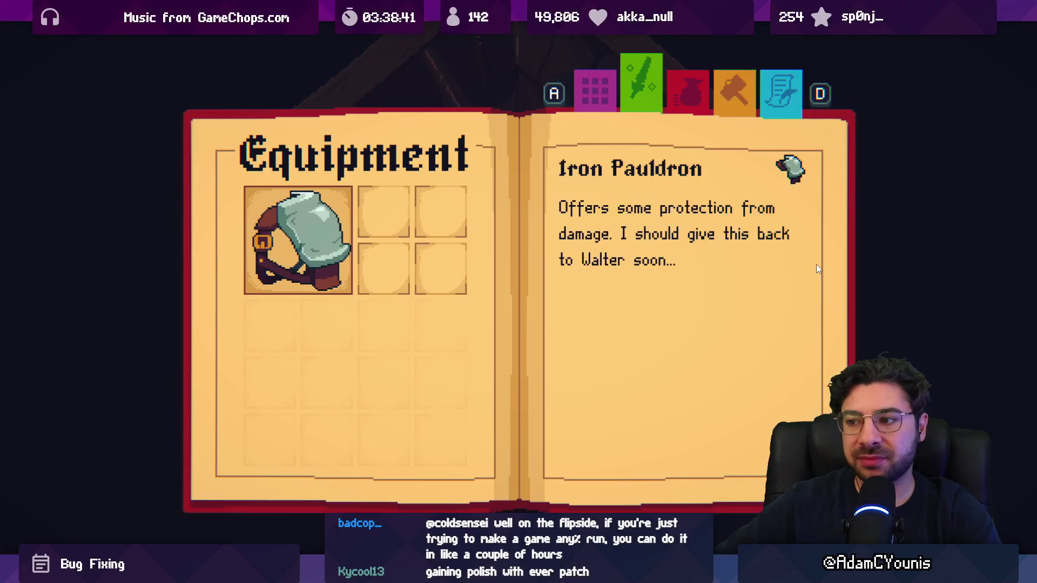
- Close the Equipment book and Journal, then leave the workshop into the forest
{"action": "key", "text": "Escape"}
{"action": "key", "text": "Tab"}
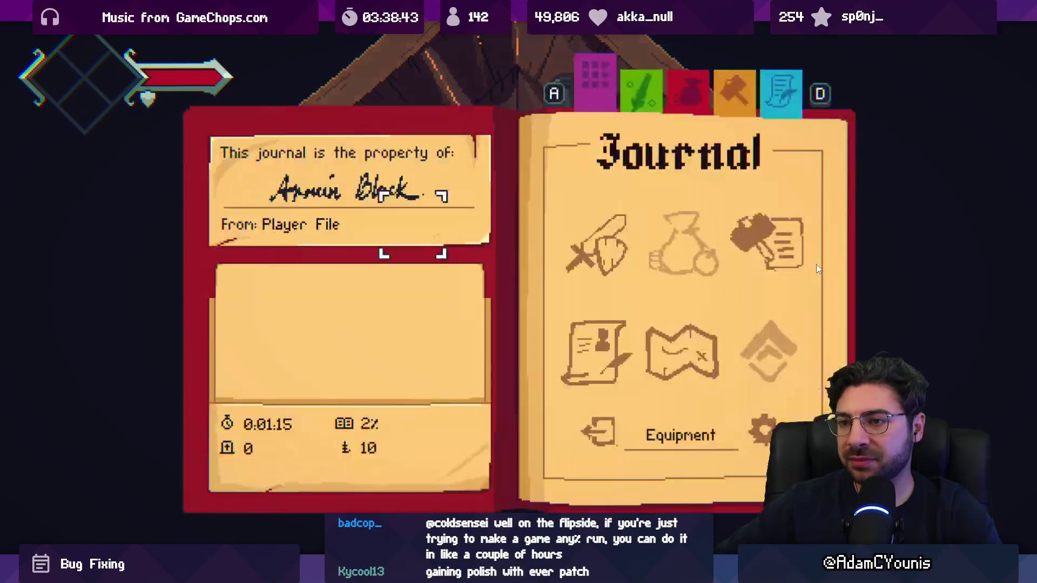
{"action": "key", "text": "Escape"}
{"action": "key", "text": "s"}
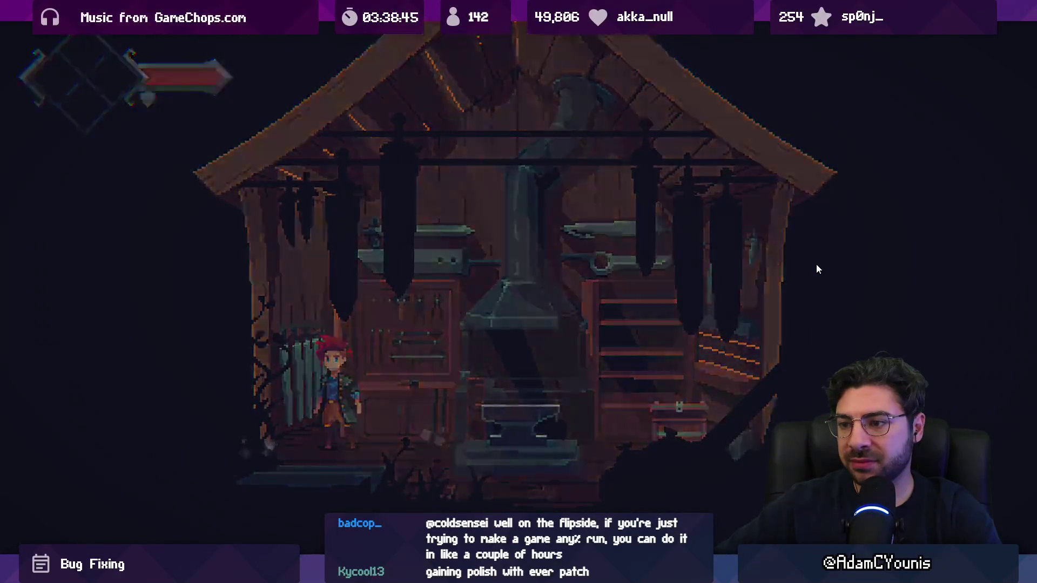
{"action": "key", "text": "d"}
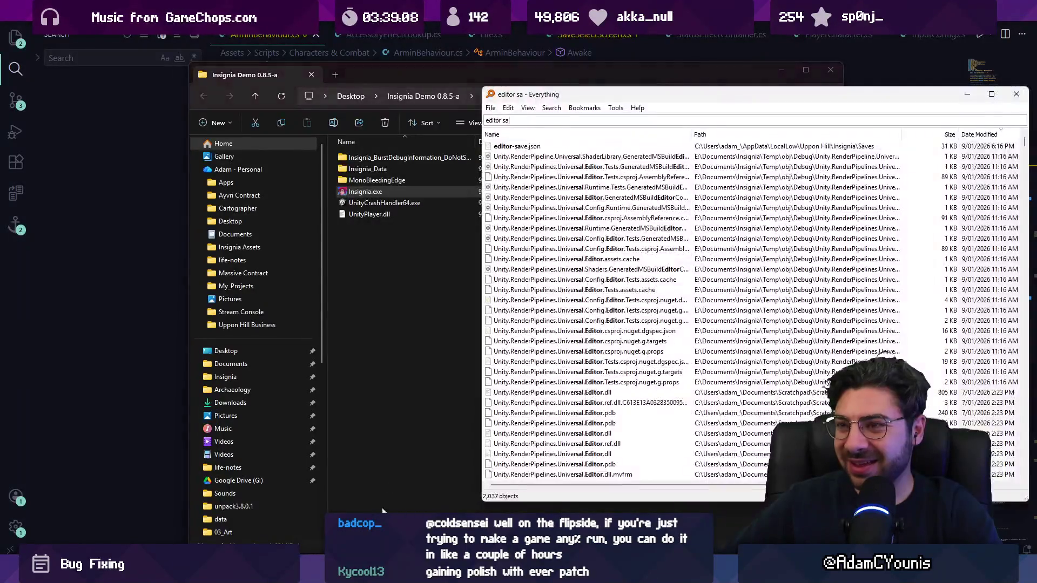
- Search Everything for 'player', open Player.log in Notepad and scroll down to the NullReferenceExceptions
{"action": "key", "text": "ctrl+a"}
{"action": "type", "text": "player"}
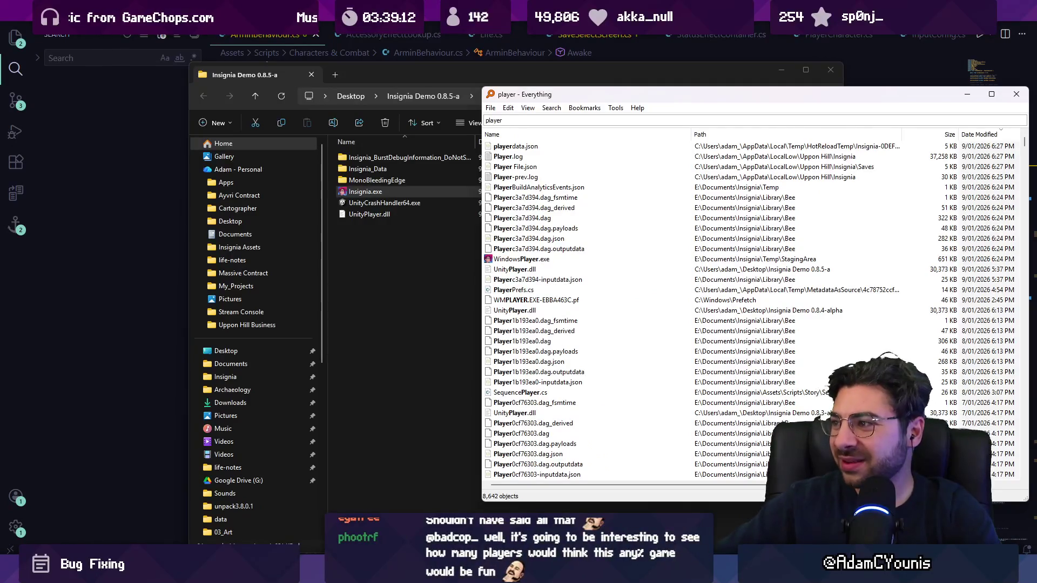
{"action": "key", "text": "Down"}
{"action": "key", "text": "Down"}
{"action": "key", "text": "Down"}
{"action": "key", "text": "Up"}
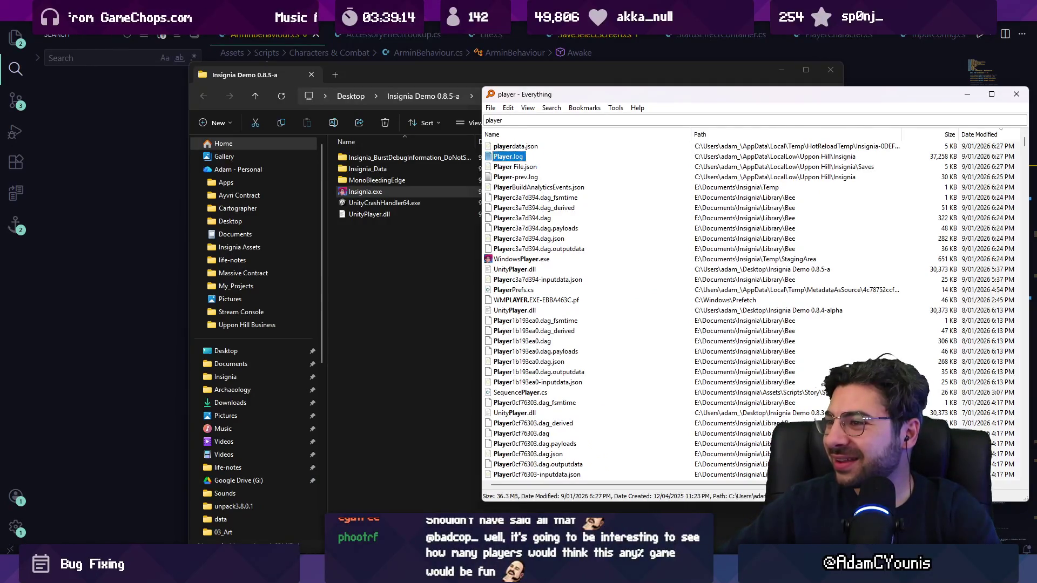
{"action": "key", "text": "Return"}
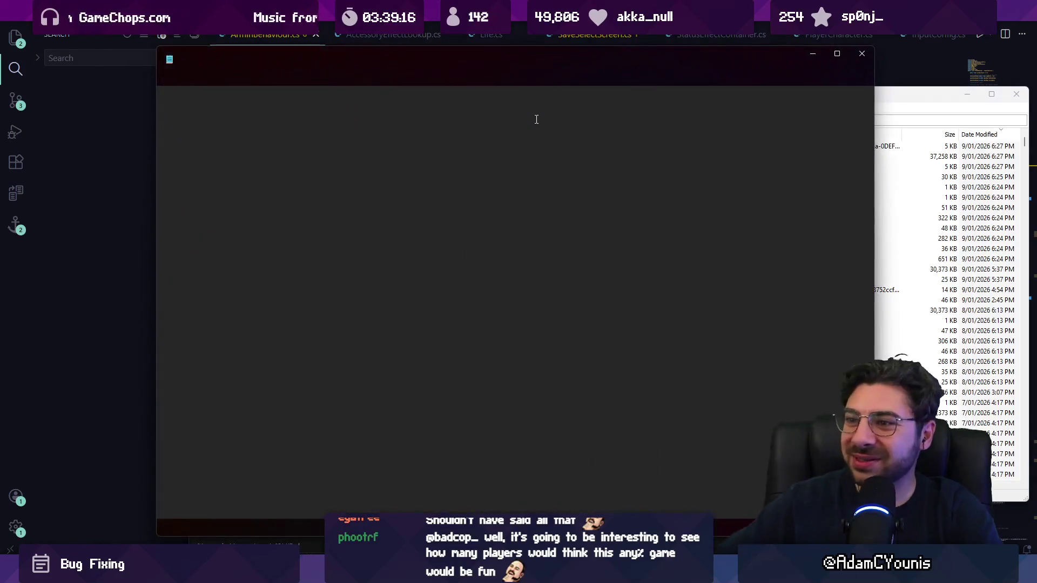
{"action": "scroll", "coordinate": [339, 304], "scroll_direction": "down", "scroll_amount": 20}
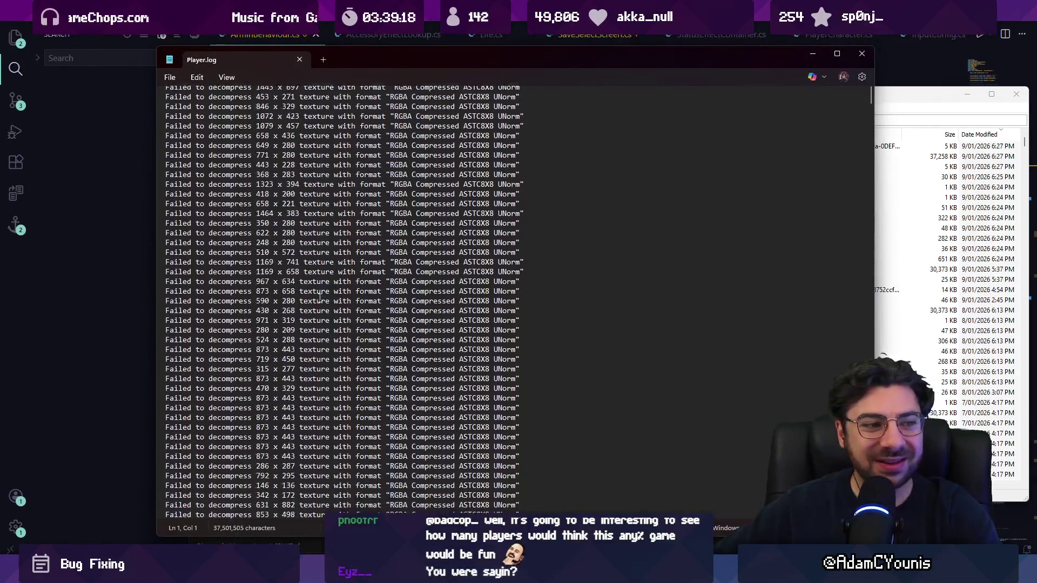
{"action": "scroll", "coordinate": [299, 298], "scroll_direction": "down", "scroll_amount": 20}
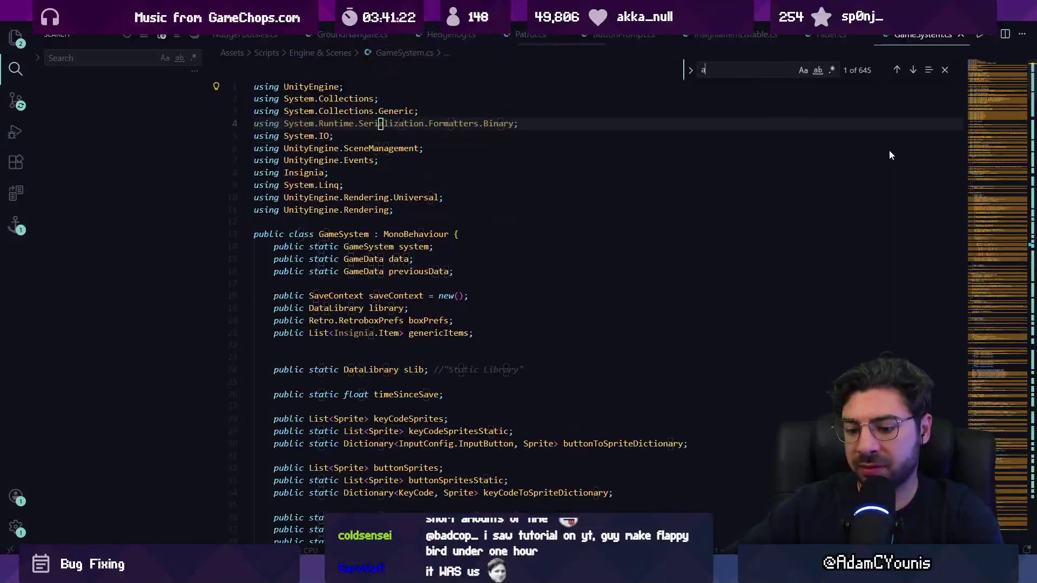
- In AssignCRT, add '&& v != null' to the Volume check and save
{"action": "key", "text": "Return"}
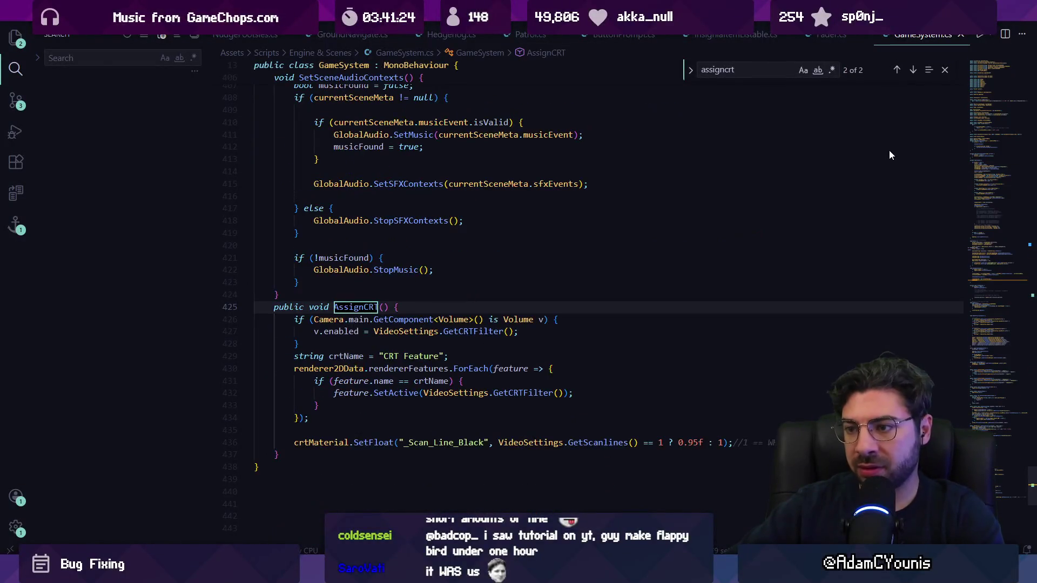
{"action": "left_click", "coordinate": [399, 318]}
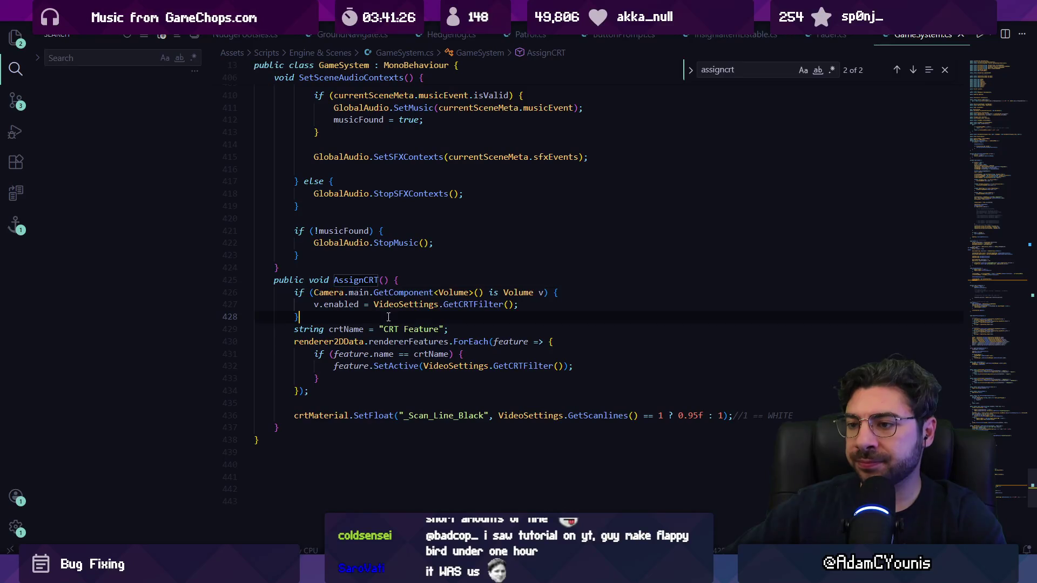
{"action": "scroll", "coordinate": [351, 291], "scroll_direction": "down", "scroll_amount": 1}
{"action": "left_click", "coordinate": [326, 288]}
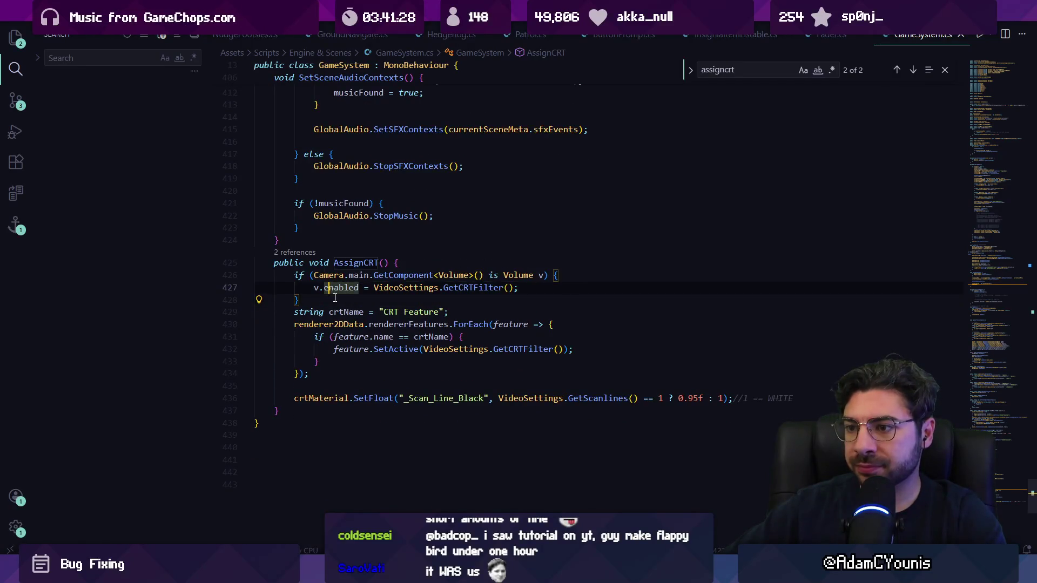
{"action": "left_click_drag", "start_coordinate": [279, 270], "coordinate": [467, 275]}
{"action": "left_click", "coordinate": [468, 275]}
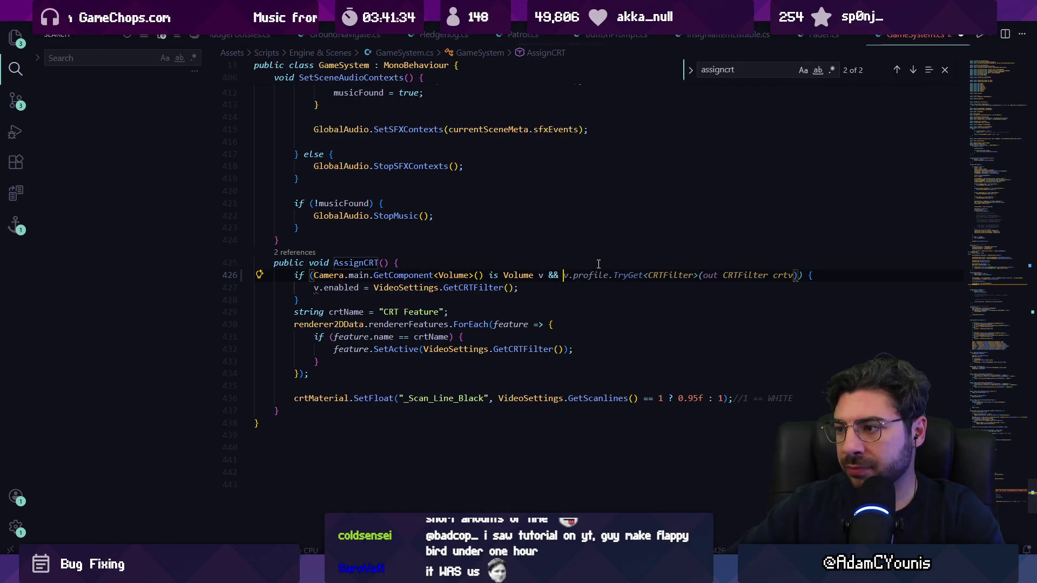
{"action": "key", "text": "Escape"}
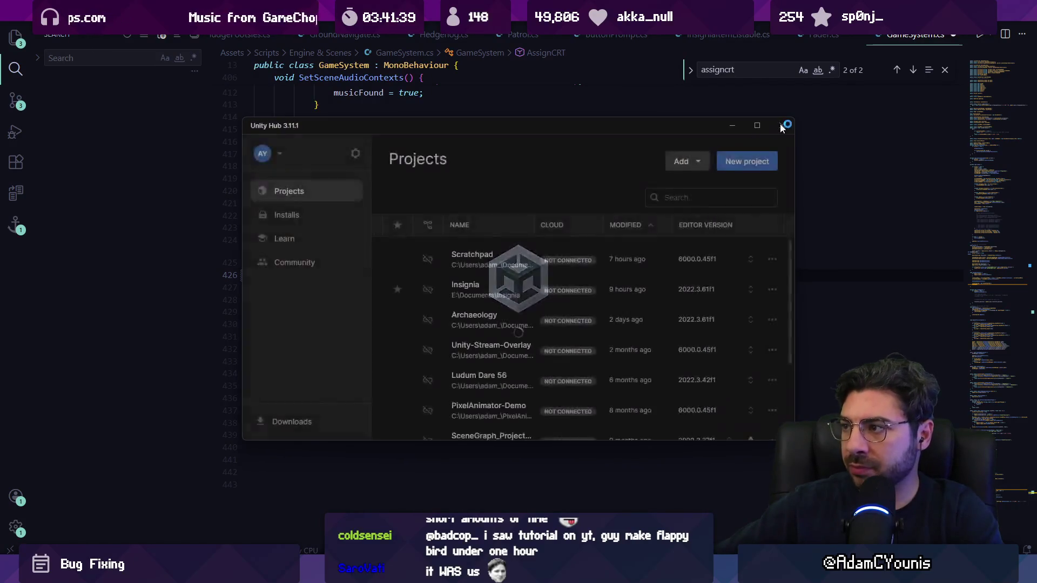
{"action": "left_click", "coordinate": [781, 125]}
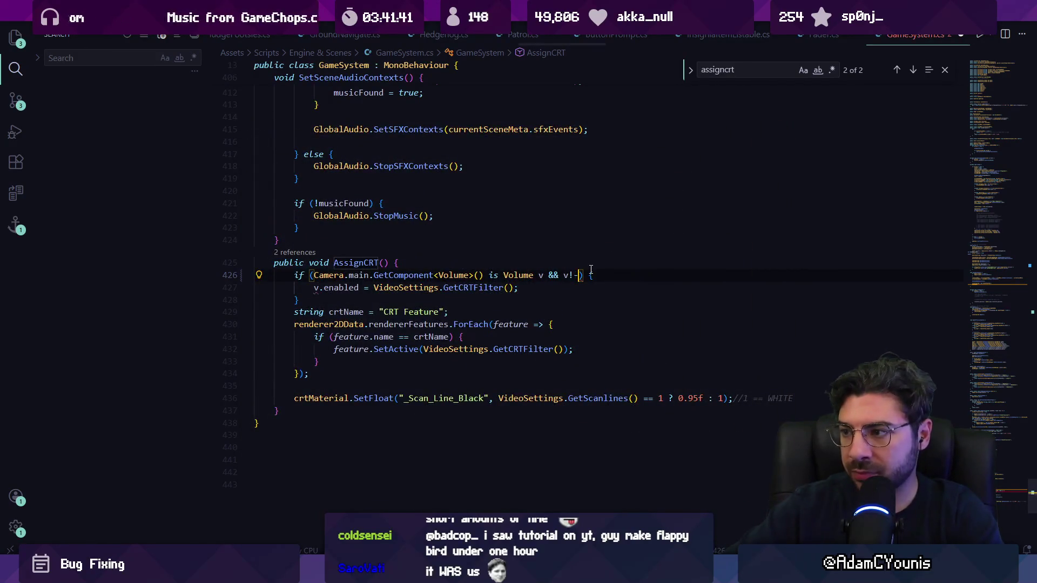
{"action": "type", "text": "null"}
{"action": "key", "text": "ctrl+s"}
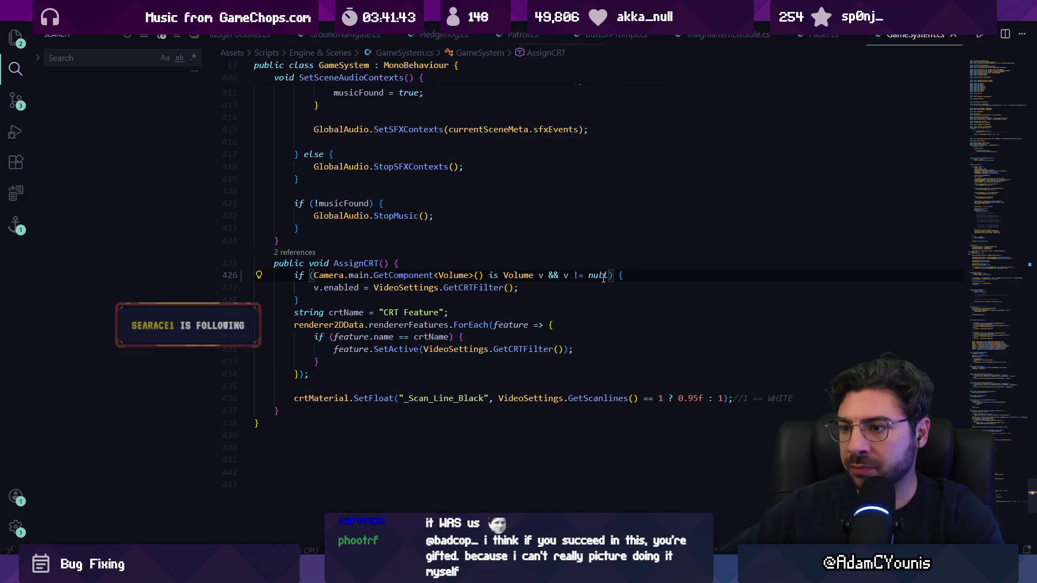
- Wrap the crtMaterial.SetFloat call in 'if (crtMaterial != null)', save, and return to Unity
{"action": "left_click", "coordinate": [330, 303]}
{"action": "key", "text": "Return"}
{"action": "key", "text": "Return"}
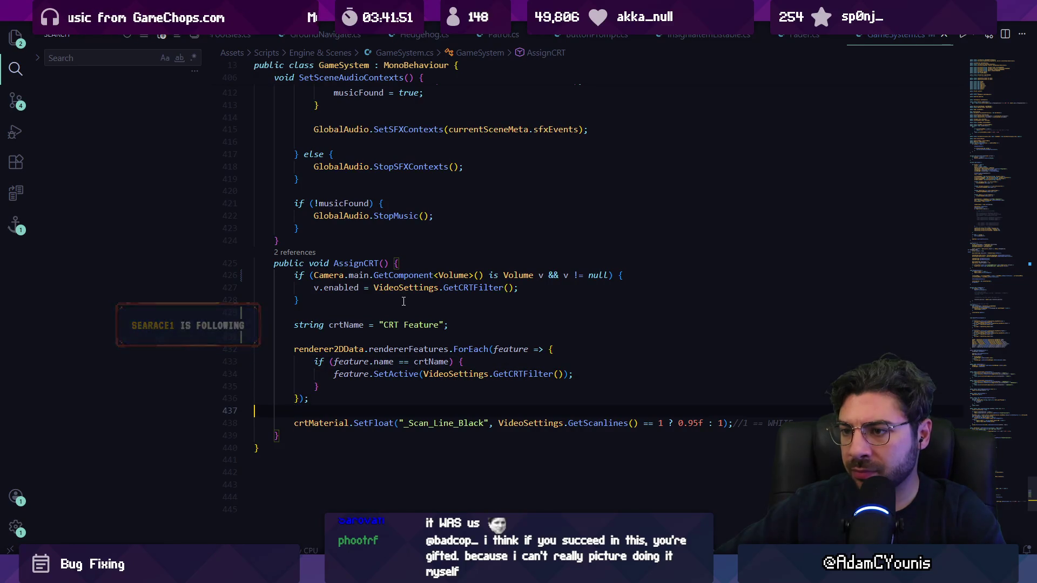
{"action": "key", "text": "Down"}
{"action": "key", "text": "Down"}
{"action": "key", "text": "Down"}
{"action": "type", "text": "if(cr"}
{"action": "type", "text": "tMaterial != "}
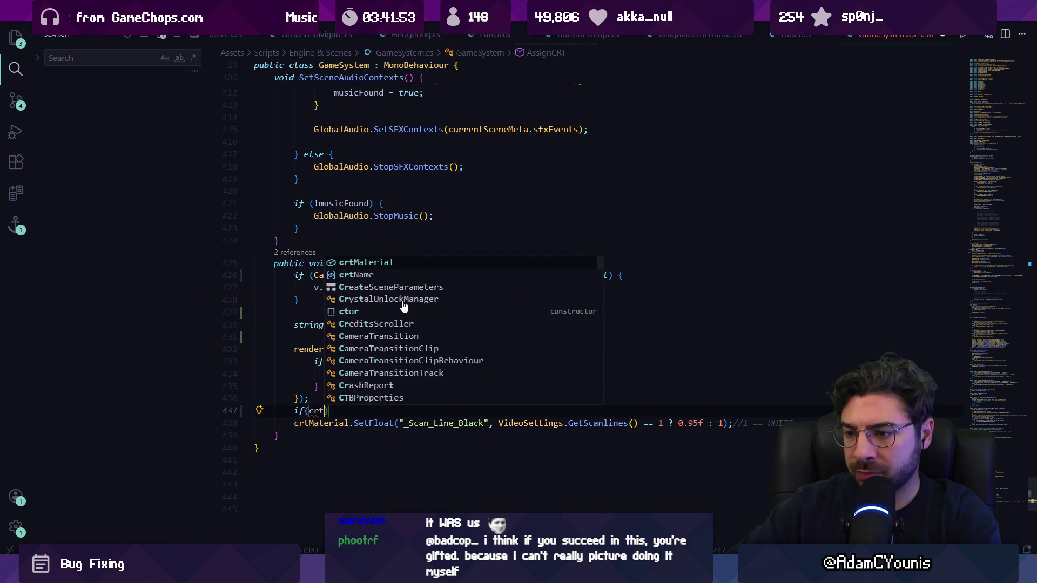
{"action": "type", "text": "null) {"}
{"action": "key", "text": "Return"}
{"action": "key", "text": "ctrl+x"}
{"action": "key", "text": "Up"}
{"action": "key", "text": "Up"}
{"action": "key", "text": "ctrl+v"}
{"action": "key", "text": "ctrl+s"}
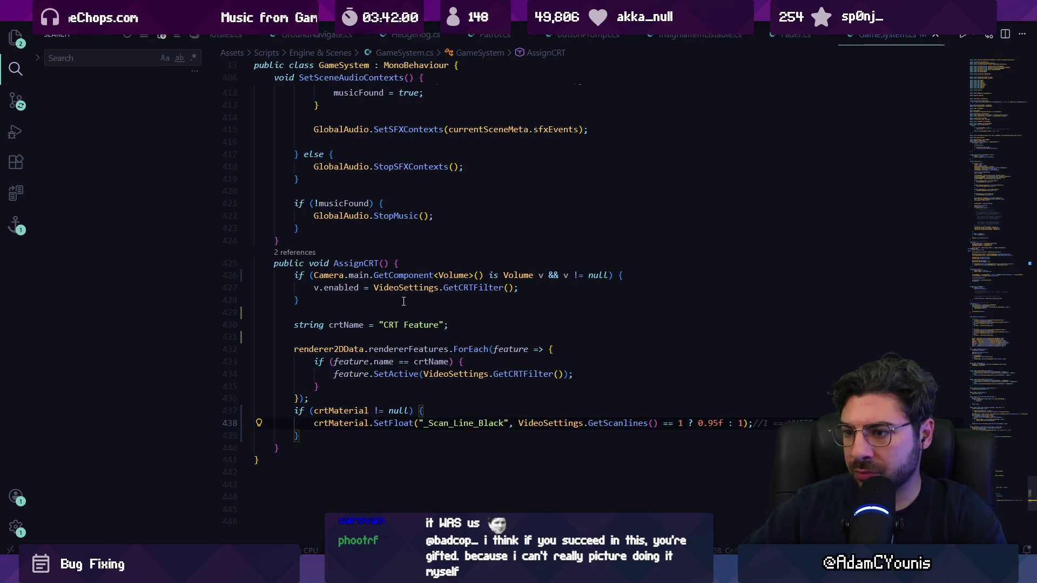
{"action": "key", "text": "Up"}
{"action": "key", "text": "ctrl+shift+Return"}
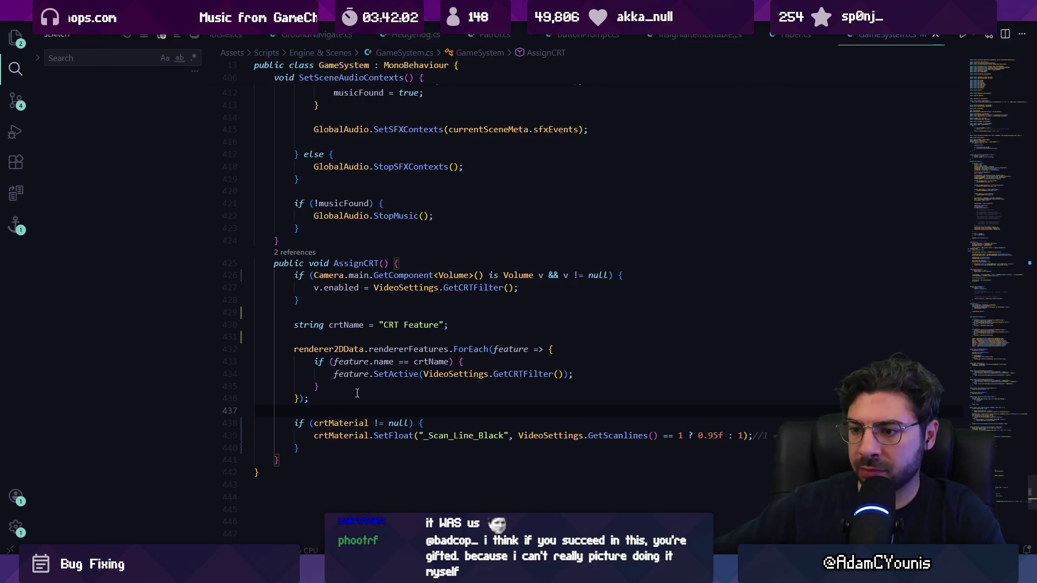
{"action": "key", "text": "alt+Tab"}
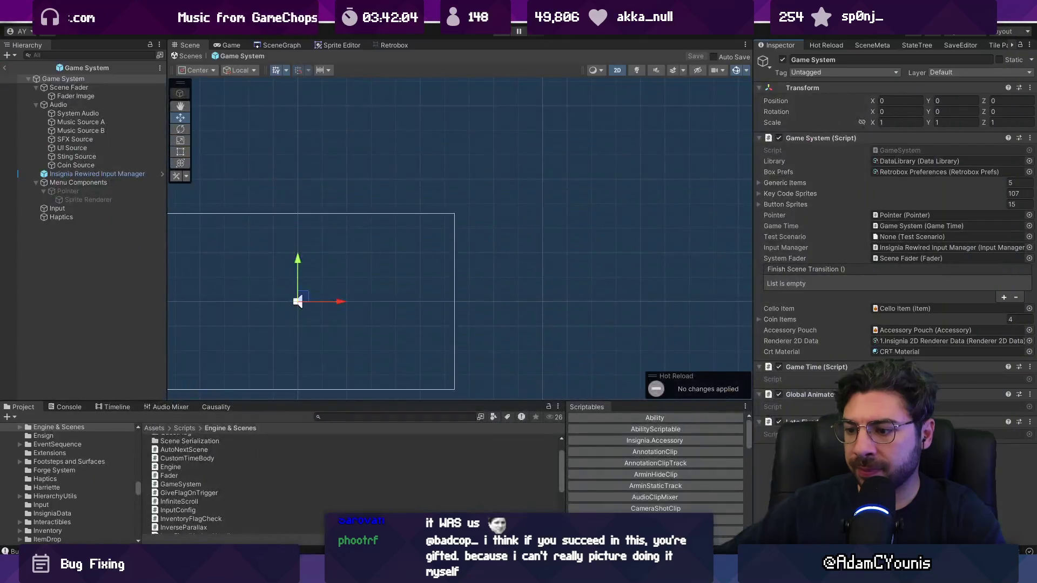
- Search Player.log for 'assi' to find the AssignCRT error
{"action": "key", "text": "alt+Tab"}
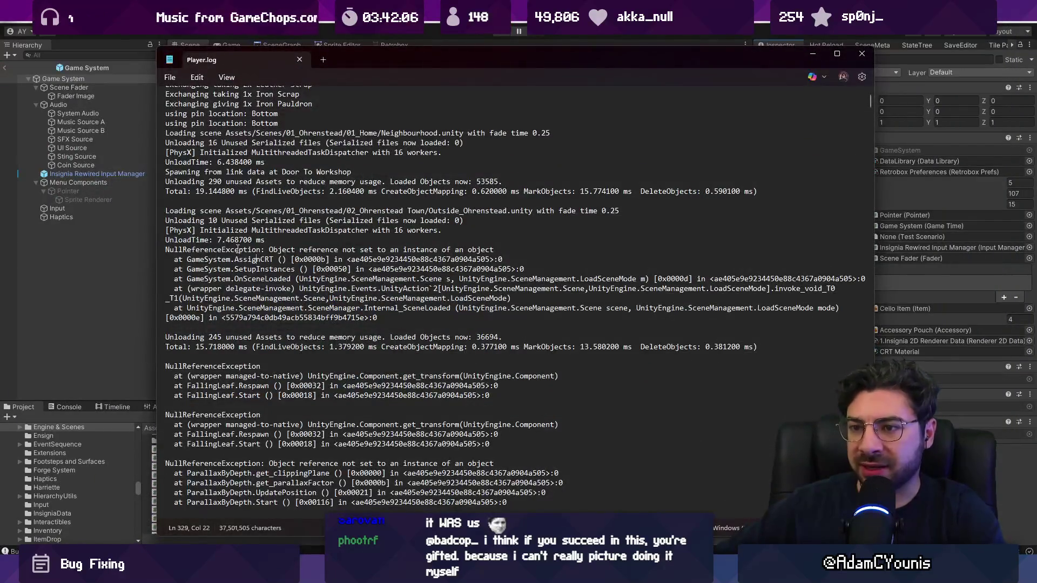
{"action": "key", "text": "ctrl+f"}
{"action": "type", "text": "assi"}
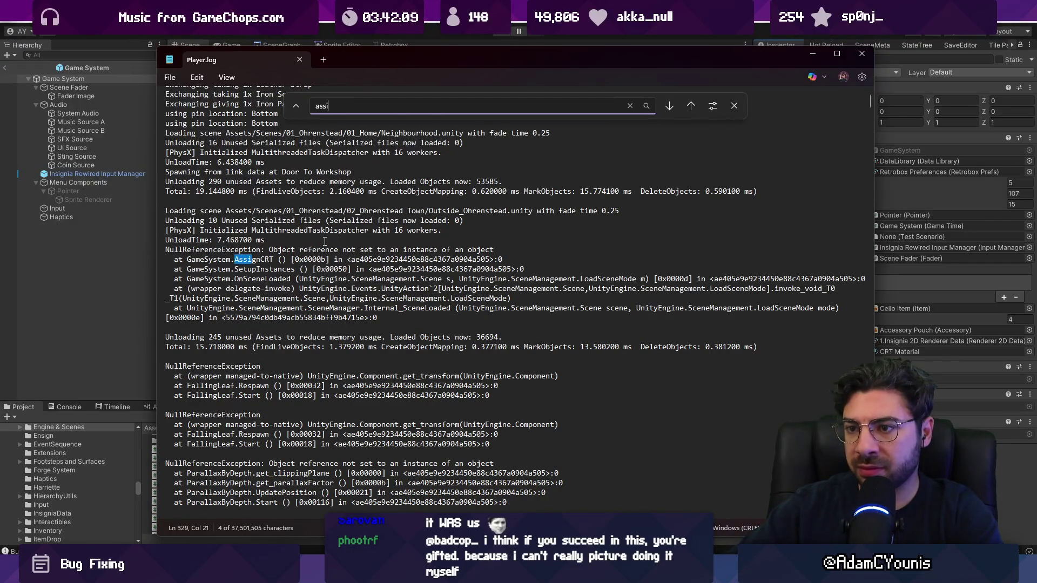
{"action": "key", "text": "Escape"}
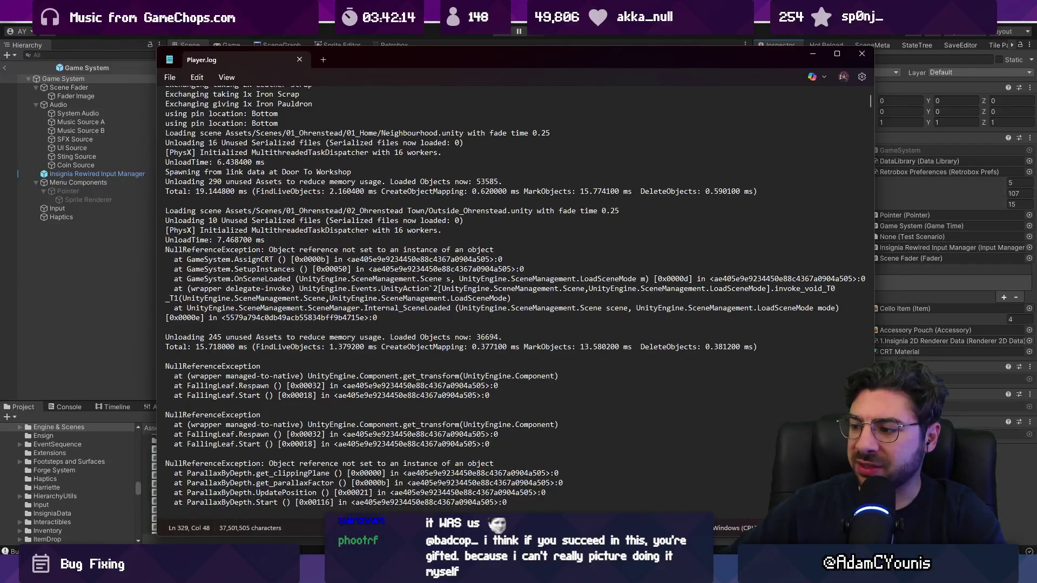
- Locate the CRT Material and 1.Insignia 2D Renderer Data assets, leave the Game System prefab, and open the File menu
{"action": "key", "text": "alt+Tab"}
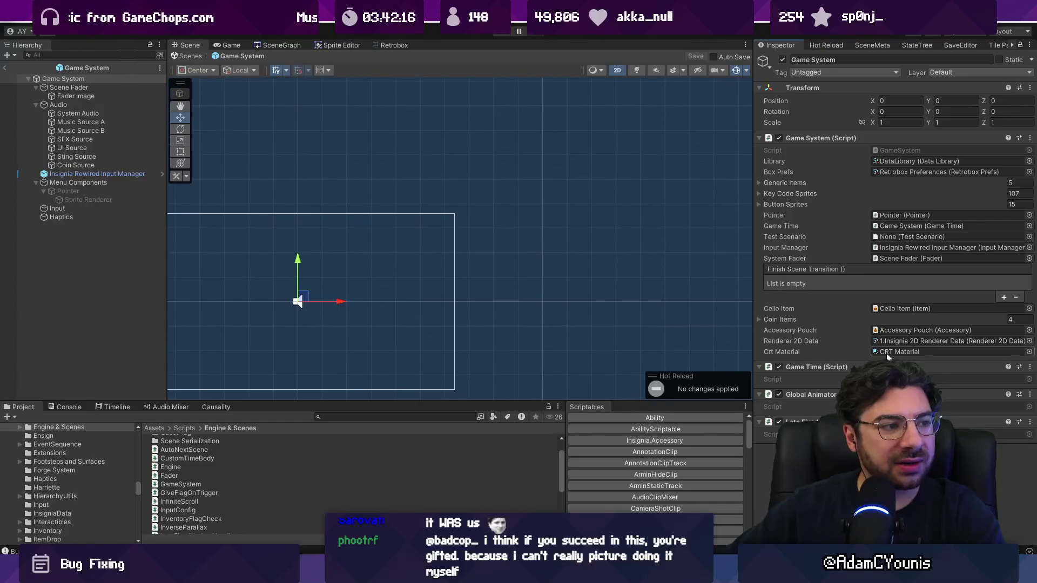
{"action": "left_click", "coordinate": [887, 353]}
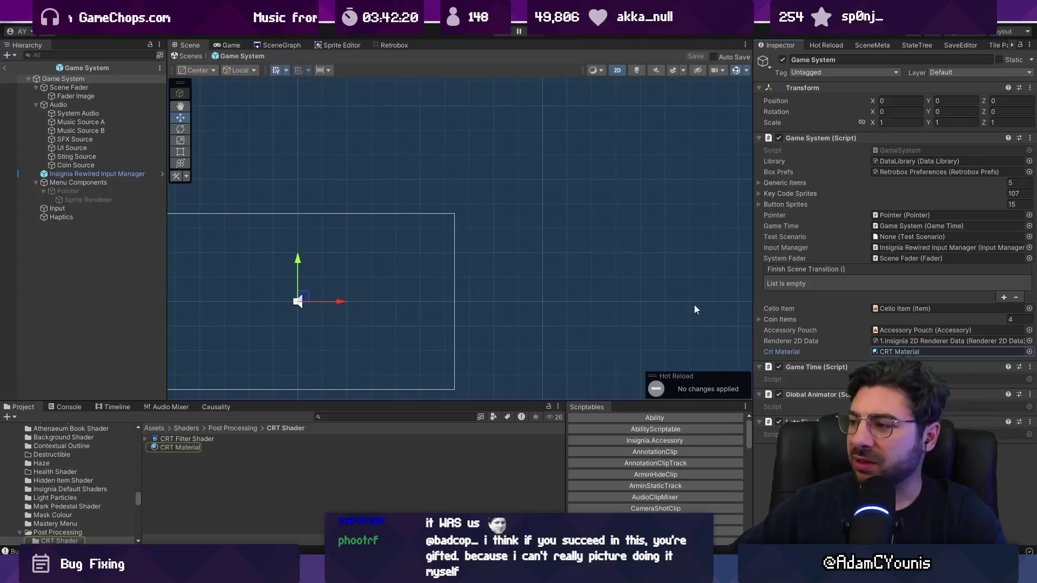
{"action": "left_click", "coordinate": [881, 341]}
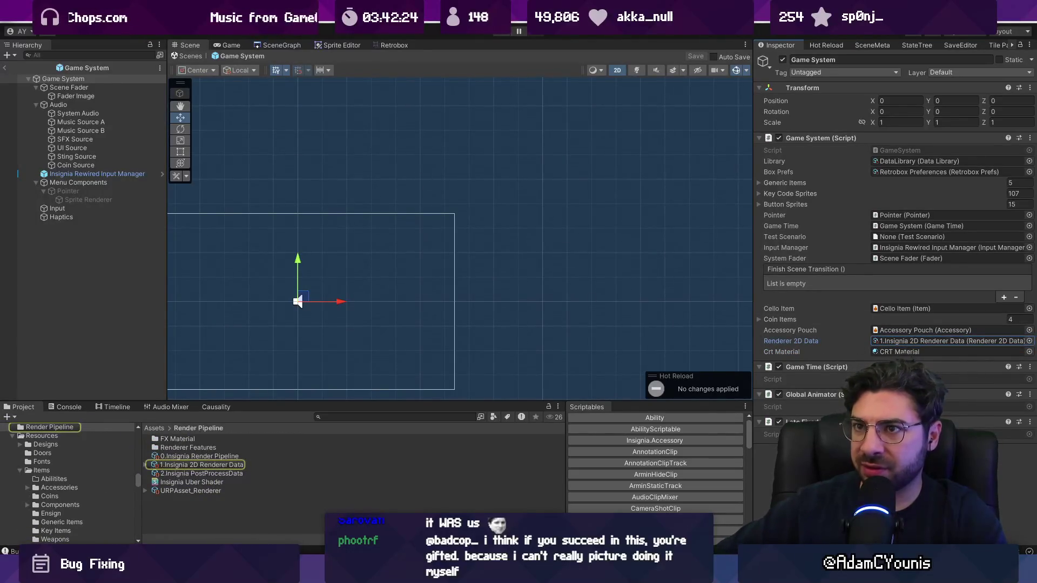
{"action": "left_click", "coordinate": [188, 57]}
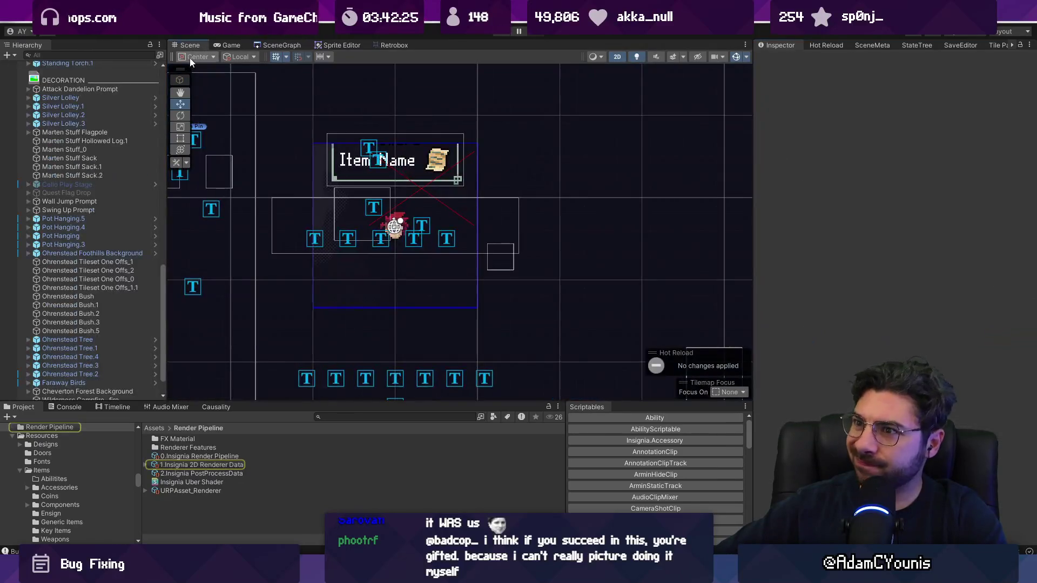
{"action": "left_click", "coordinate": [9, 23]}
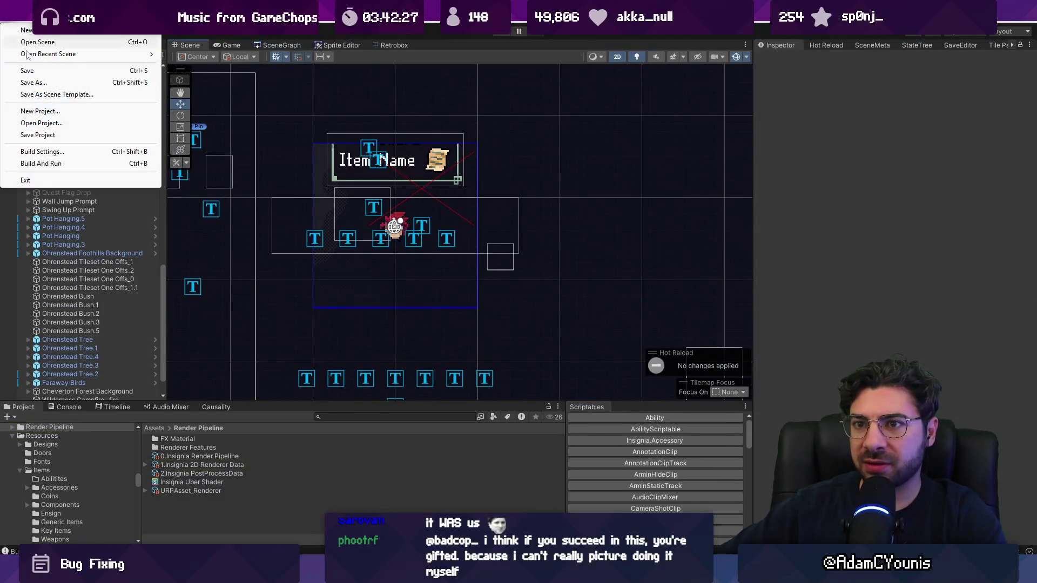
- Start File > Build And Run for the Windows player and go back to VS Code while it builds
{"action": "left_click", "coordinate": [68, 164]}
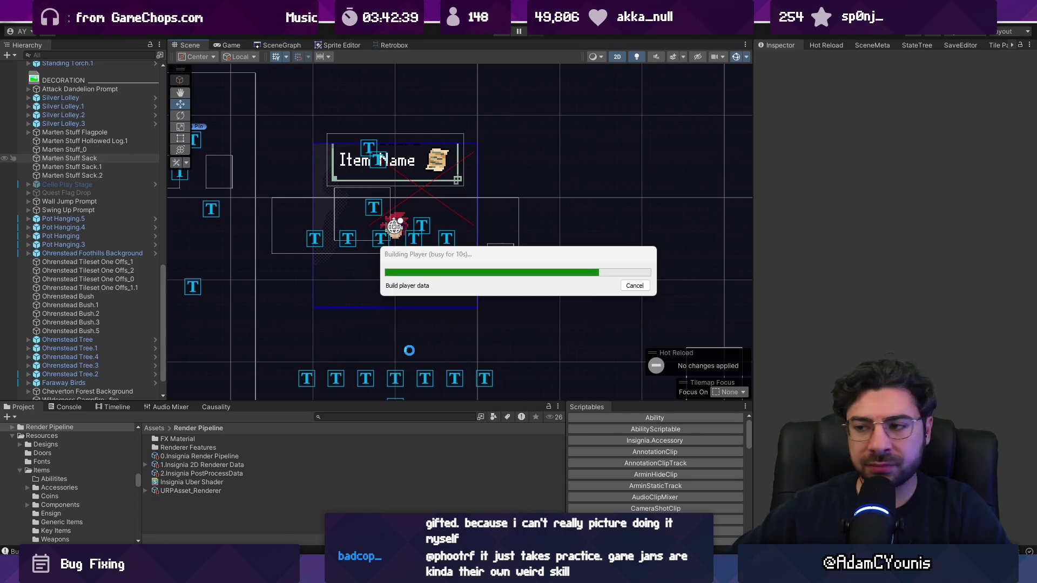
{"action": "key", "text": "alt+Tab"}
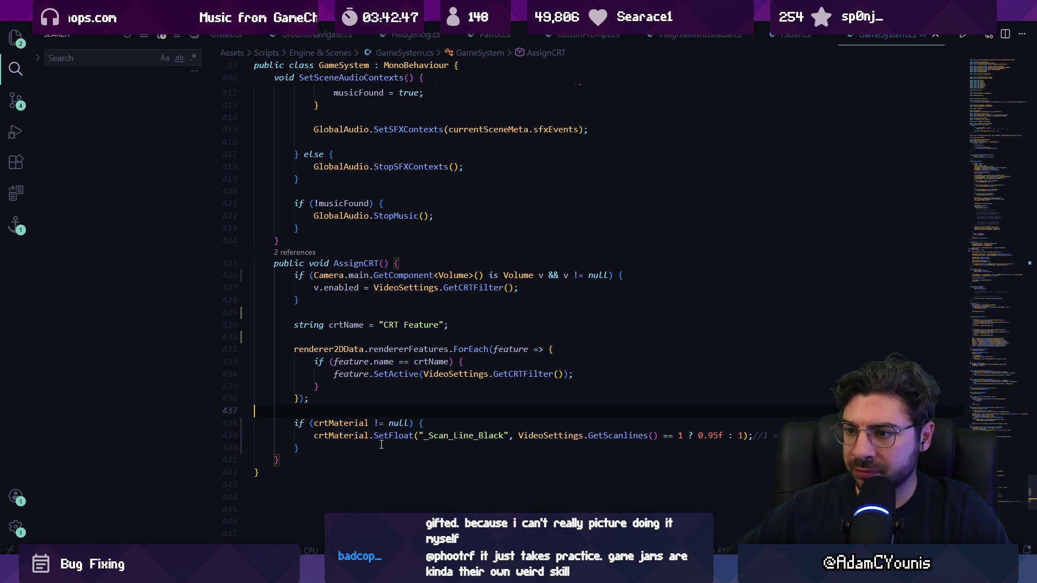
- Select the enabled property on line 427 and jump to the GetScanlines definition from line 439
{"action": "double_click", "coordinate": [346, 288]}
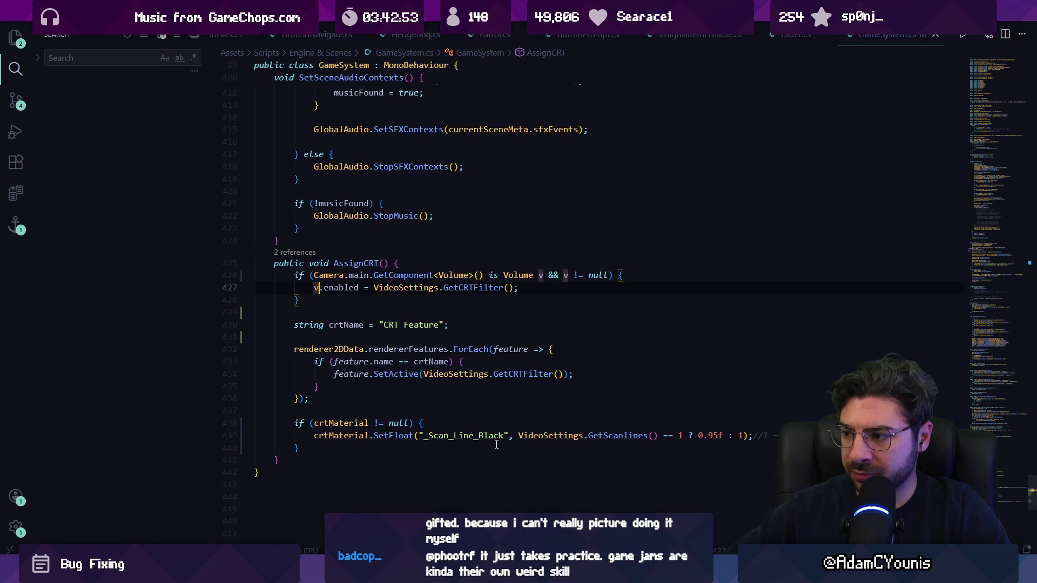
{"action": "mouse_move", "coordinate": [331, 570]}
{"action": "mouse_move", "coordinate": [386, 495]}
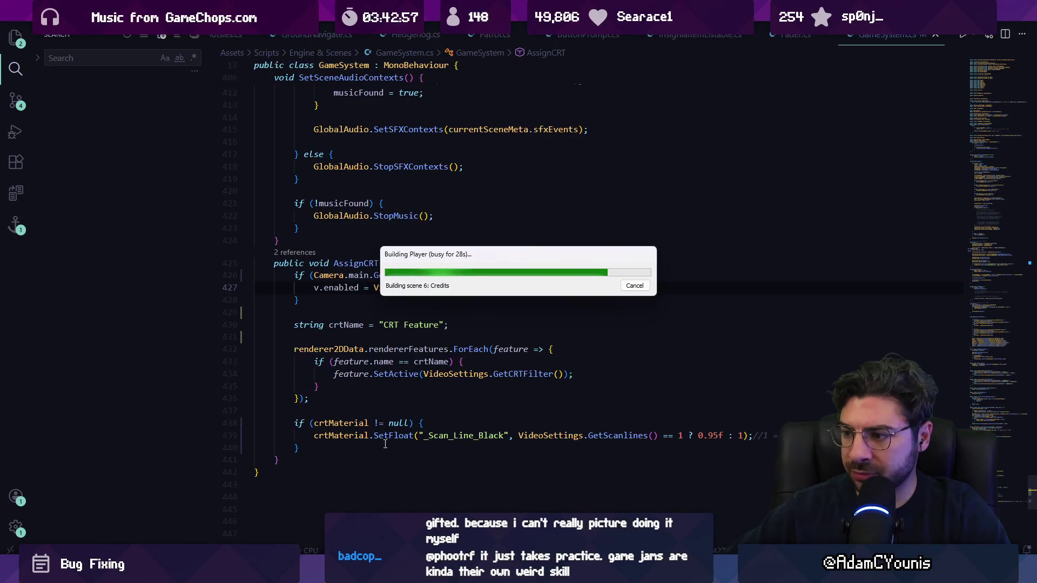
{"action": "left_click", "coordinate": [618, 436]}
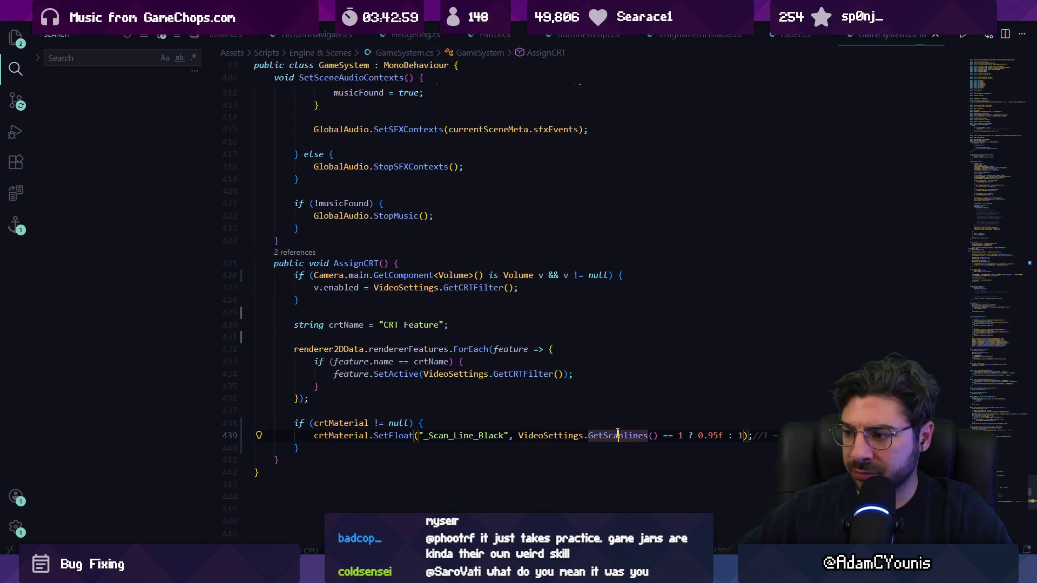
{"action": "left_click", "coordinate": [610, 436], "text": "ctrl"}
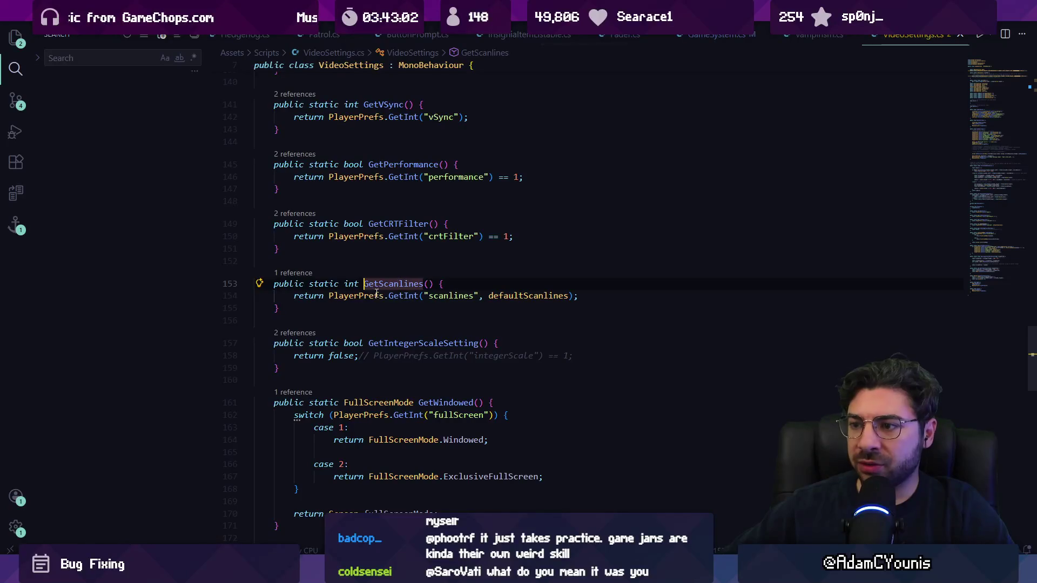
- Add else { Debug.Log("CRT Material is null"); } after the crtMaterial null check
{"action": "mouse_move", "coordinate": [390, 296]}
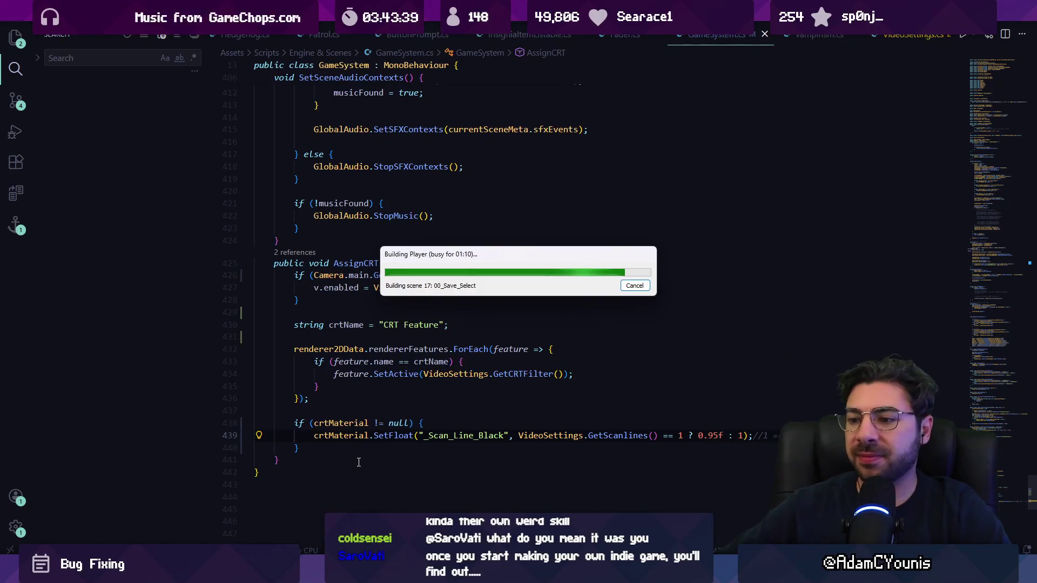
{"action": "left_click", "coordinate": [350, 450]}
{"action": "type", "text": "else"}
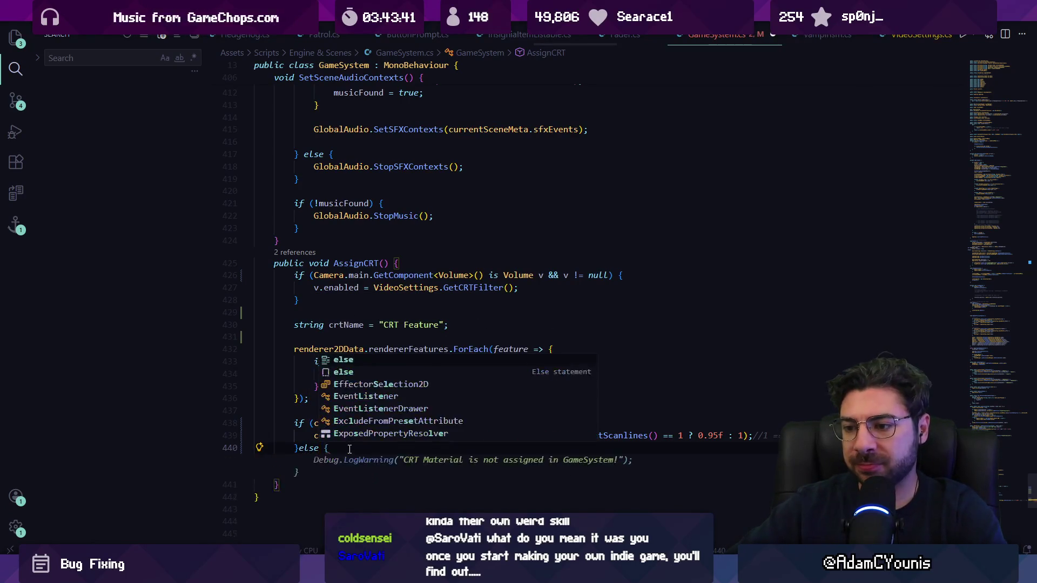
{"action": "type", "text": "{"}
{"action": "key", "text": "Return"}
{"action": "type", "text": "Deb"}
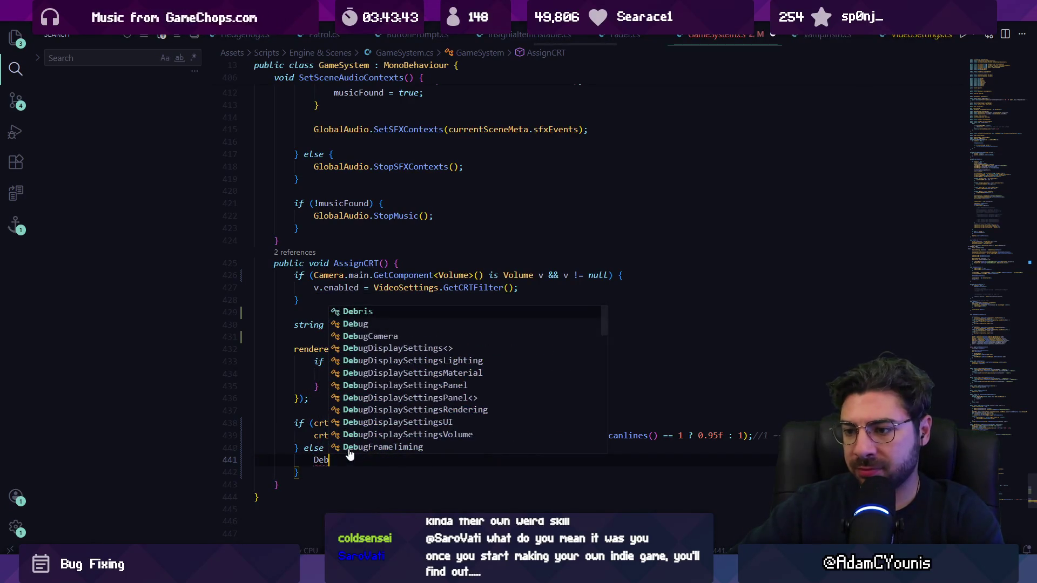
{"action": "type", "text": "ug.Log(\"crt material is null\");"}
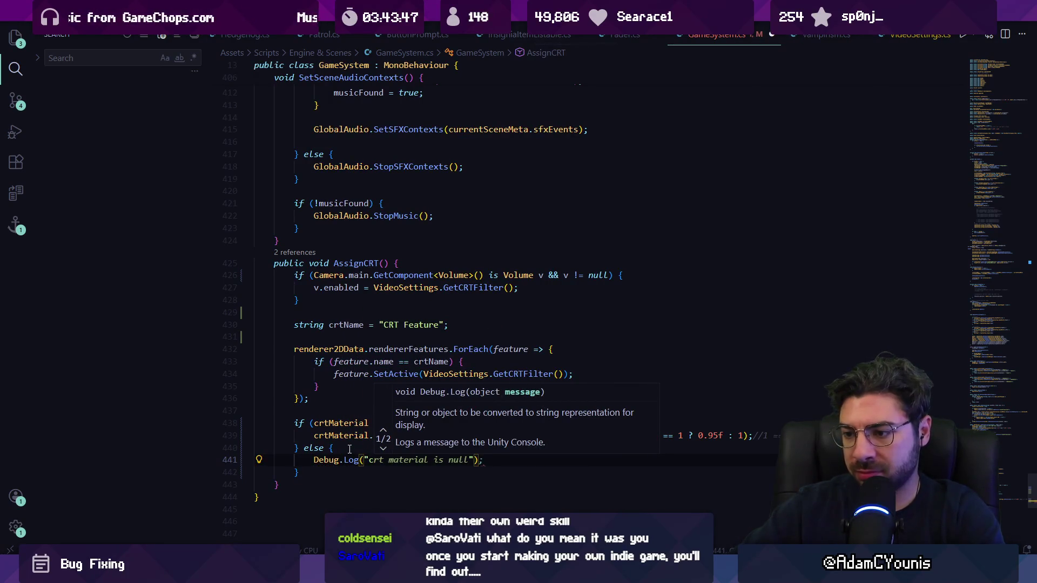
{"action": "key", "text": "Tab"}
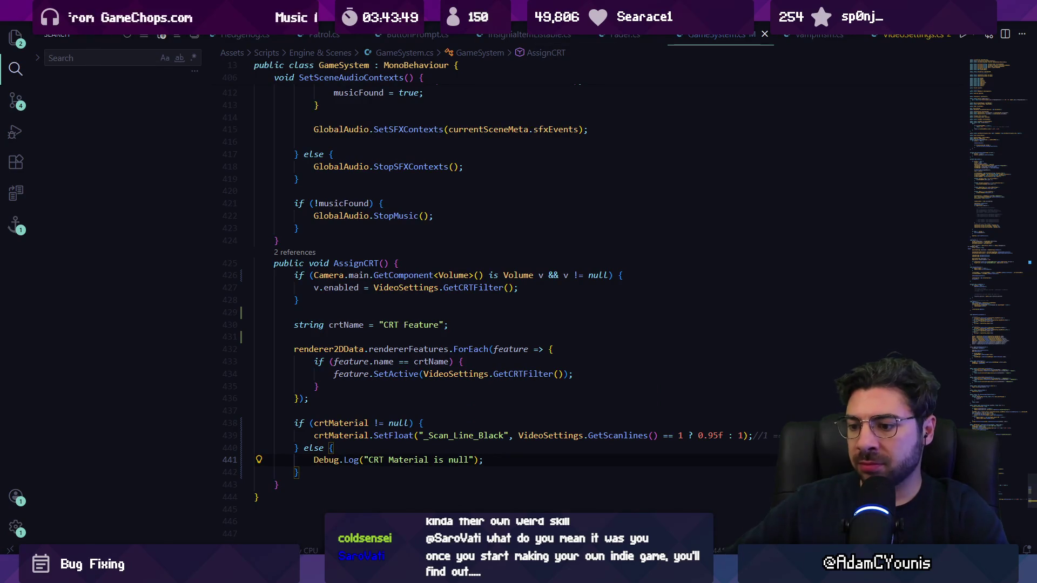
{"action": "left_click", "coordinate": [369, 448]}
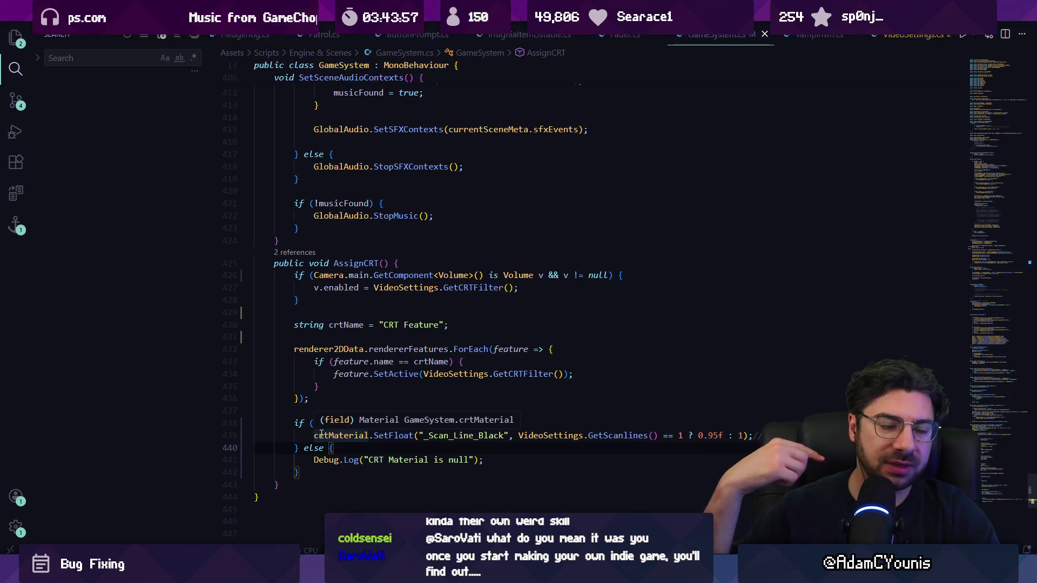
- Check the Unity build progress window, then put it away
{"action": "mouse_move", "coordinate": [329, 572]}
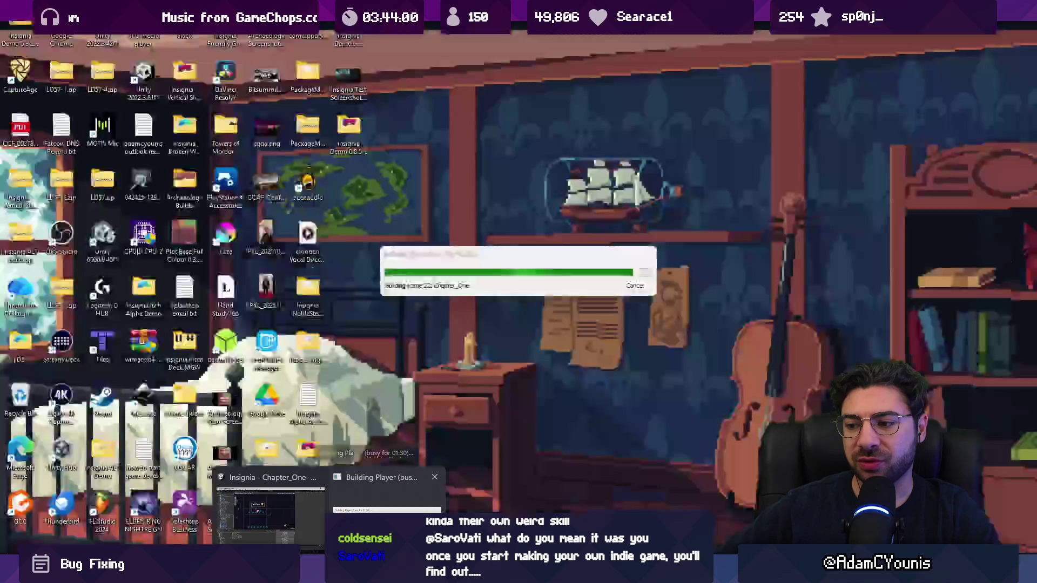
{"action": "left_click", "coordinate": [387, 498]}
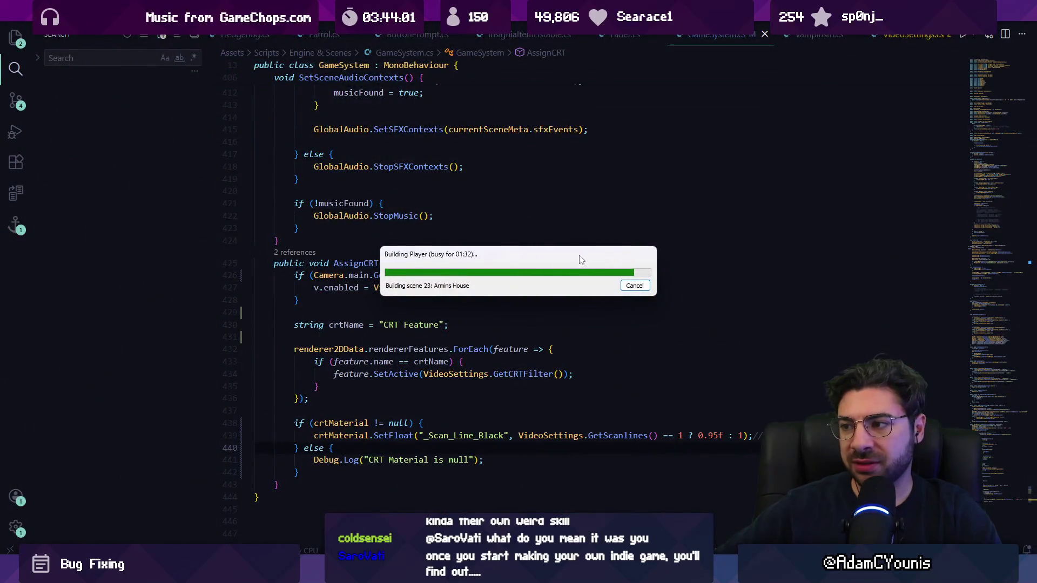
{"action": "left_click", "coordinate": [381, 336]}
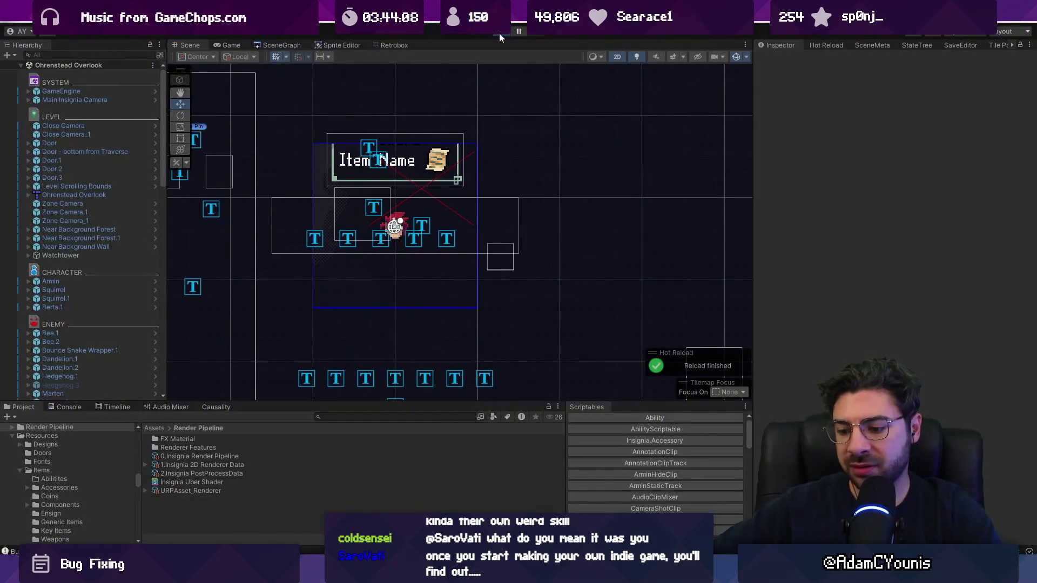
- Pause the built game and resume it with Continue
{"action": "key", "text": "Escape"}
{"action": "key", "text": "Down"}
{"action": "key", "text": "Up"}
{"action": "key", "text": "Return"}
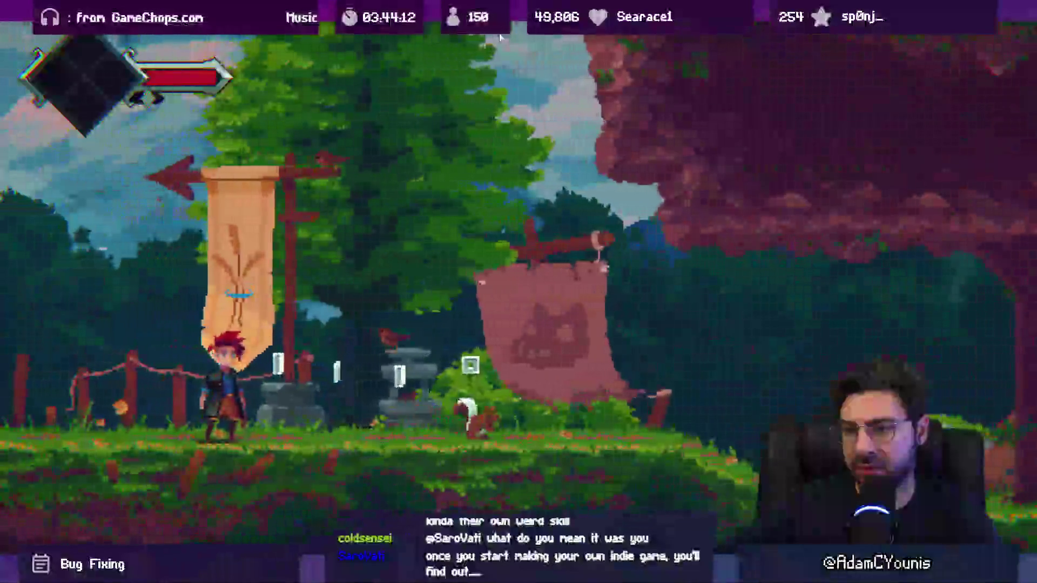
- Quit to title from the Journal menu, then open and close the Journal again in gameplay
{"action": "key", "text": "Escape"}
{"action": "key", "text": "Down"}
{"action": "key", "text": "Return"}
{"action": "key", "text": "Return"}
{"action": "key", "text": "Return"}
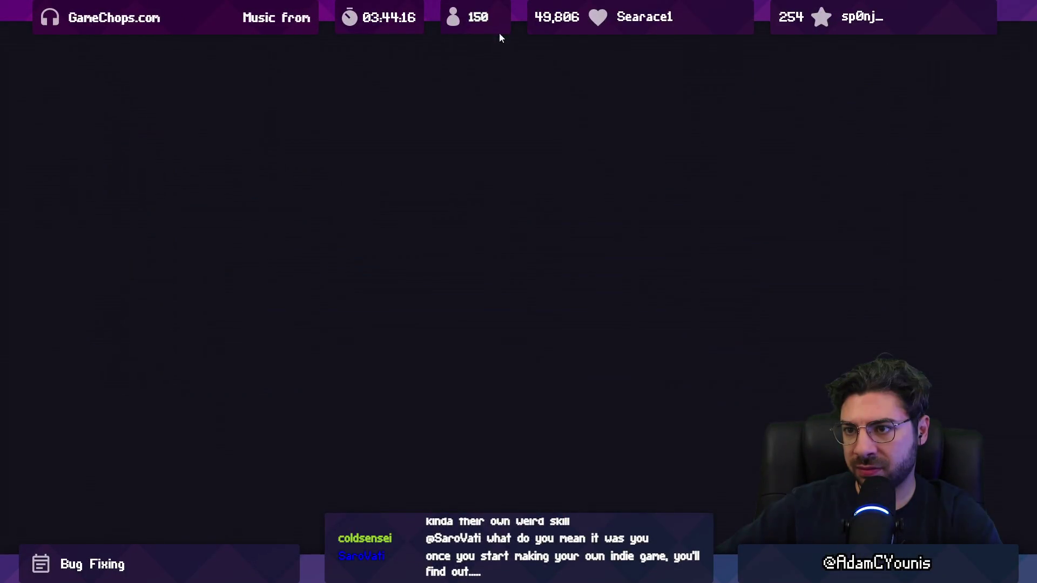
{"action": "key", "text": "Escape"}
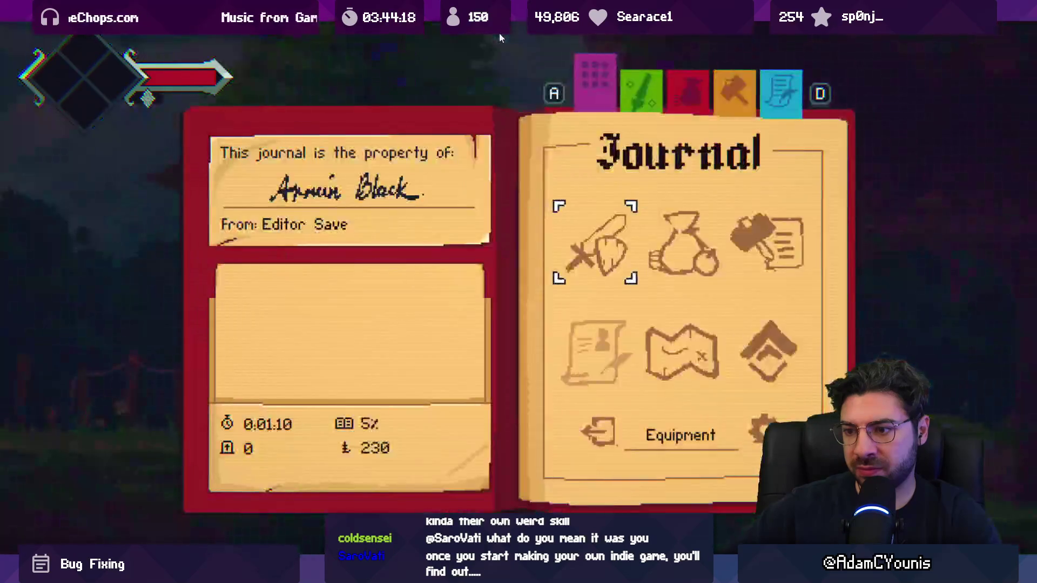
{"action": "key", "text": "Escape"}
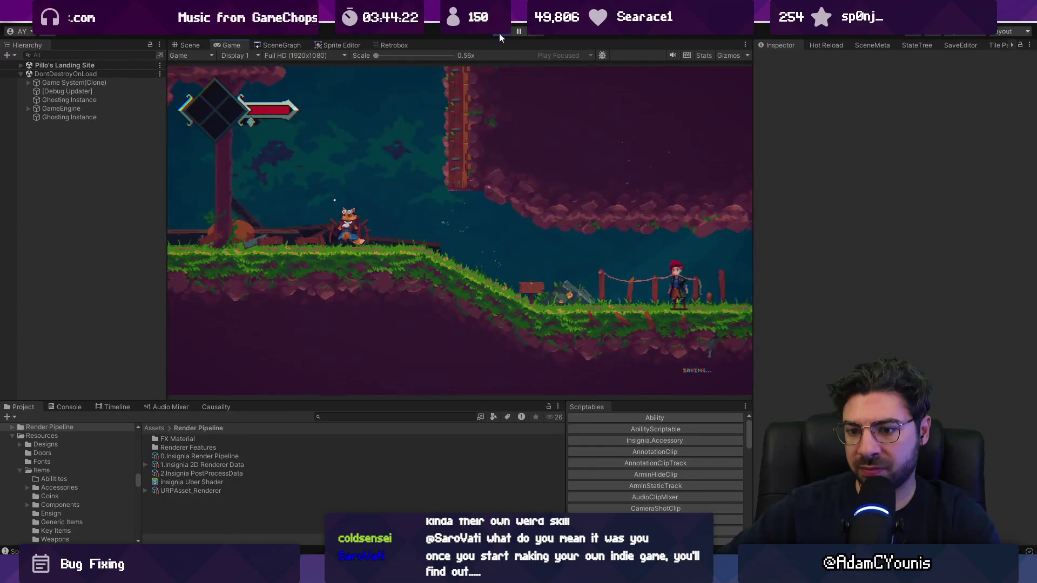
- Quit to the title screen and start Story Mode on a fresh save, deleting the Editor Save slot
{"action": "key", "text": "Escape"}
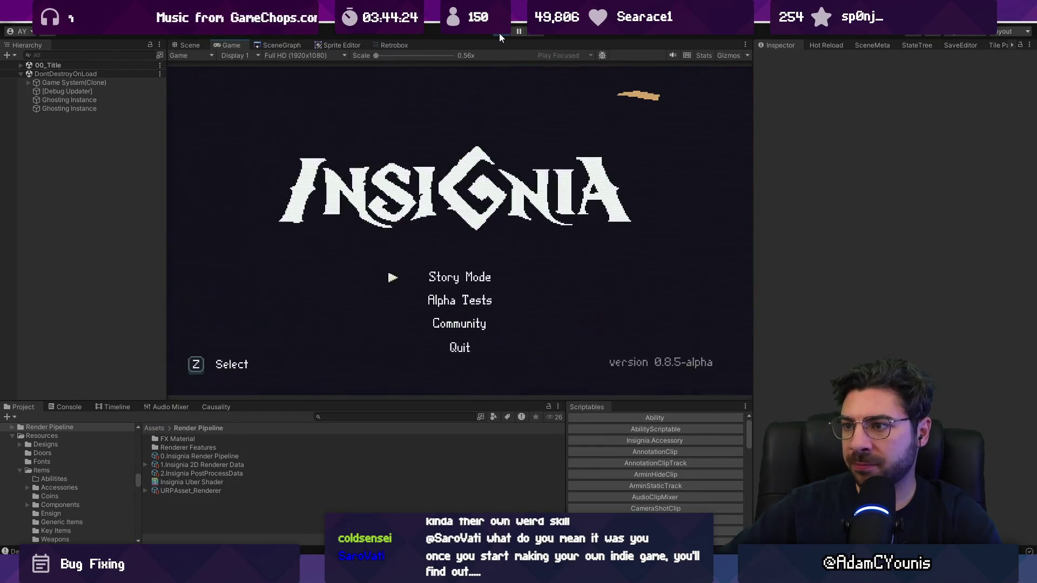
{"action": "key", "text": "z"}
{"action": "key", "text": "s"}
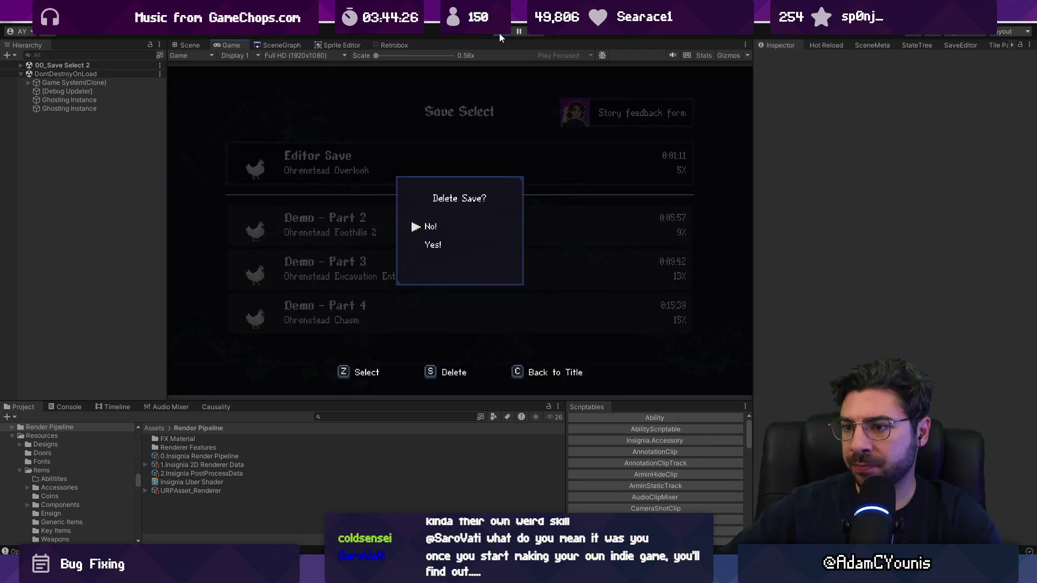
{"action": "key", "text": "Down"}
{"action": "key", "text": "z"}
{"action": "key", "text": "z"}
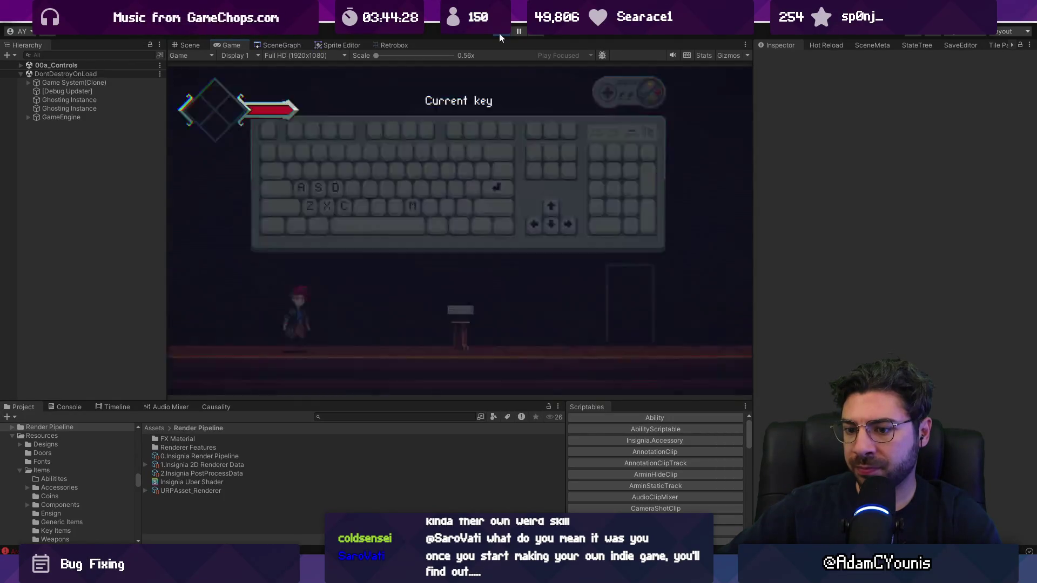
- Walk to the podium, inspect the ArgumentNullException in the Console, and continue through Armins House
{"action": "key", "text": "Right"}
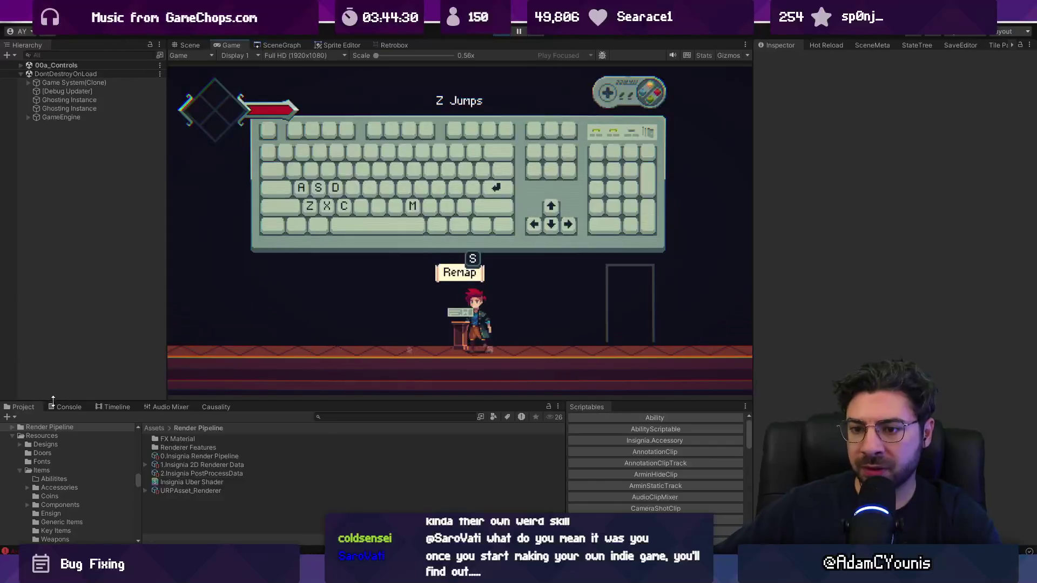
{"action": "left_click", "coordinate": [64, 407]}
{"action": "left_click", "coordinate": [146, 498]}
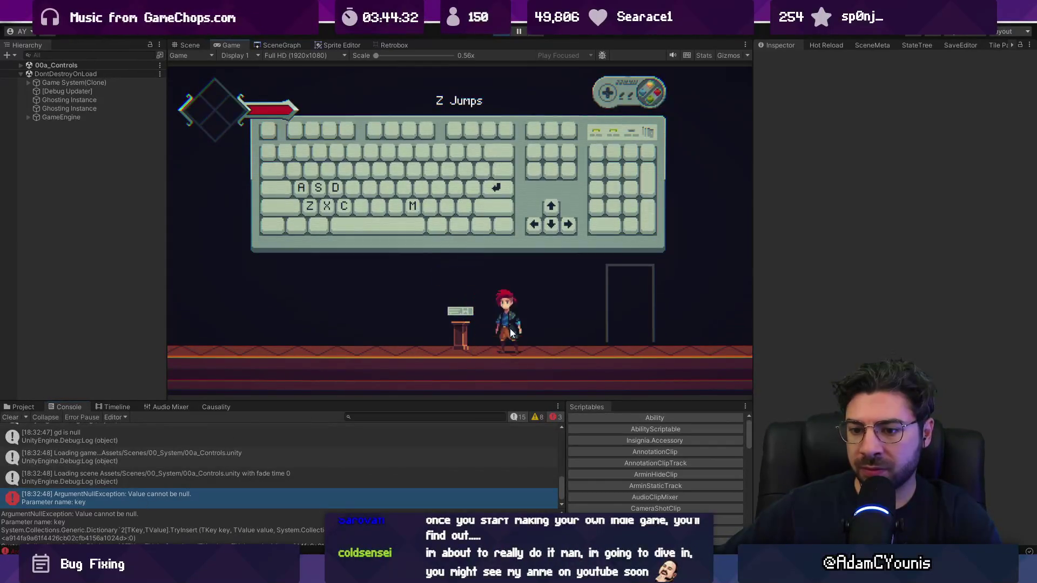
{"action": "key", "text": "Right"}
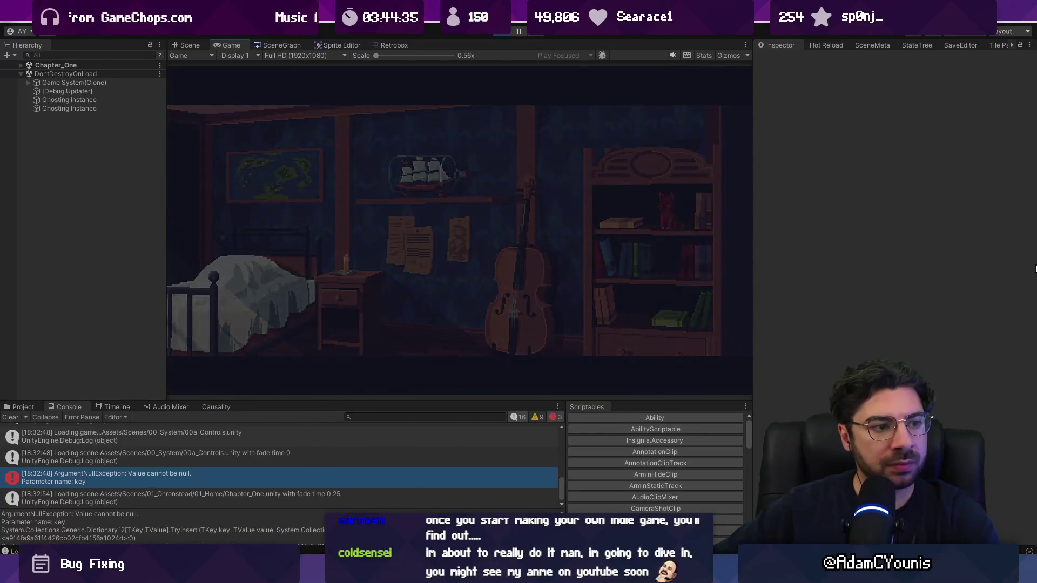
{"action": "key", "text": "Right"}
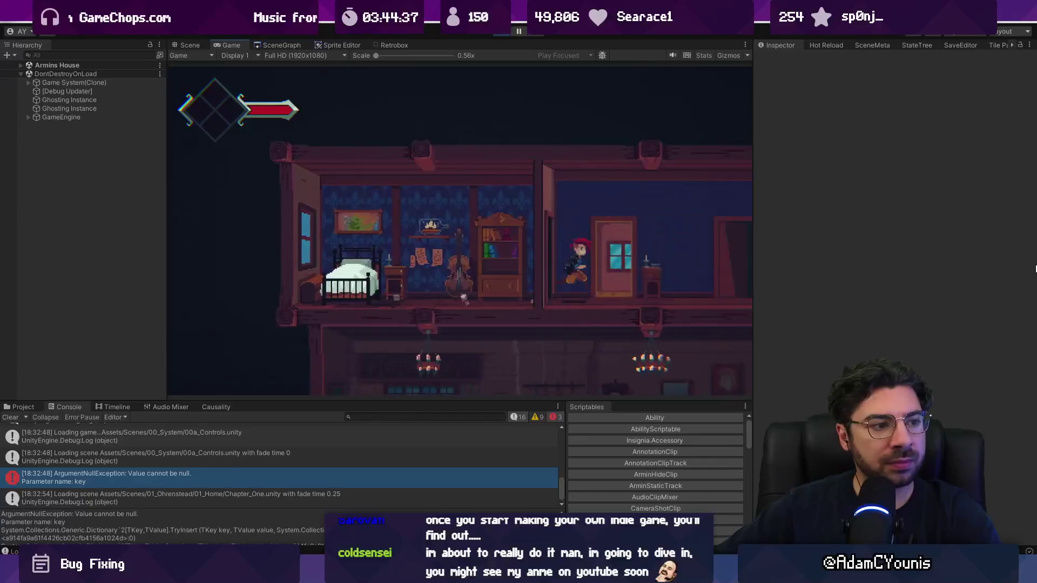
{"action": "key", "text": "Right"}
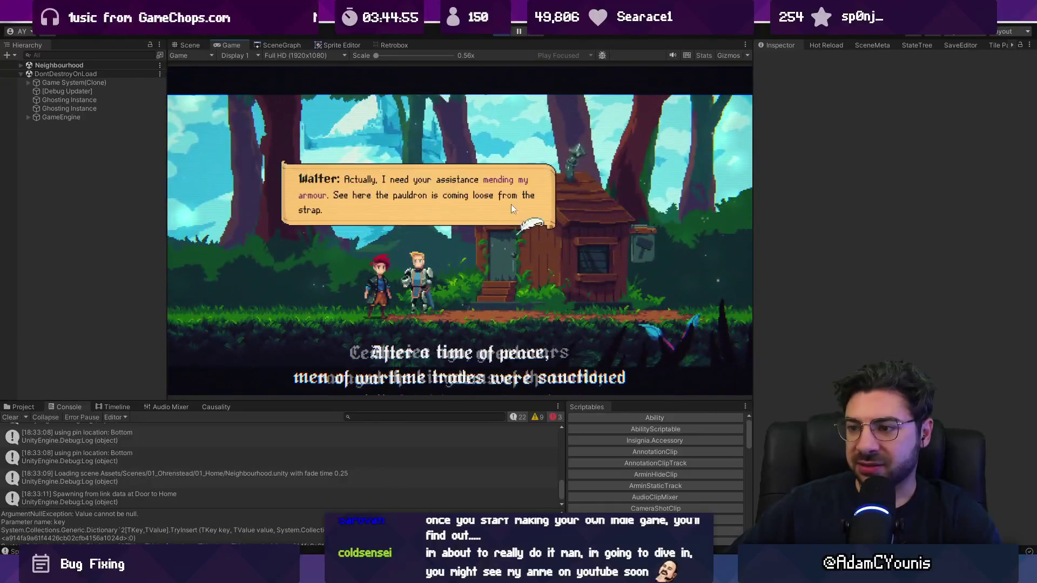
{"action": "key", "text": "space"}
{"action": "key", "text": "space"}
{"action": "key", "text": "space"}
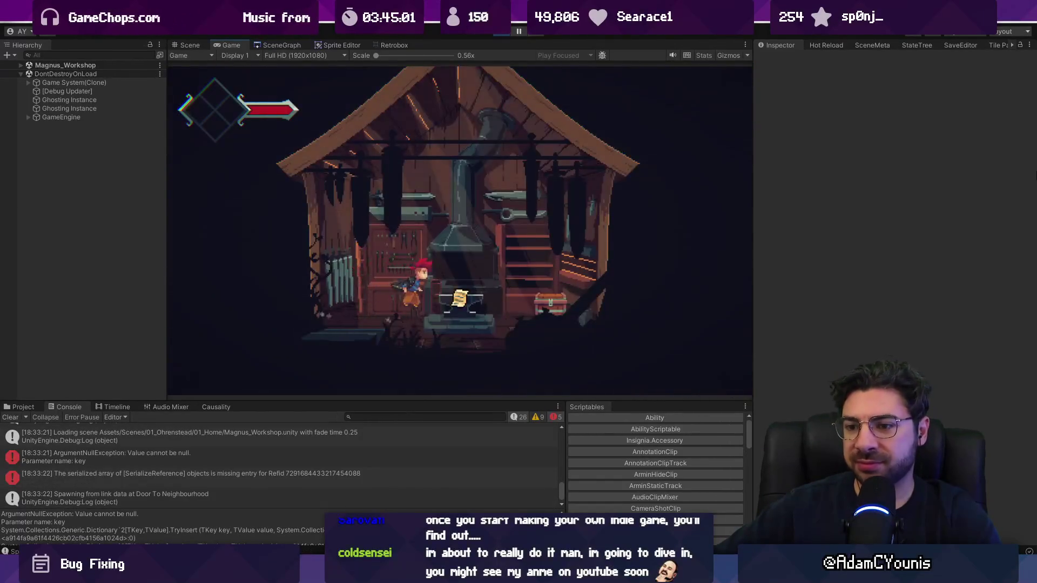
- Forge the Iron Pauldron at the anvil and walk out the workshop door
{"action": "key", "text": "e"}
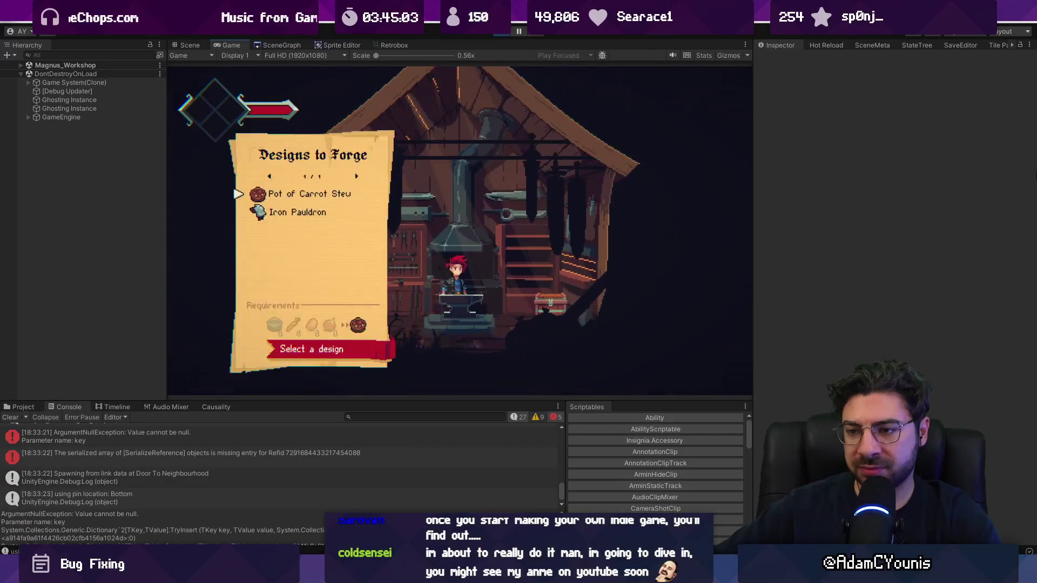
{"action": "key", "text": "Down"}
{"action": "key", "text": "e"}
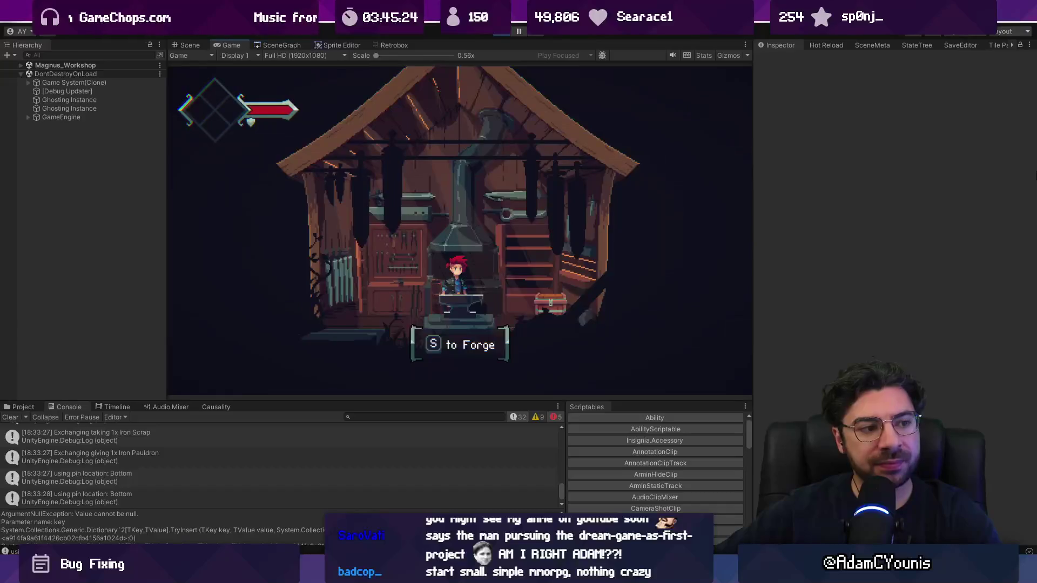
{"action": "key", "text": "Left"}
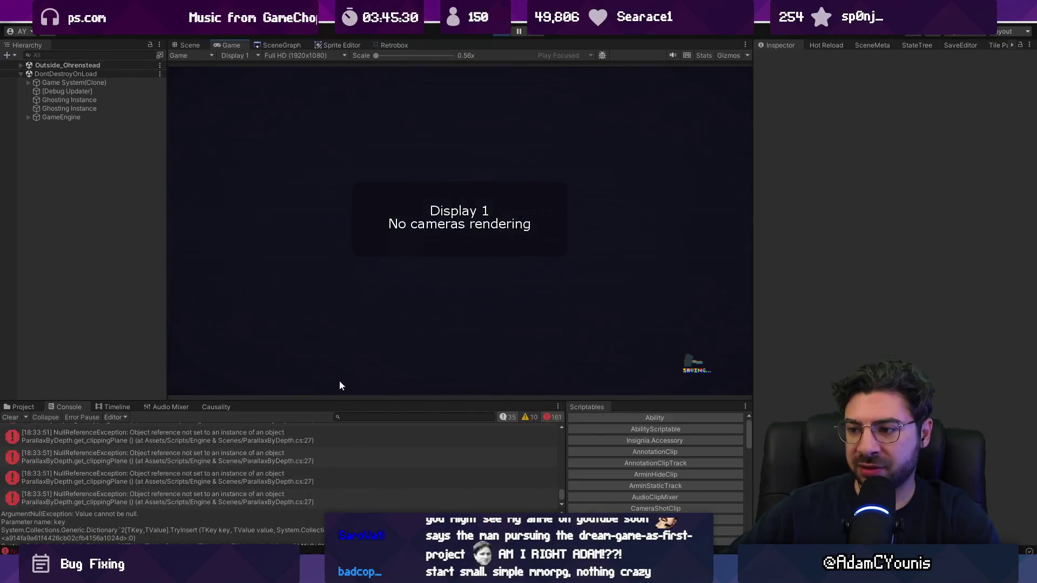
- Stop play mode and enlarge the Console to scroll through the logged errors
{"action": "left_click_drag", "start_coordinate": [340, 400], "coordinate": [338, 210]}
{"action": "left_click", "coordinate": [498, 33]}
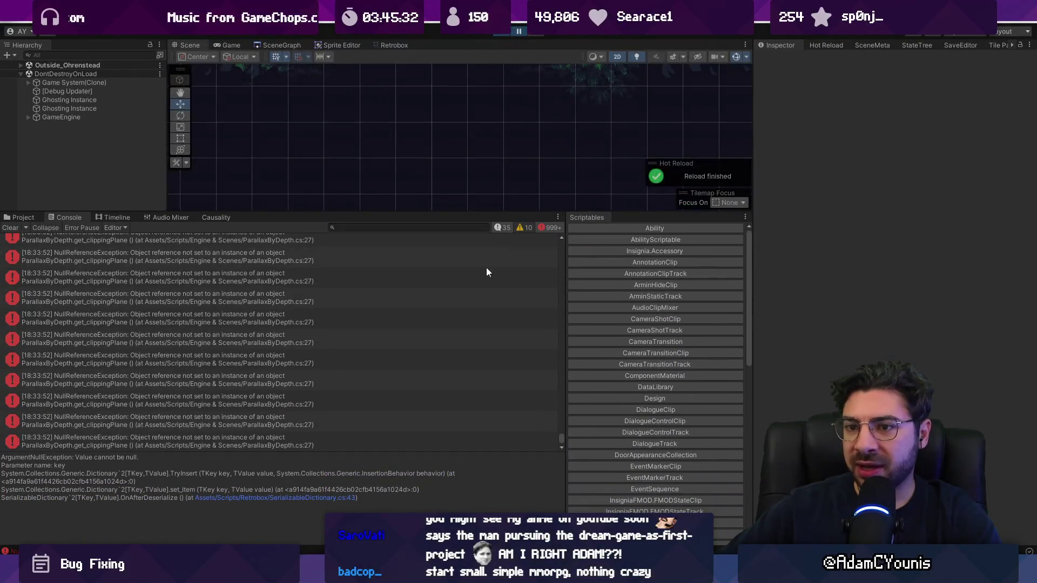
{"action": "mouse_move", "coordinate": [558, 438]}
{"action": "left_mouse_down"}
{"action": "mouse_move", "coordinate": [567, 348]}
{"action": "mouse_move", "coordinate": [556, 226]}
{"action": "left_mouse_up"}
{"action": "scroll", "coordinate": [149, 301], "scroll_direction": "down", "scroll_amount": 3}
{"action": "scroll", "coordinate": [150, 304], "scroll_direction": "down", "scroll_amount": 5}
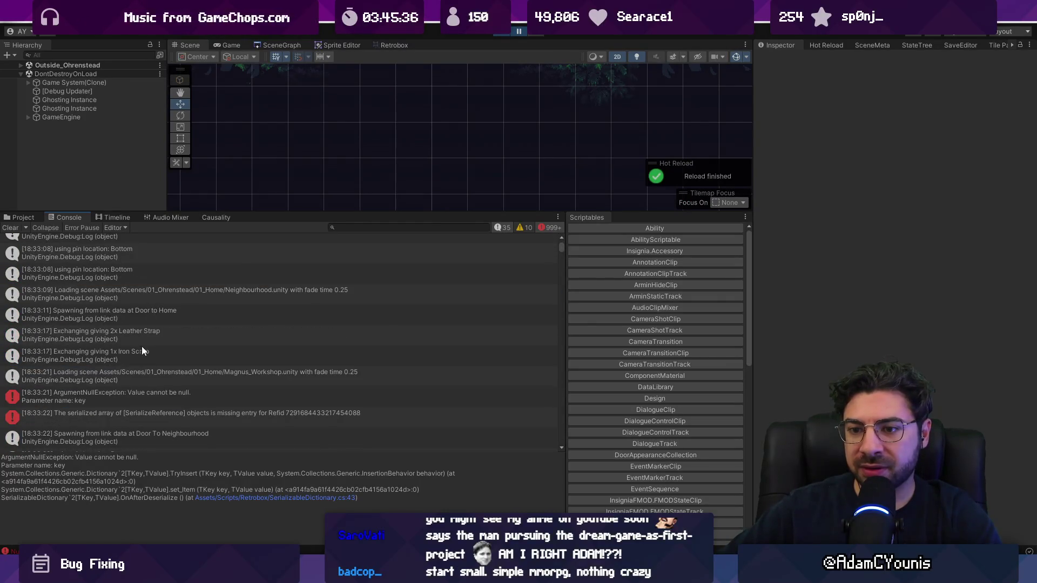
{"action": "scroll", "coordinate": [135, 362], "scroll_direction": "down", "scroll_amount": 5}
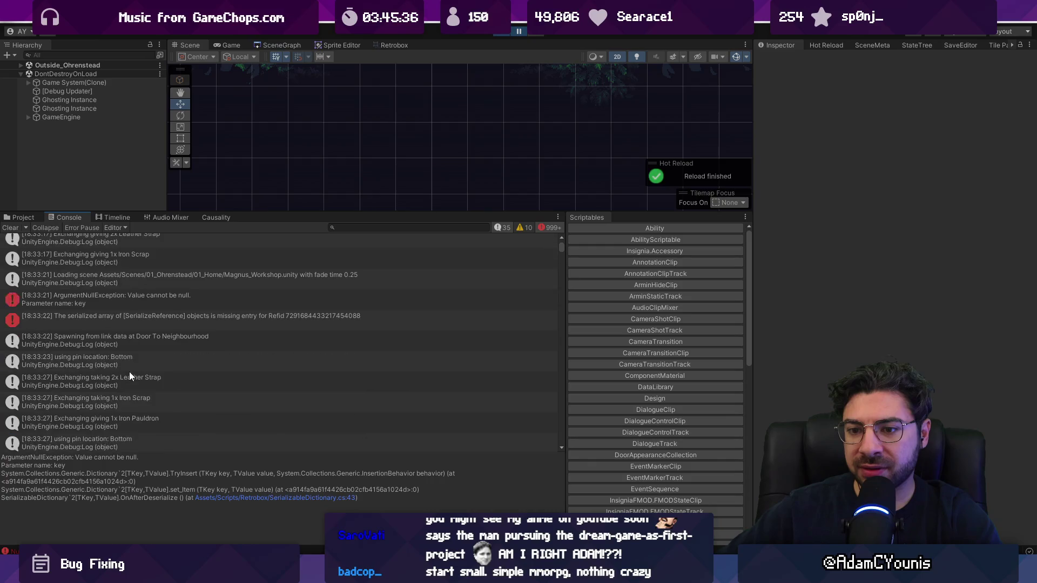
- Select the AssignCRT NullReferenceException and open GameSystem.cs at line 426
{"action": "left_click", "coordinate": [142, 321]}
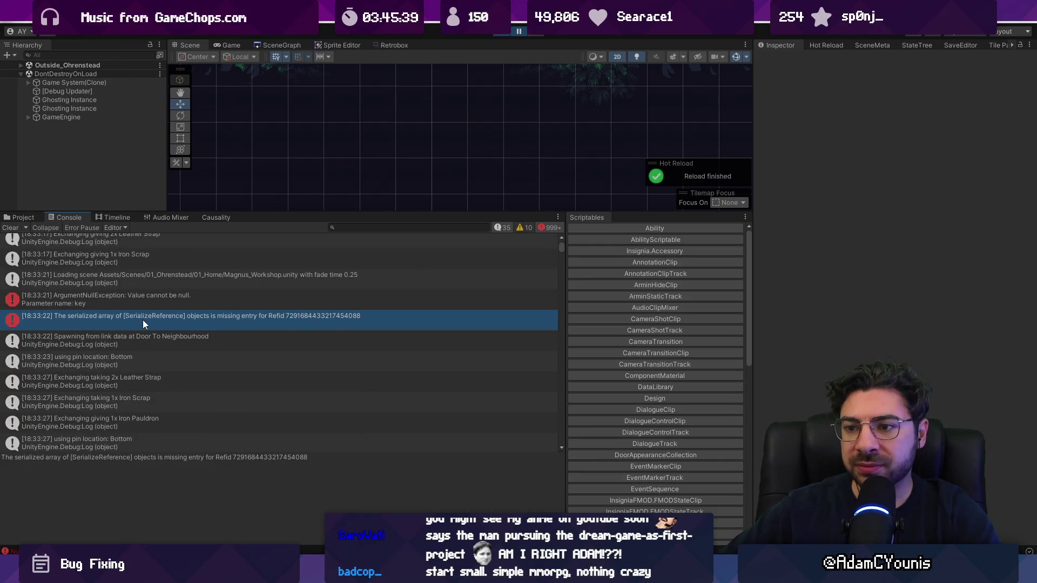
{"action": "scroll", "coordinate": [143, 320], "scroll_direction": "down", "scroll_amount": 5}
{"action": "left_click", "coordinate": [154, 379]}
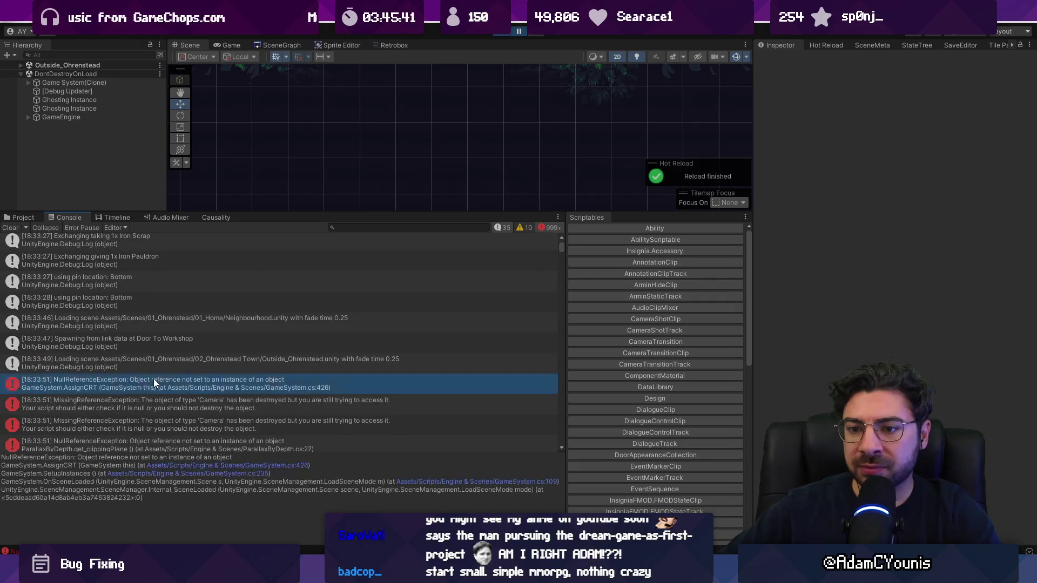
{"action": "key", "text": "Up"}
{"action": "key", "text": "Down"}
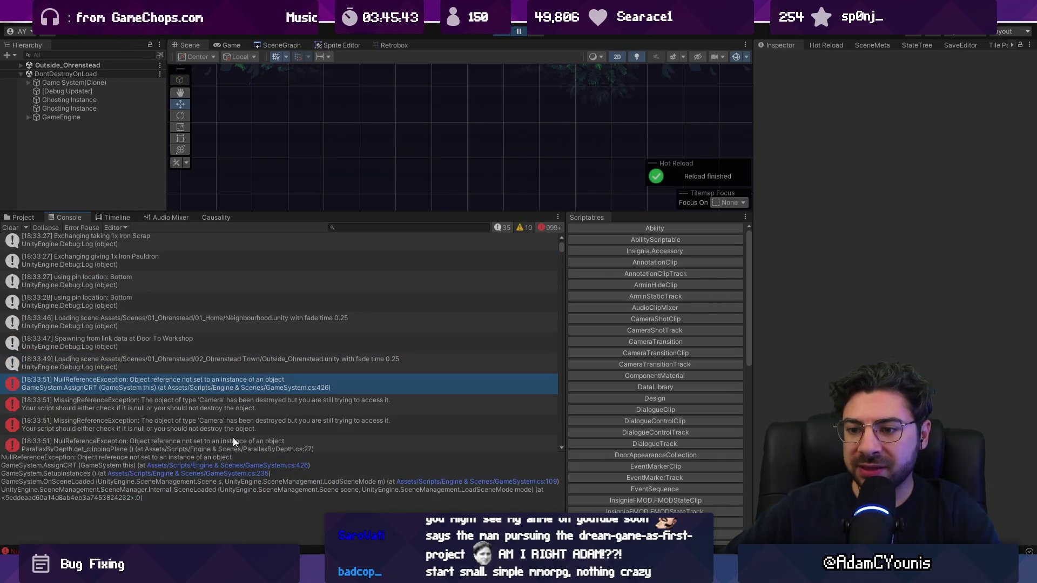
{"action": "left_click", "coordinate": [231, 467]}
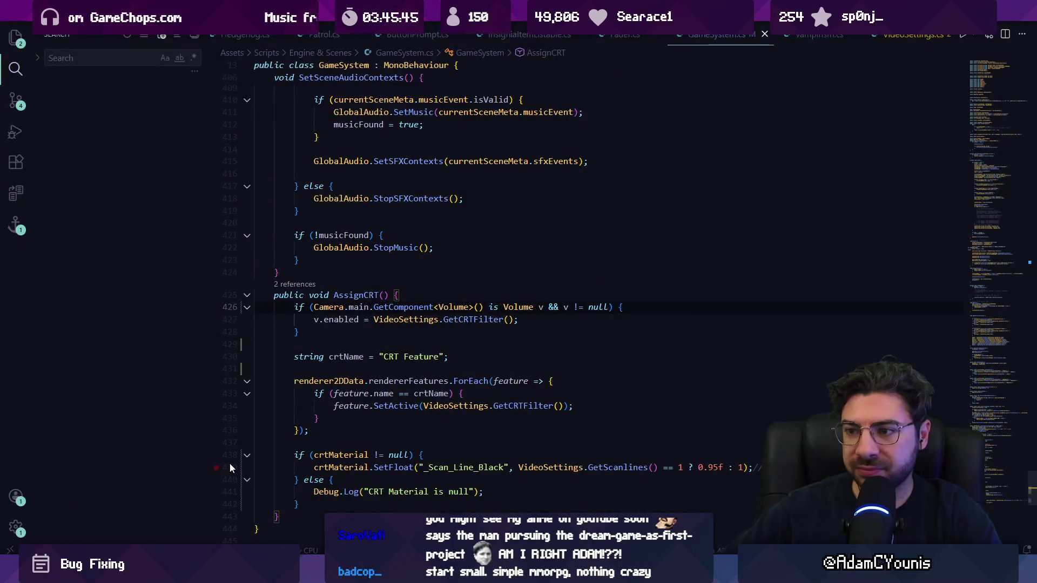
- Prefix the line 426 if condition with 'Camera.main != null &&' and return to Unity
{"action": "left_click", "coordinate": [378, 308]}
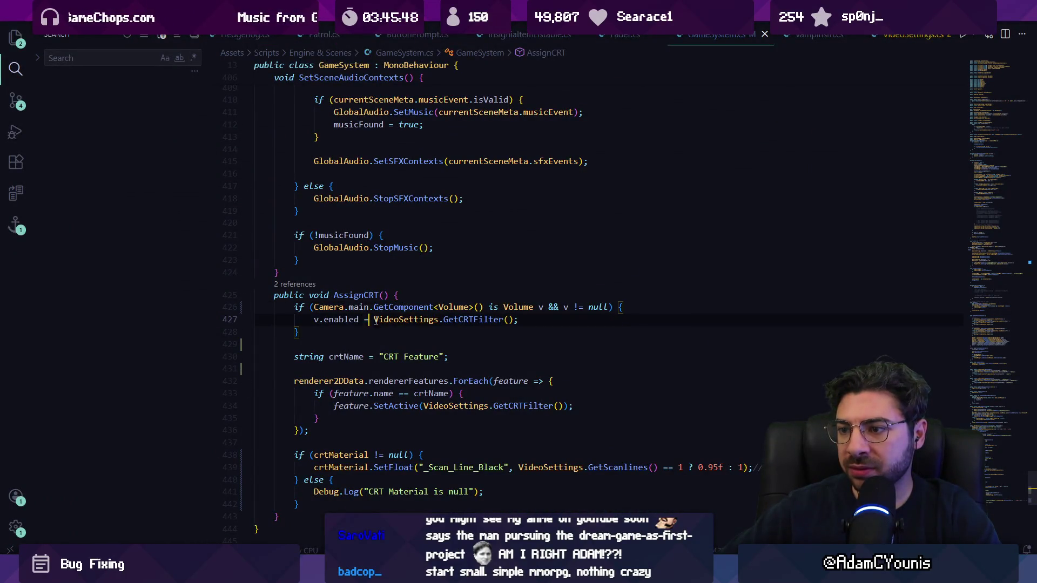
{"action": "left_click", "coordinate": [314, 308]}
{"action": "type", "text": "Camera.M"}
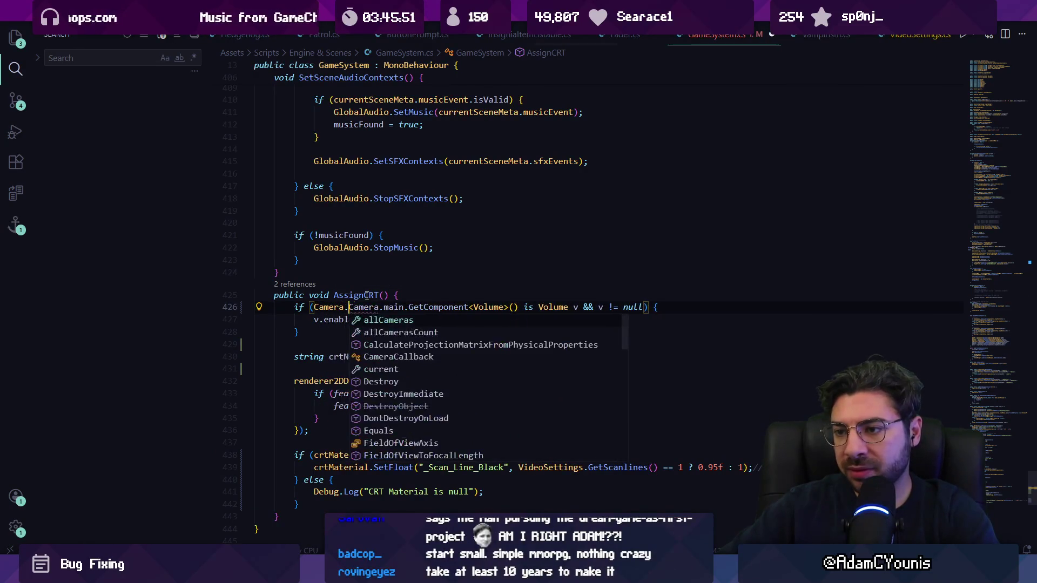
{"action": "key", "text": "BackSpace"}
{"action": "type", "text": "main != nu"}
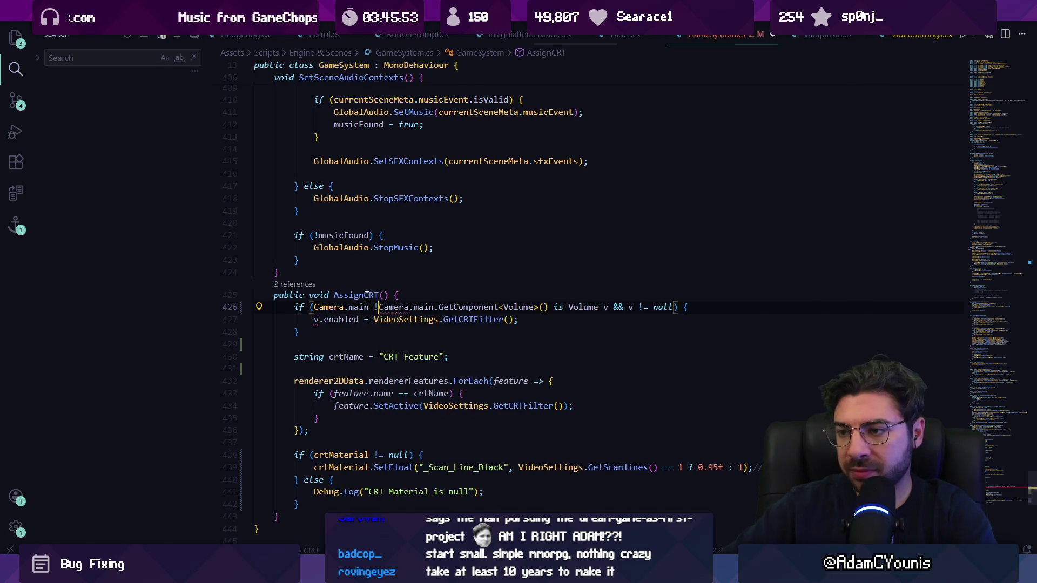
{"action": "type", "text": "ll &&"}
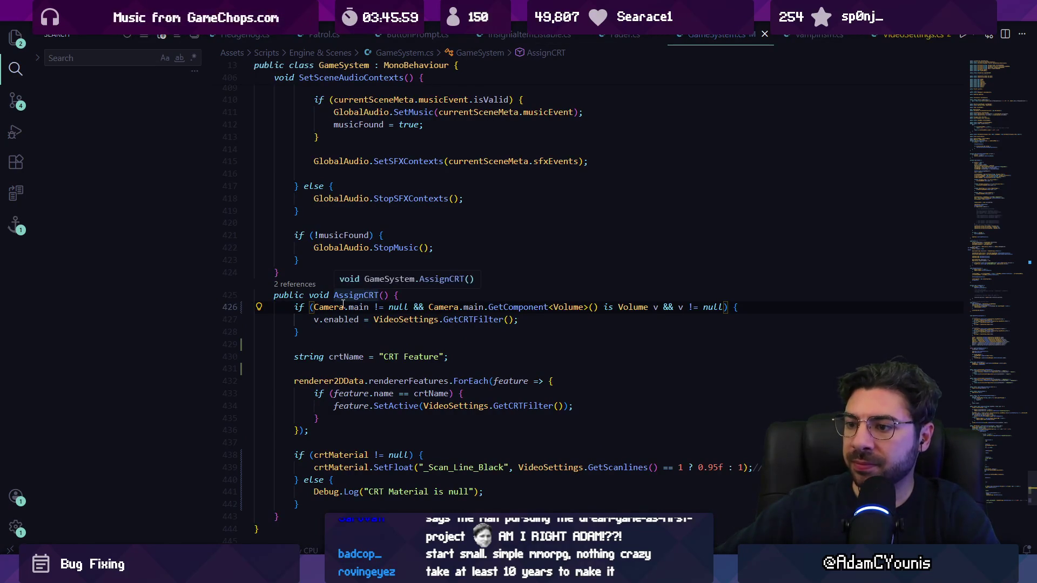
{"action": "key", "text": "alt+Tab"}
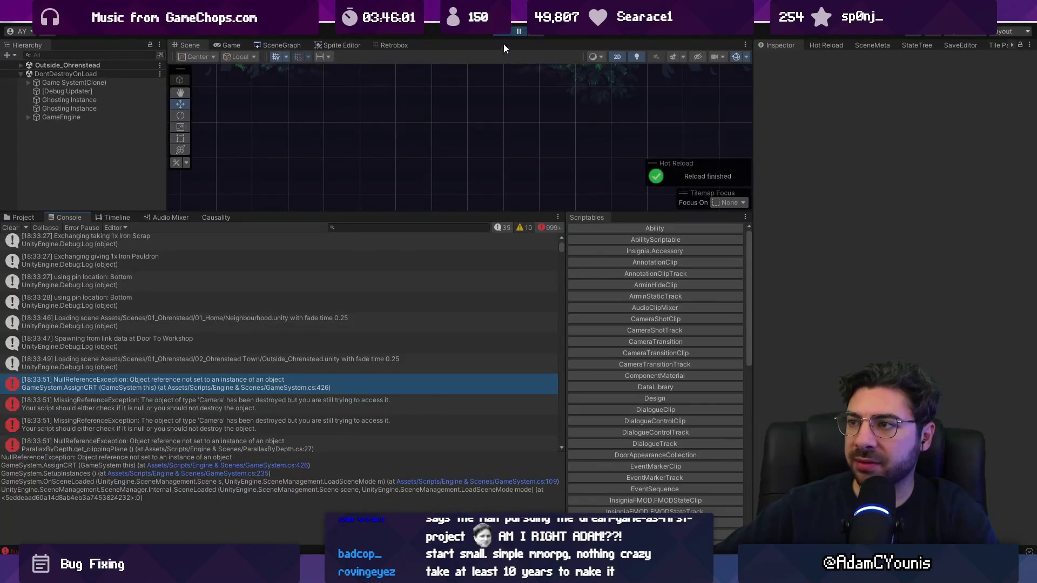
- Clear the Console, restart play mode, and skip the opening cutscene
{"action": "left_click", "coordinate": [516, 33]}
{"action": "left_click", "coordinate": [17, 229]}
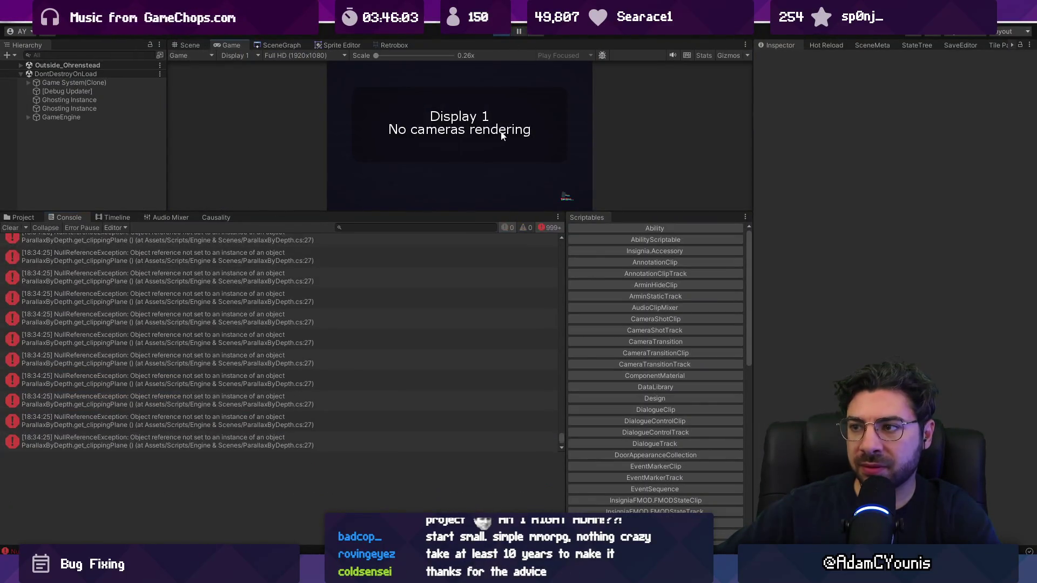
{"action": "left_click", "coordinate": [502, 33]}
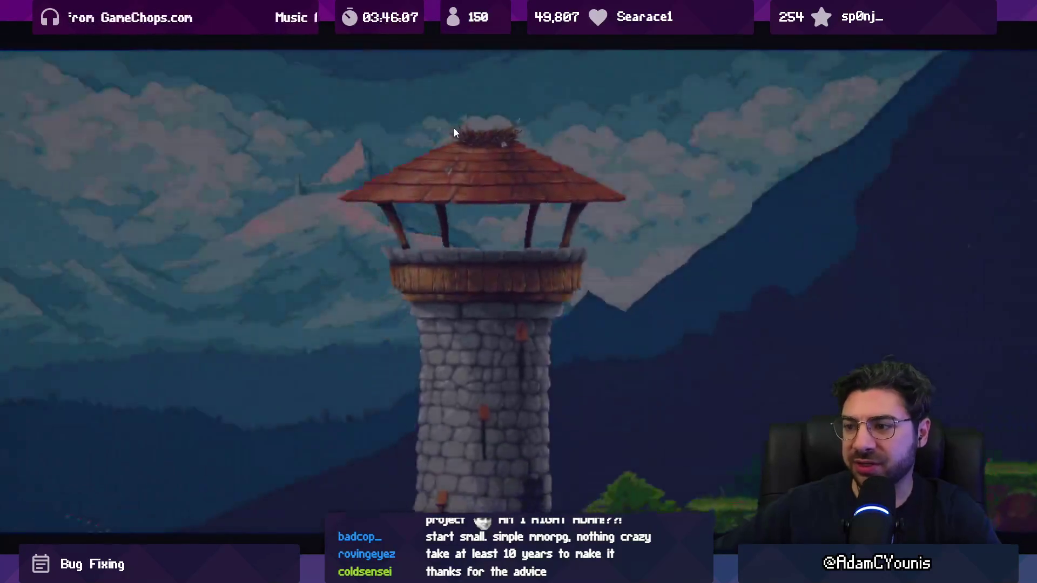
{"action": "key", "text": "Escape"}
{"action": "key", "text": "Up"}
{"action": "key", "text": "Return"}
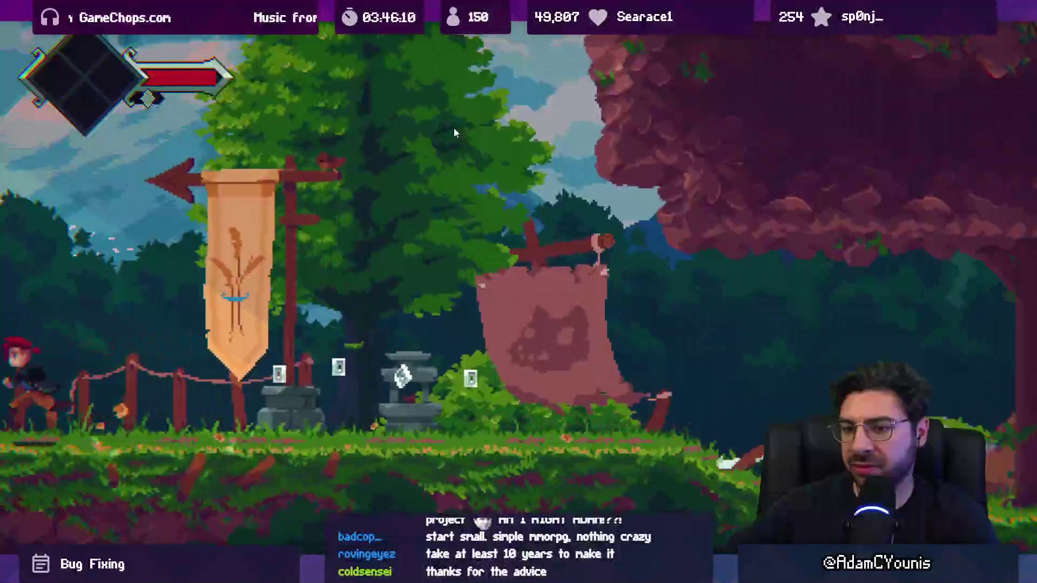
- Quit to the title screen and load a save file from save select
{"action": "key", "text": "Escape"}
{"action": "key", "text": "Left"}
{"action": "key", "text": "z"}
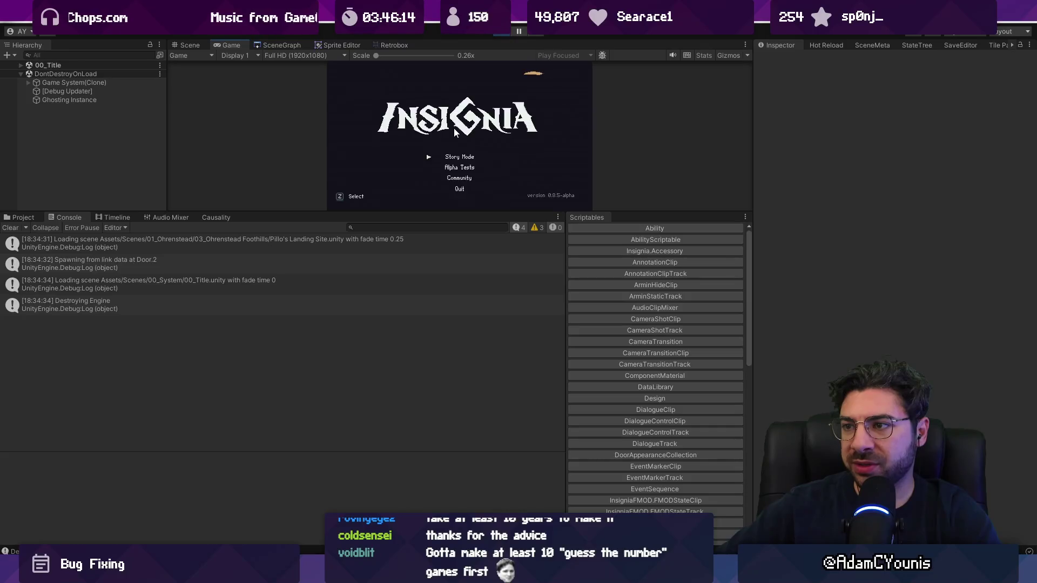
{"action": "key", "text": "z"}
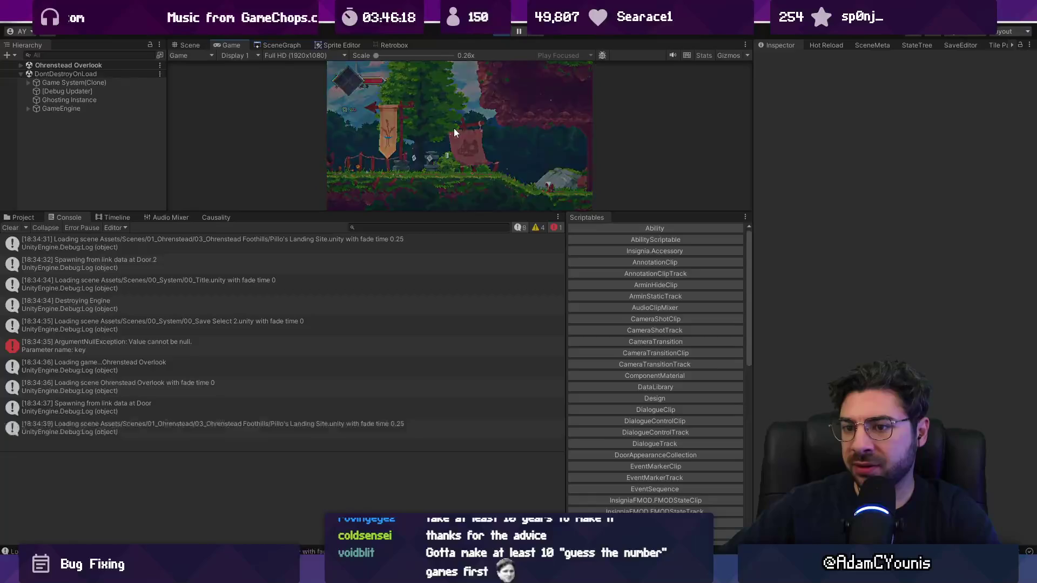
{"action": "key", "text": "Escape"}
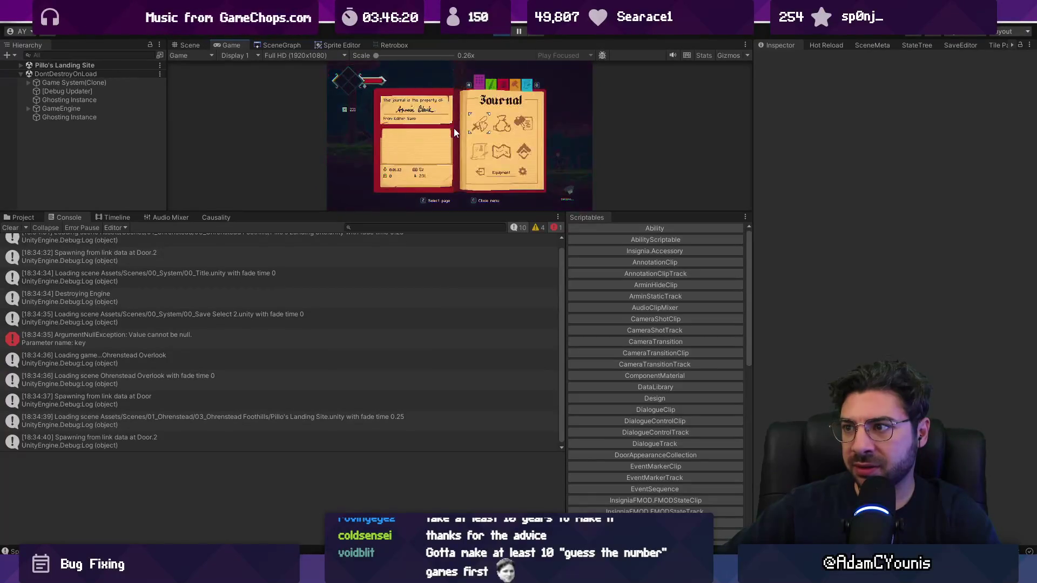
{"action": "key", "text": "z"}
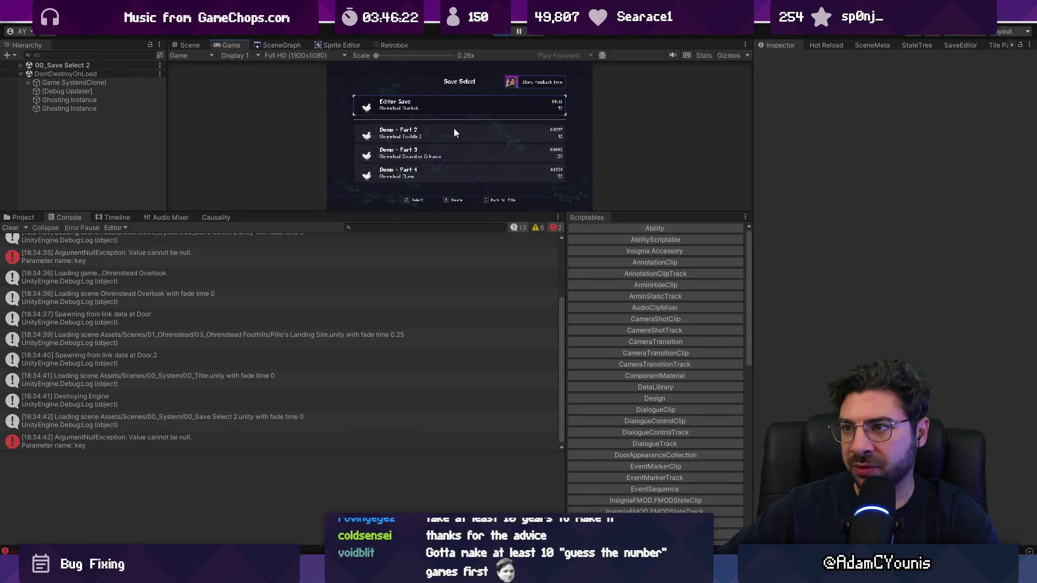
{"action": "key", "text": "x"}
{"action": "key", "text": "z"}
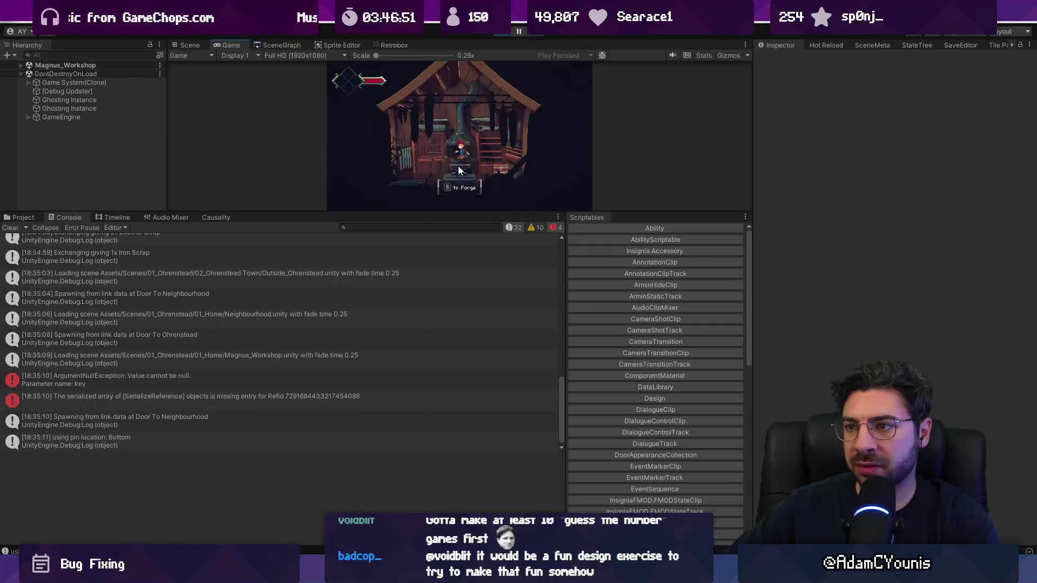
- Forge the Iron Pauldron again and walk out of the workshop toward Outside_Ohrenstead
{"action": "key", "text": "Return"}
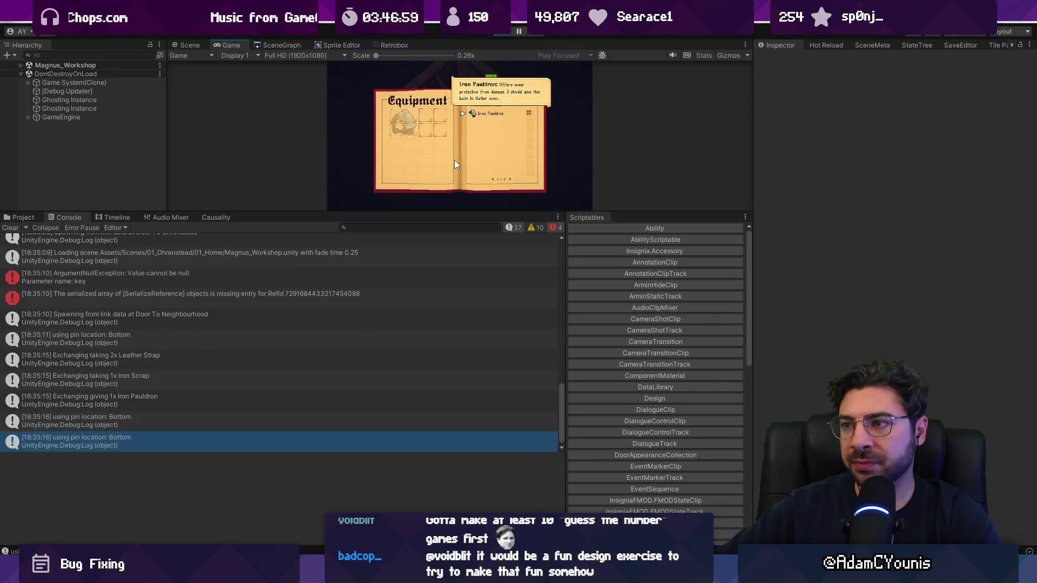
{"action": "left_click", "coordinate": [455, 160]}
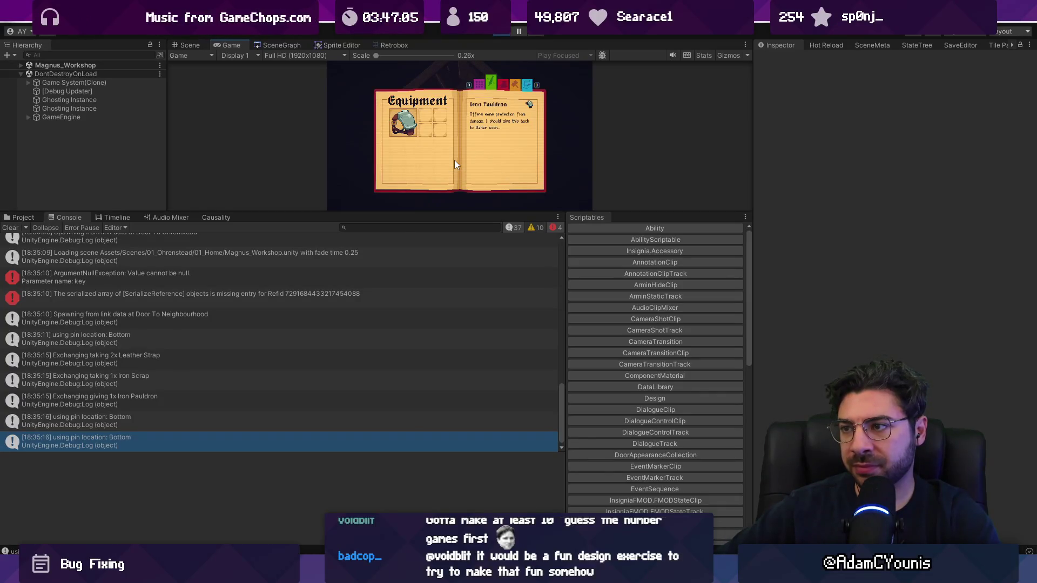
{"action": "key", "text": "Escape"}
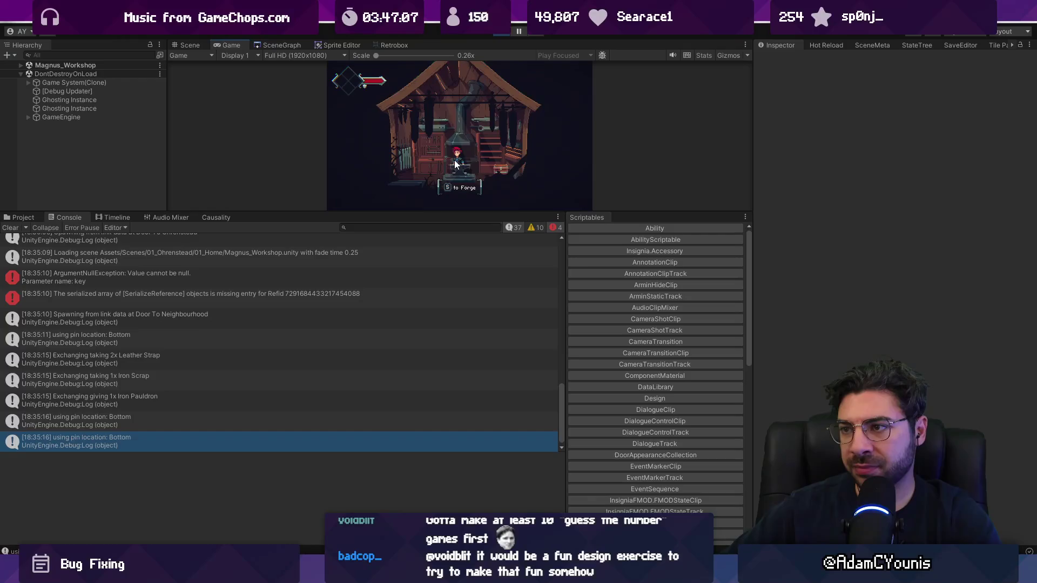
{"action": "key", "text": "Left"}
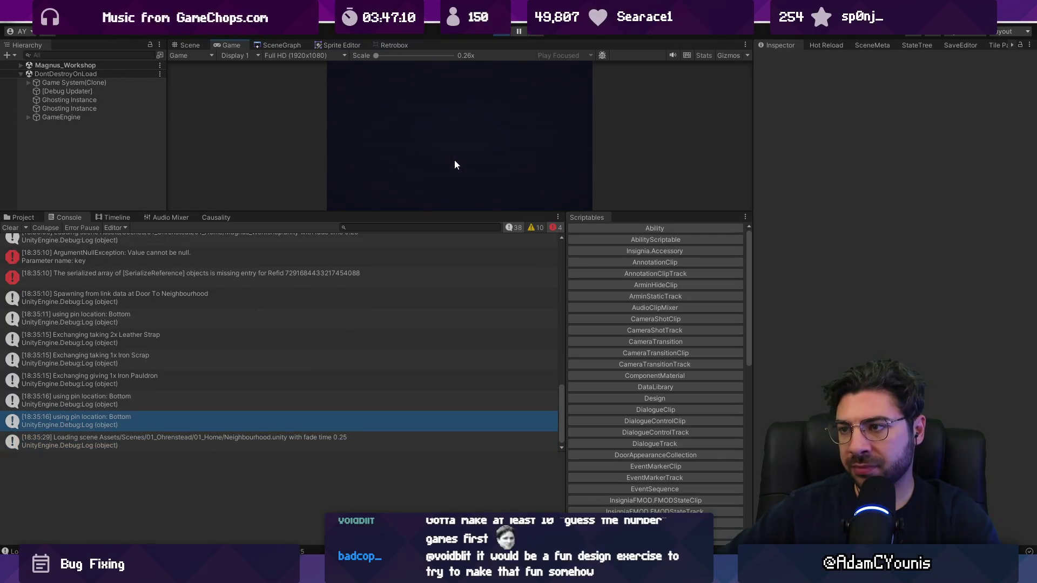
{"action": "key", "text": "Right"}
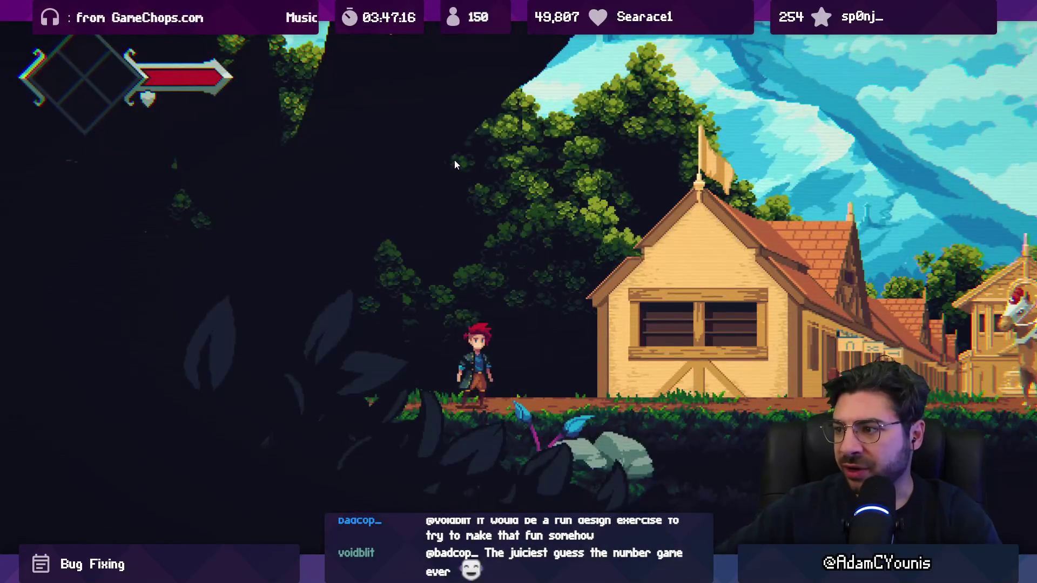
- Turn Scan Lines off in the game's Video settings and save them
{"action": "key", "text": "Escape"}
{"action": "key", "text": "Return"}
{"action": "key", "text": "Down"}
{"action": "key", "text": "Return"}
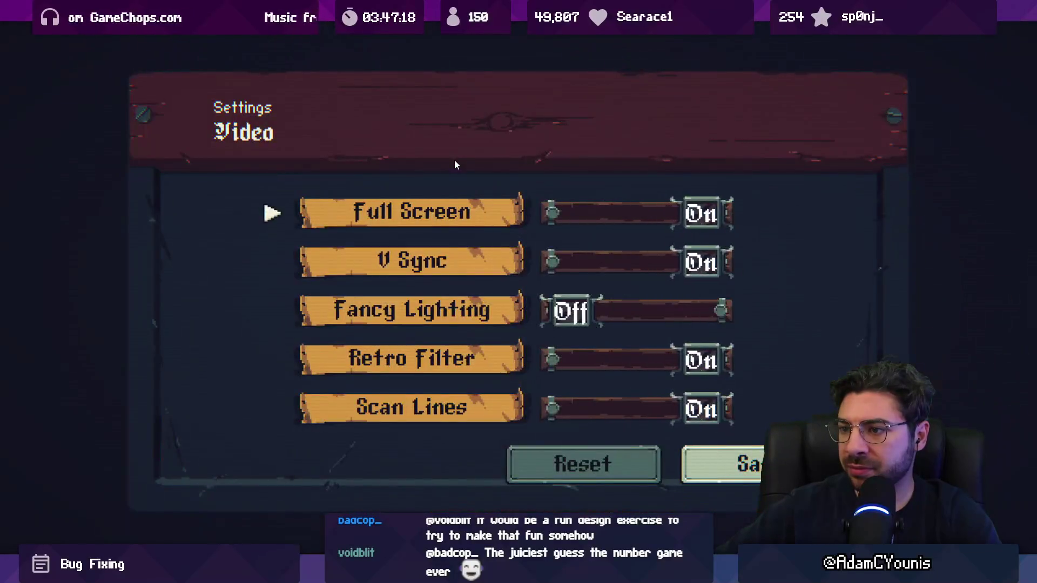
{"action": "key", "text": "Down"}
{"action": "key", "text": "Return"}
{"action": "key", "text": "Down"}
{"action": "key", "text": "Return"}
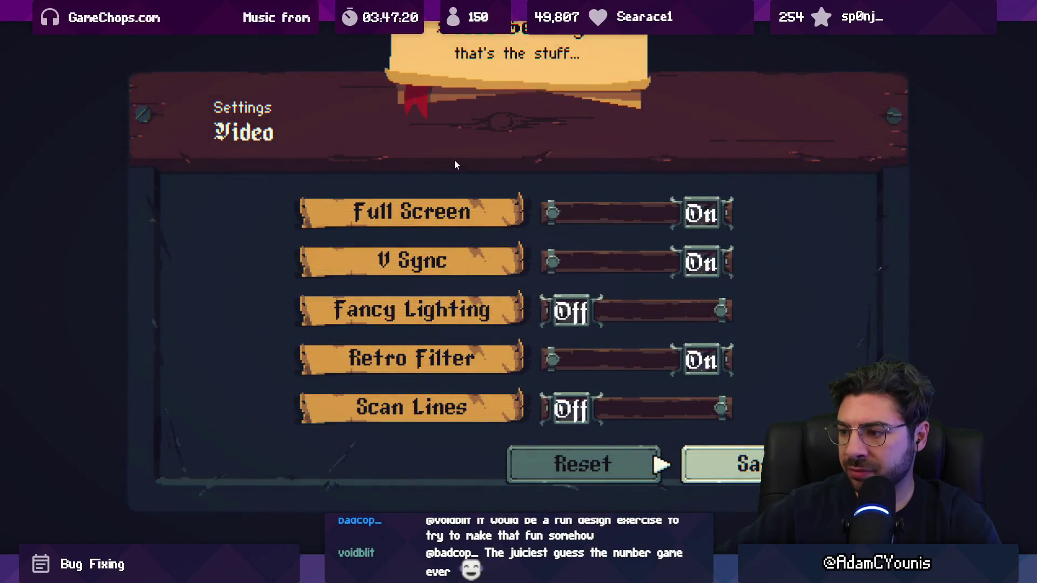
{"action": "key", "text": "Escape"}
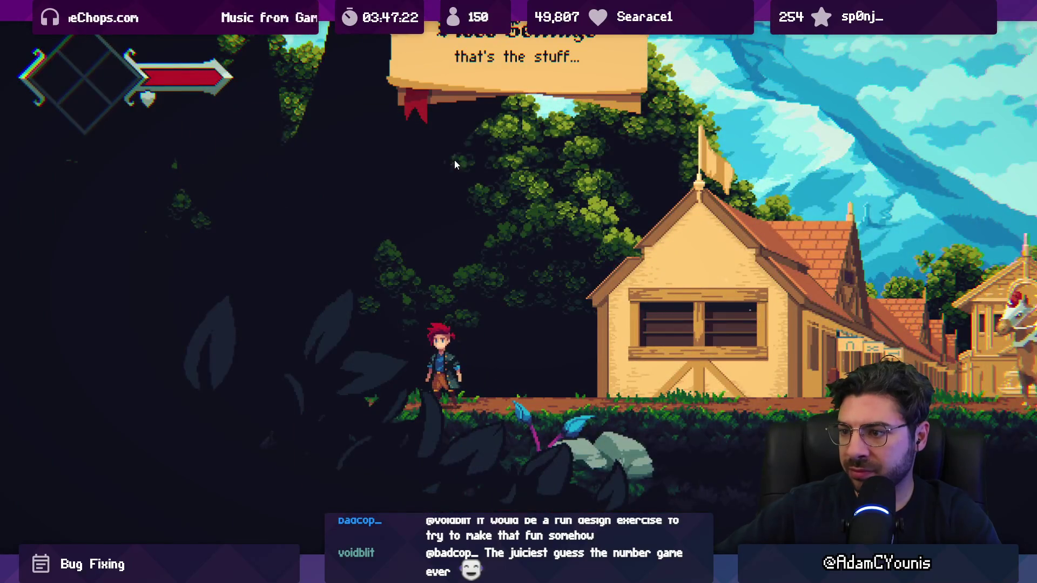
- Walk between Neighbourhood and Outside_Ohrenstead, clearing the Console, then stop play mode
{"action": "key", "text": "shift+space"}
{"action": "key", "text": "Up"}
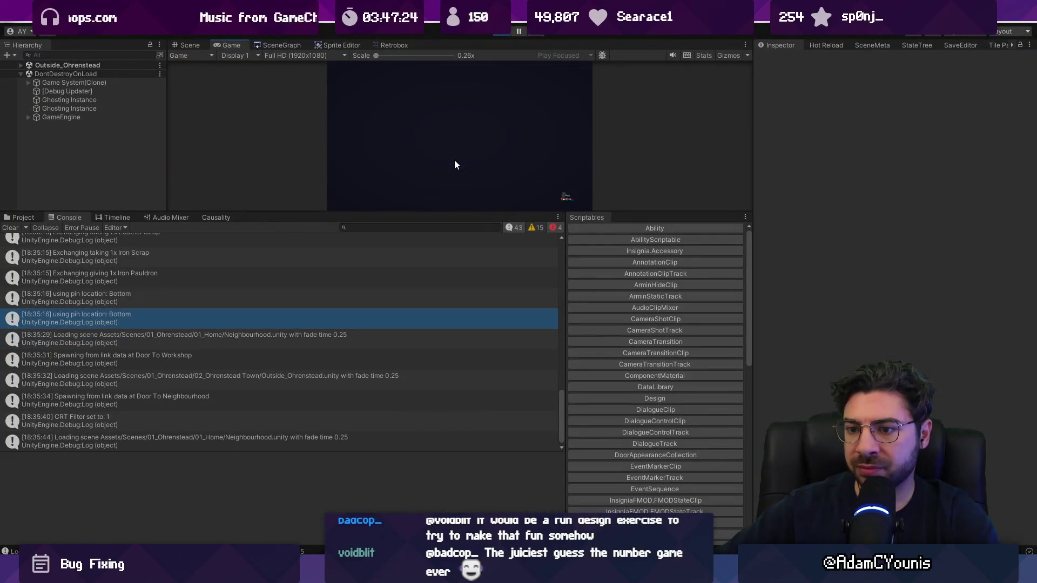
{"action": "key", "text": "Up"}
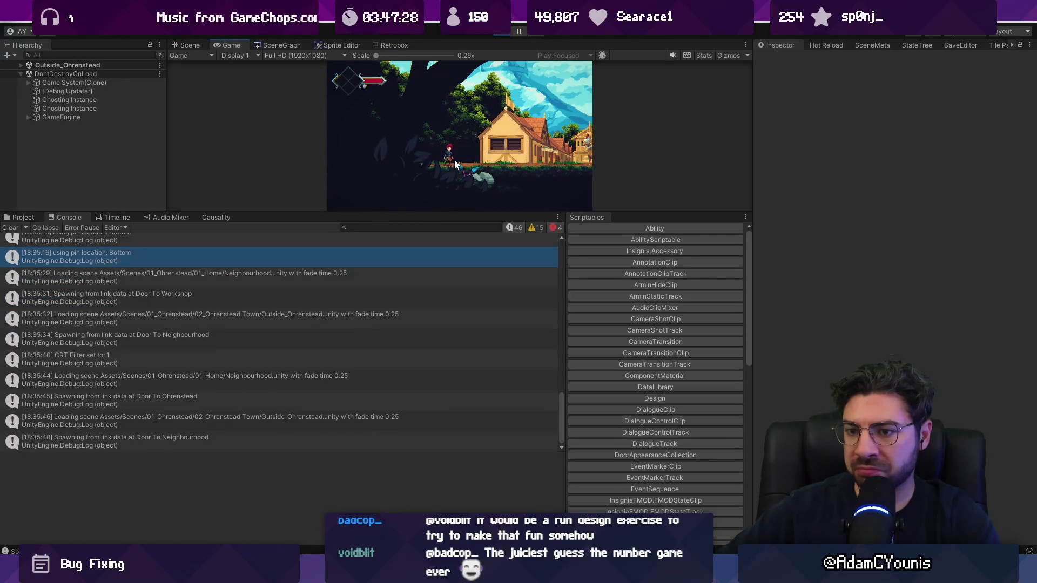
{"action": "left_click", "coordinate": [11, 227]}
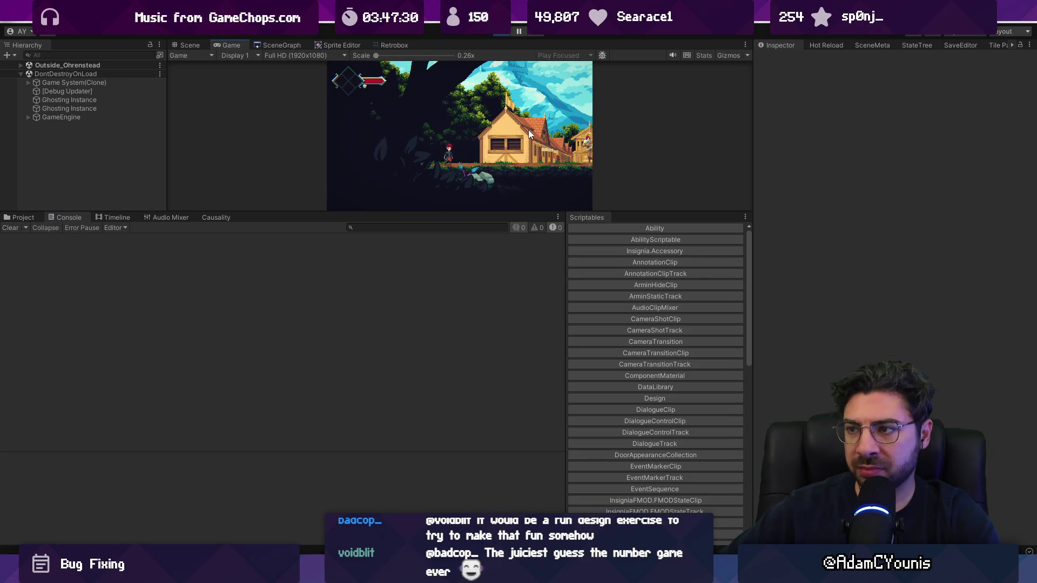
{"action": "key", "text": "Left"}
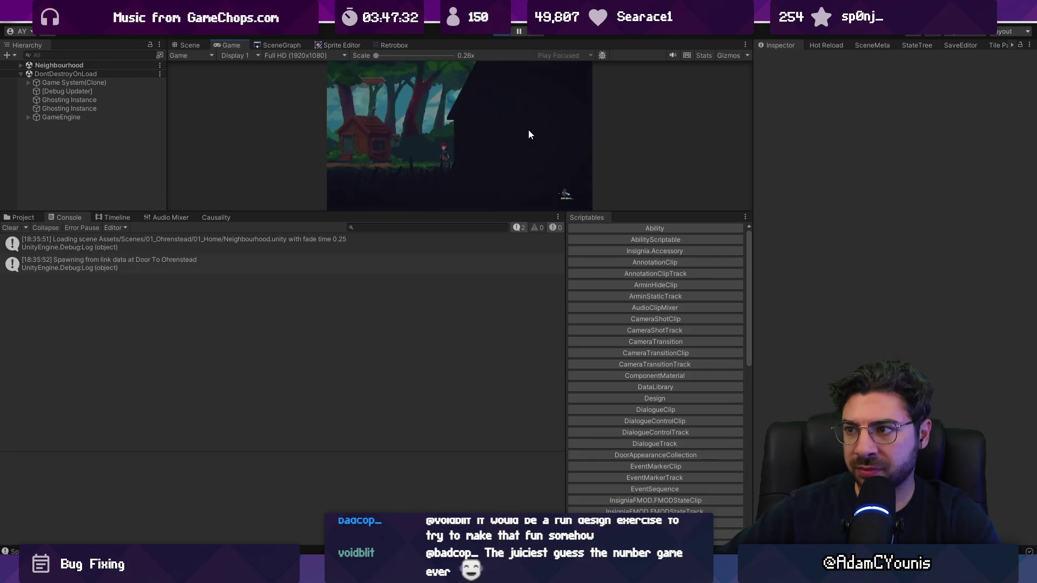
{"action": "key", "text": "F11"}
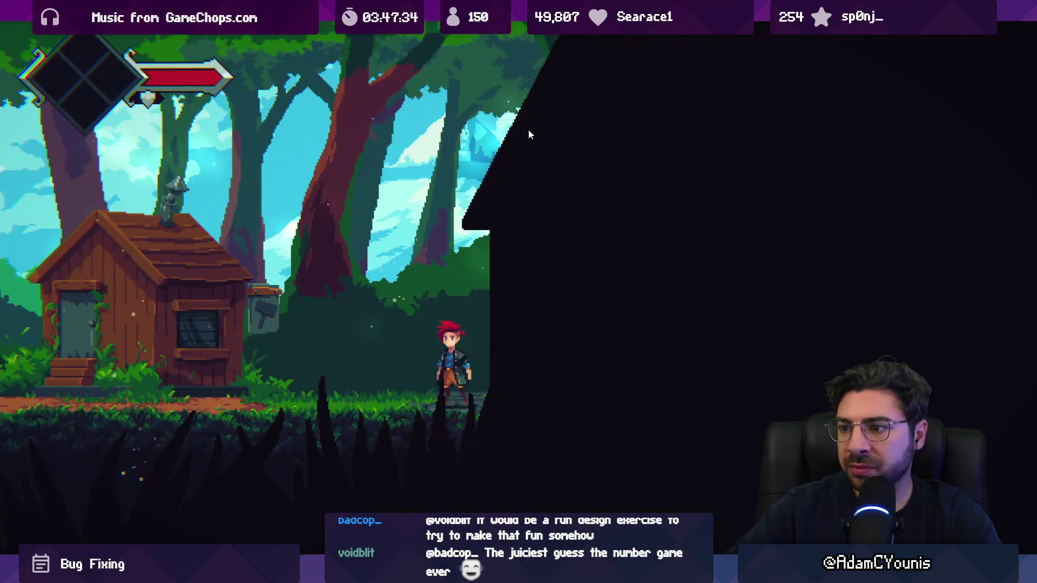
{"action": "key", "text": "F11"}
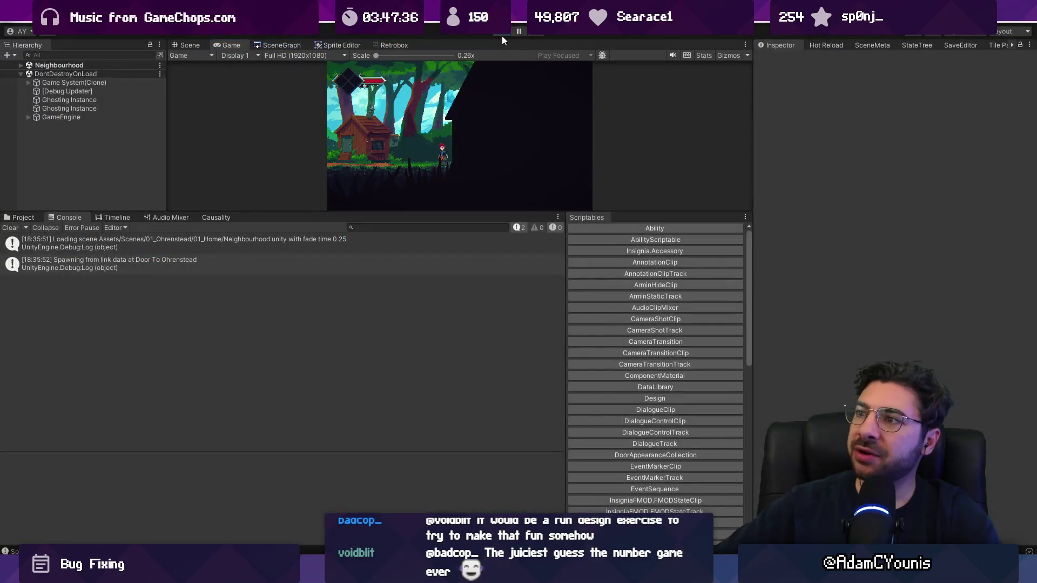
{"action": "key", "text": "ctrl+p"}
{"action": "left_click", "coordinate": [13, 24]}
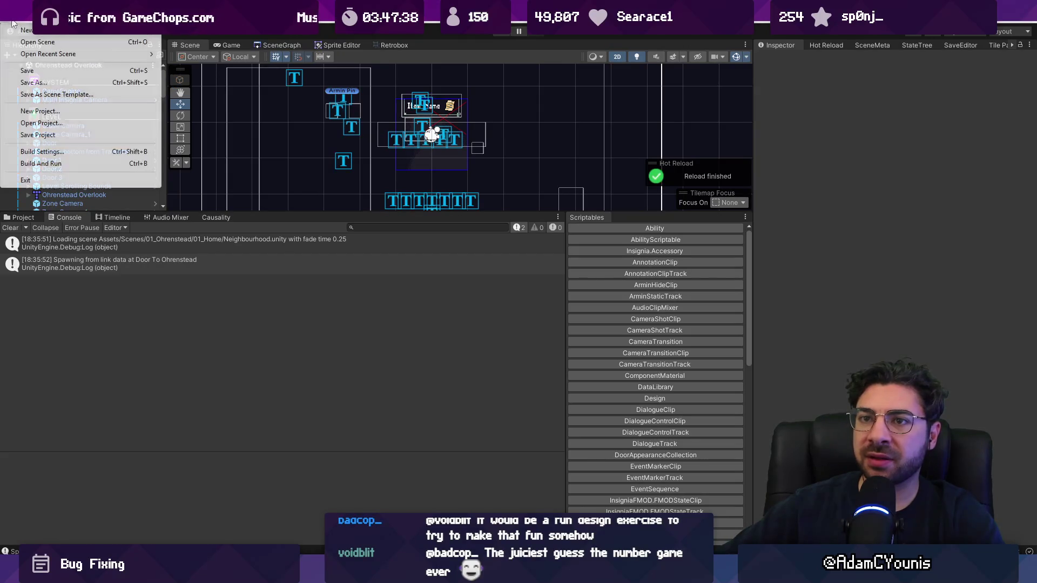
- Choose Build And Run from the File menu and let the Building Player progress run
{"action": "left_click", "coordinate": [101, 163]}
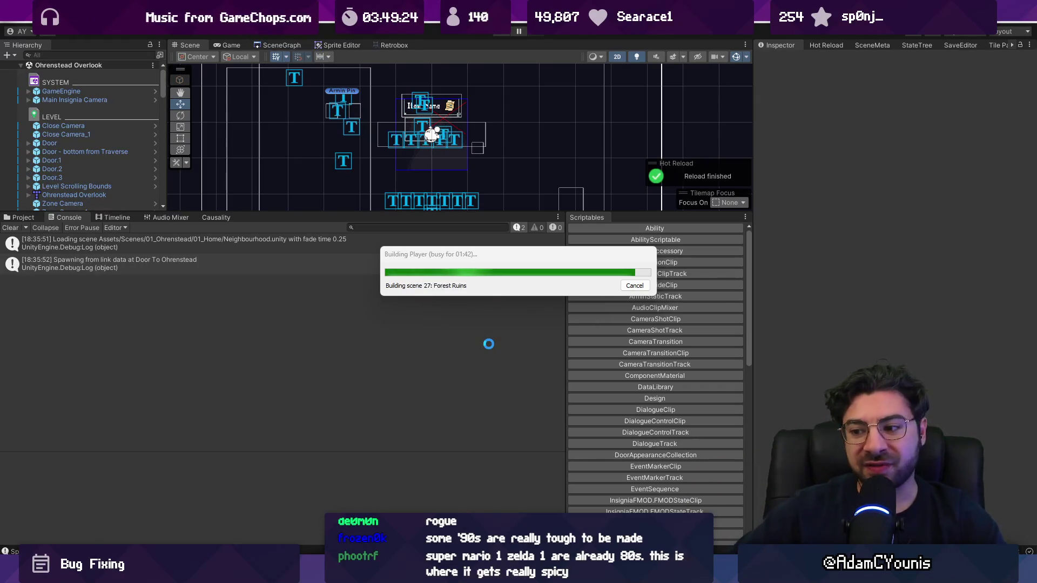
- Search 'donkey kong cabinet original release' and read the Donkey Kong Wikipedia article's Gameplay section
{"action": "key", "text": "alt+Tab"}
{"action": "left_click", "coordinate": [354, 36]}
{"action": "type", "text": "donkey c"}
{"action": "key", "text": "BackSpace"}
{"action": "type", "text": "kong cabinet original release"}
{"action": "key", "text": "Return"}
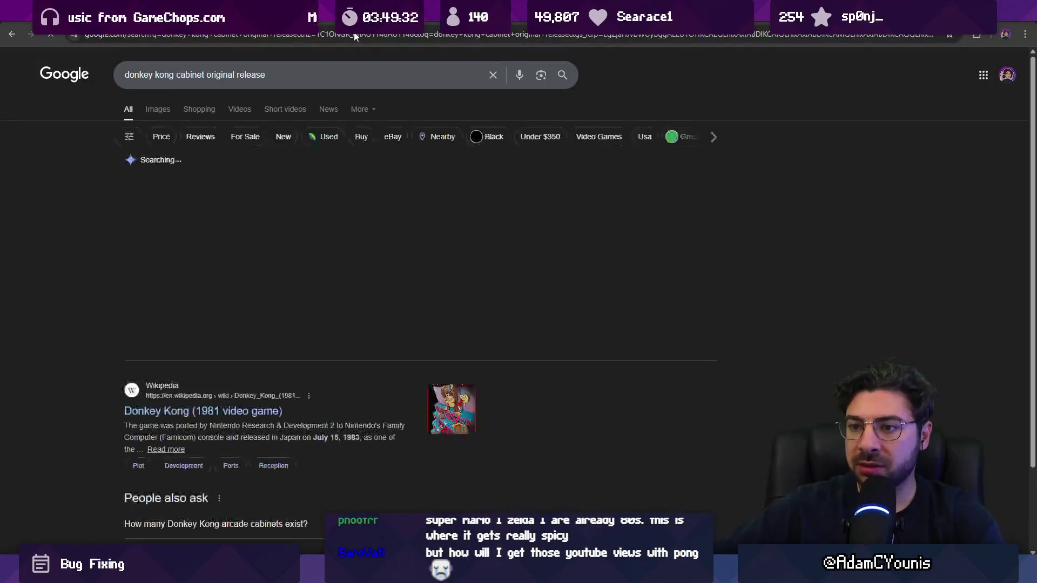
{"action": "left_click", "coordinate": [238, 412]}
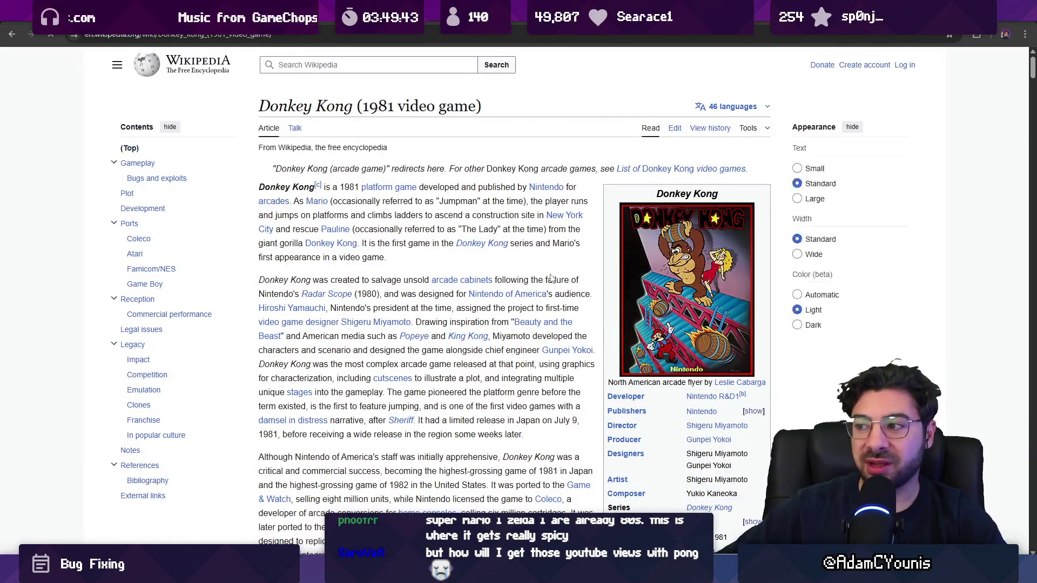
{"action": "scroll", "coordinate": [530, 285], "scroll_direction": "down", "scroll_amount": 8}
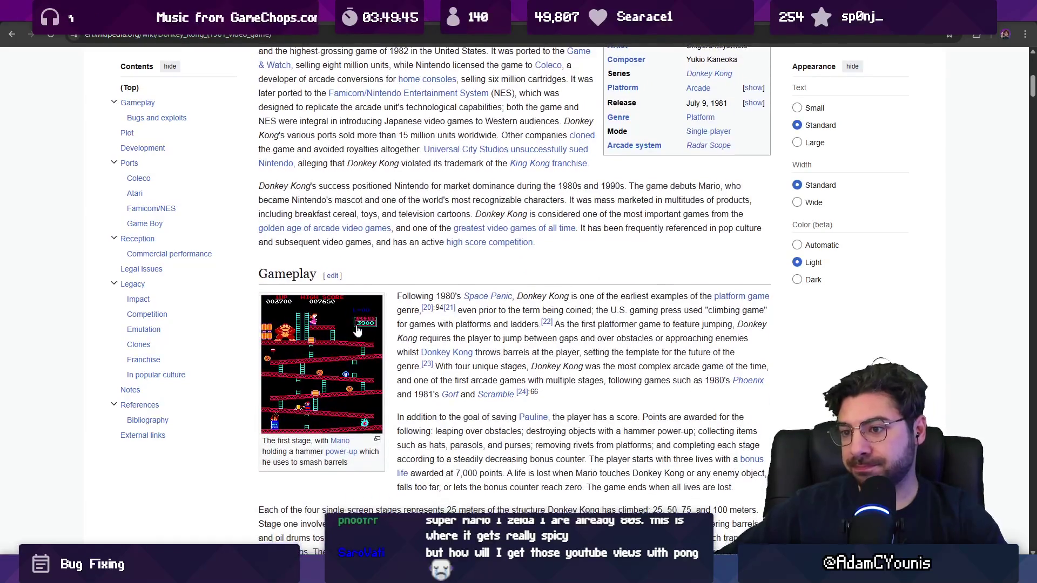
{"action": "scroll", "coordinate": [329, 284], "scroll_direction": "down", "scroll_amount": 2}
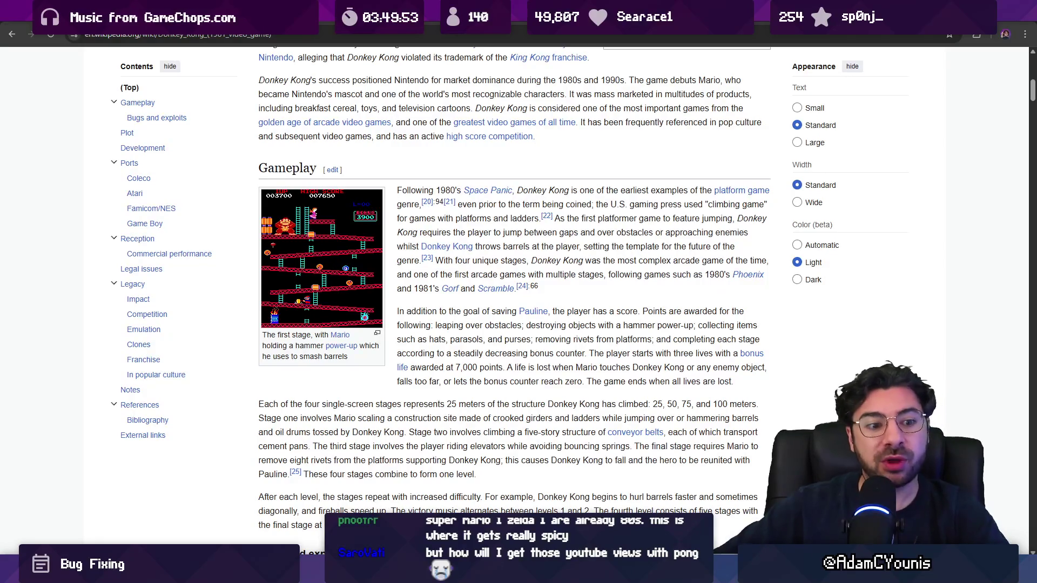
{"action": "key", "text": "alt+Tab"}
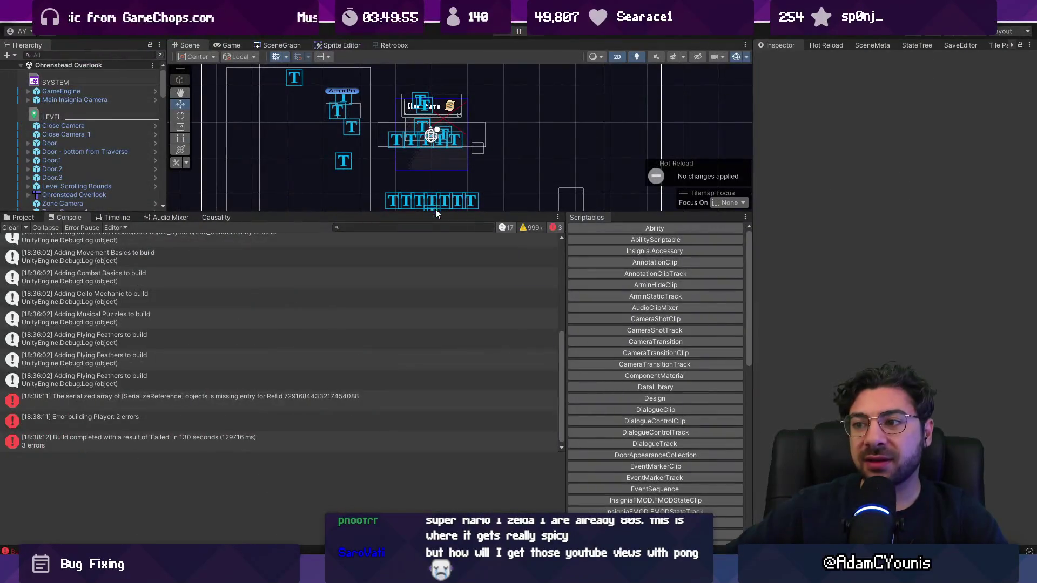
- Enlarge the Console to read the two build errors, then clear the log
{"action": "left_click_drag", "start_coordinate": [436, 210], "coordinate": [421, 264]}
{"action": "left_click_drag", "start_coordinate": [392, 469], "coordinate": [385, 488]}
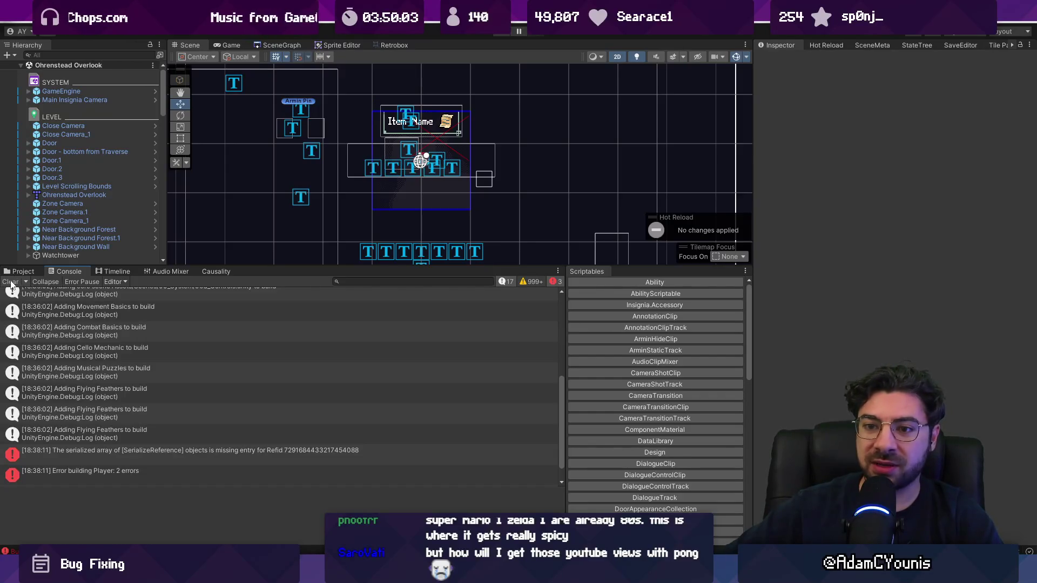
{"action": "left_click", "coordinate": [10, 282]}
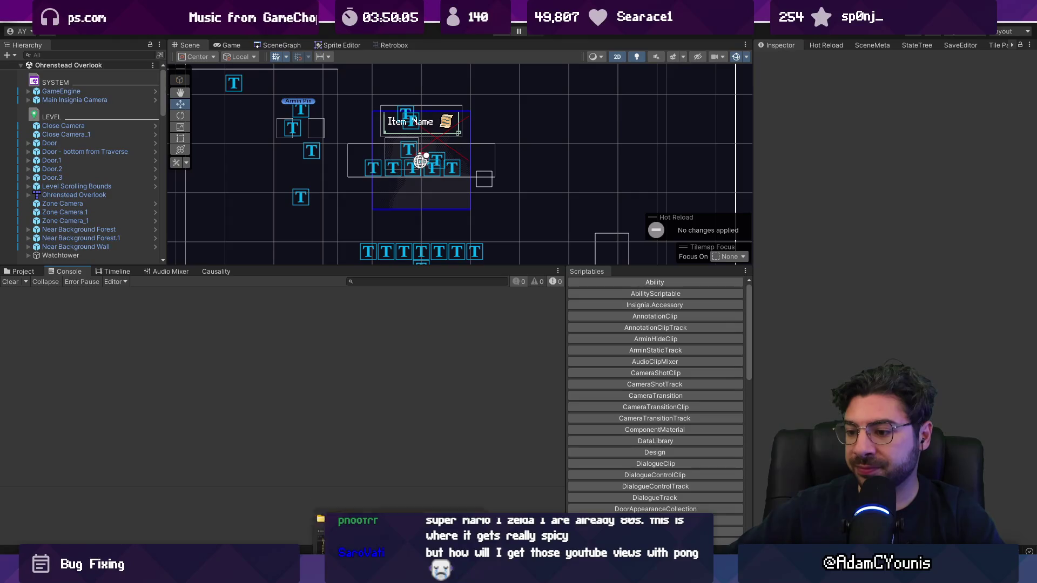
{"action": "mouse_move", "coordinate": [425, 503]}
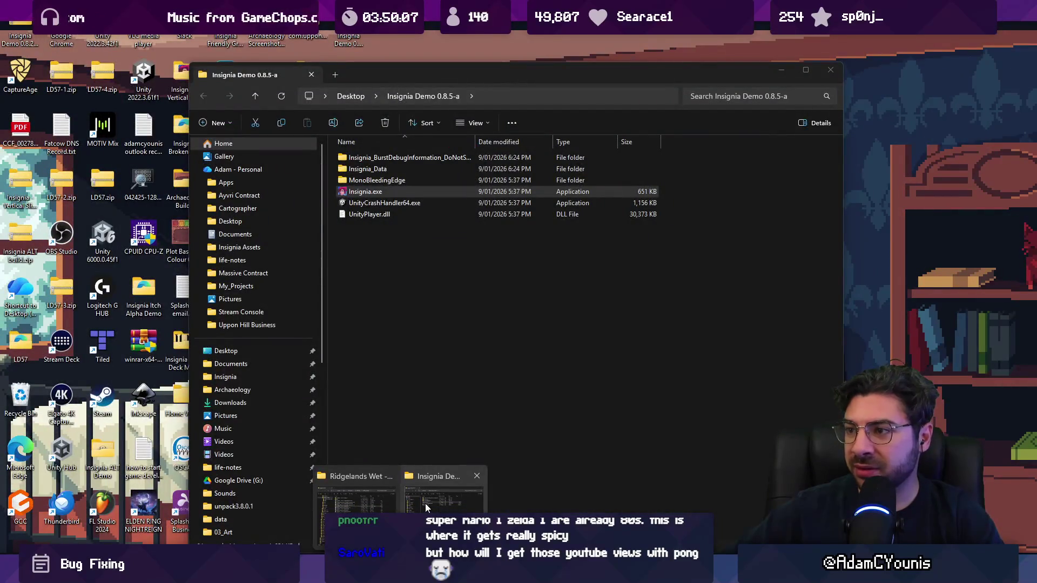
- Bring the Insignia Demo 0.8.5-a folder forward, briefly opening Unity's File menu before returning
{"action": "left_click", "coordinate": [426, 503]}
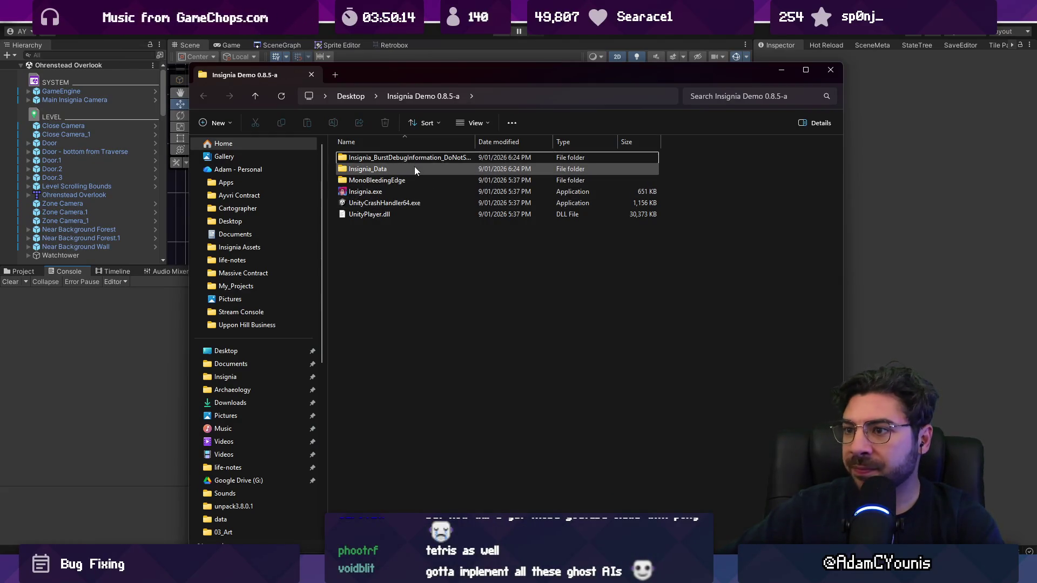
{"action": "left_click", "coordinate": [24, 19]}
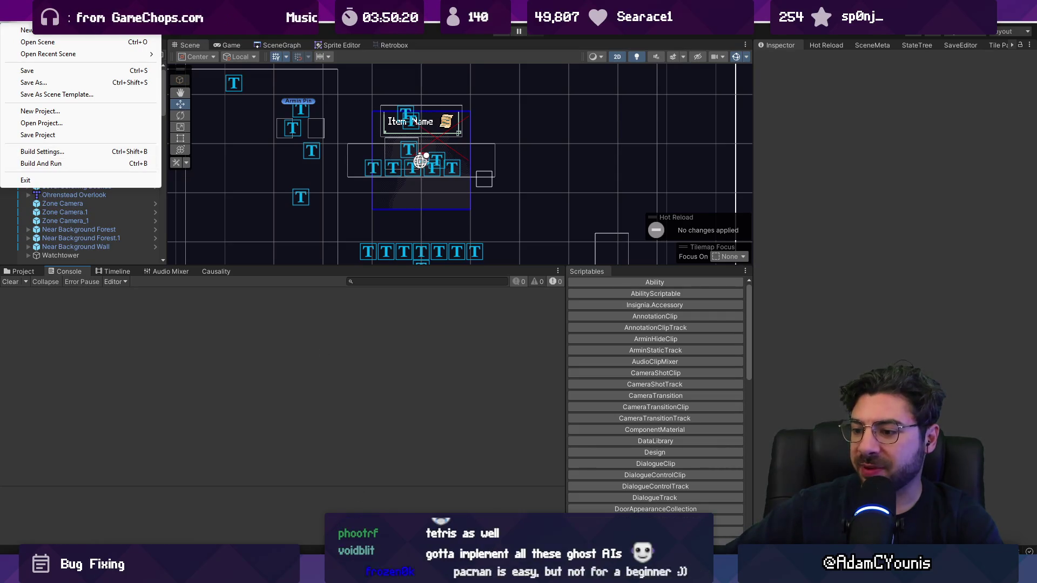
{"action": "key", "text": "alt+Tab"}
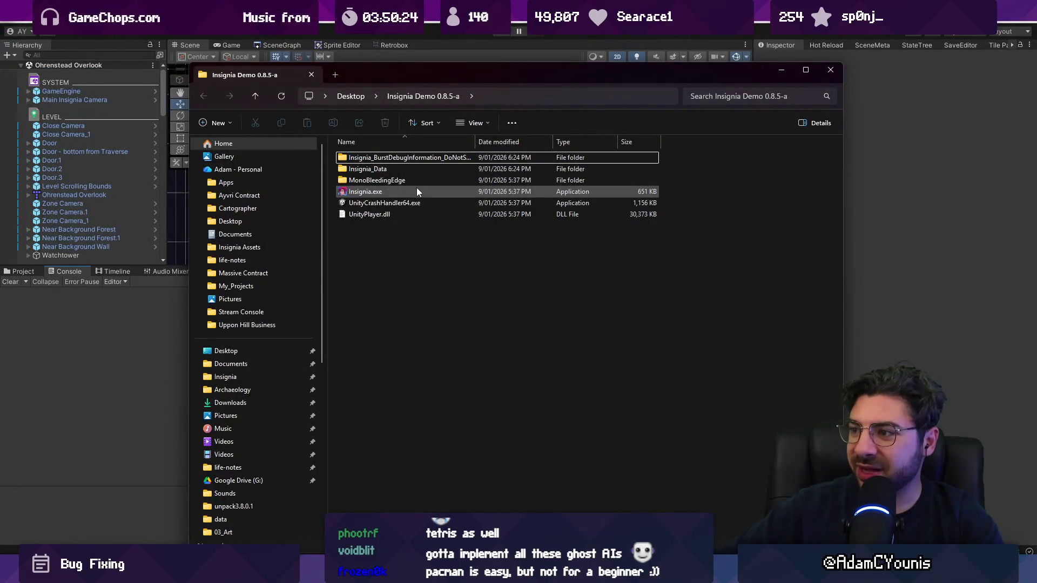
- Launch Insignia.exe, skip the intro, and load the save from the title menu
{"action": "double_click", "coordinate": [417, 189]}
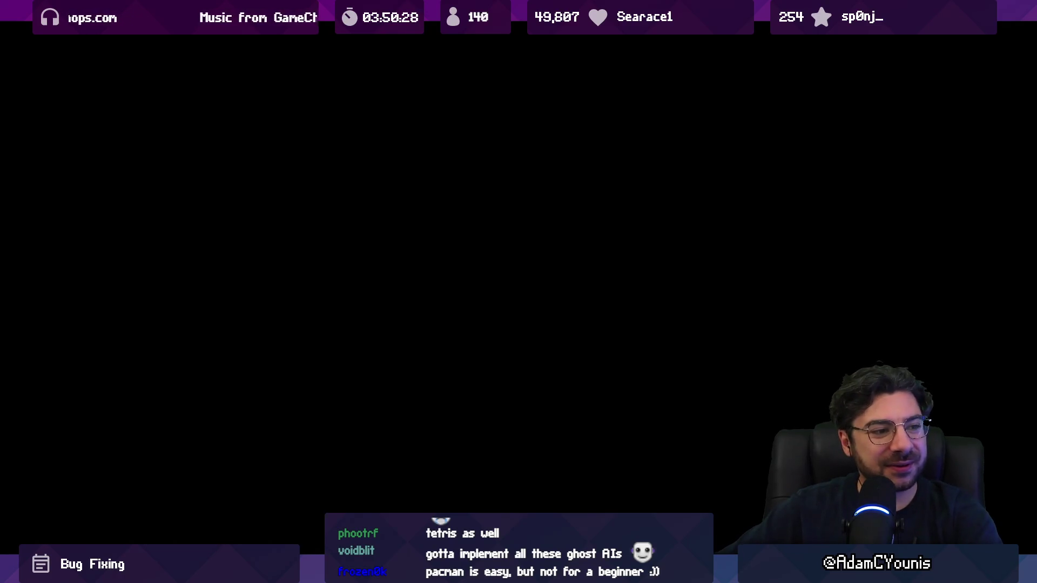
{"action": "key", "text": "Return"}
{"action": "key", "text": "Return"}
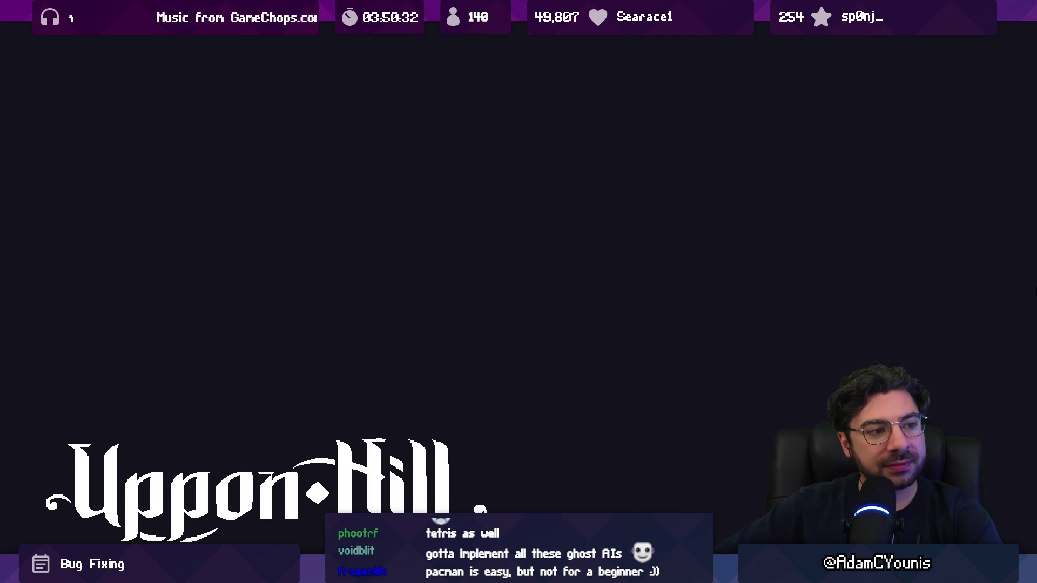
{"action": "key", "text": "z"}
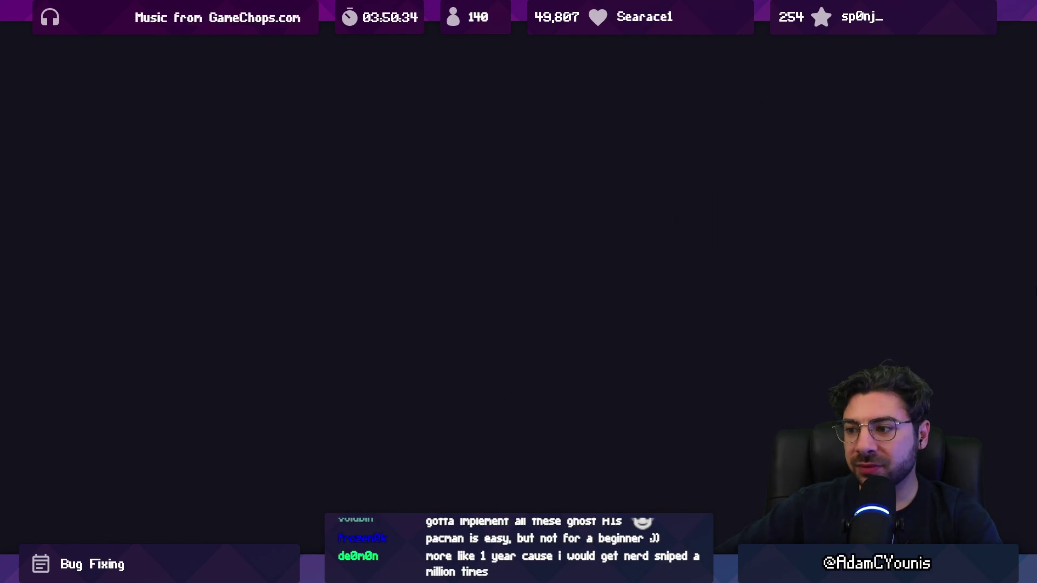
{"action": "key", "text": "z"}
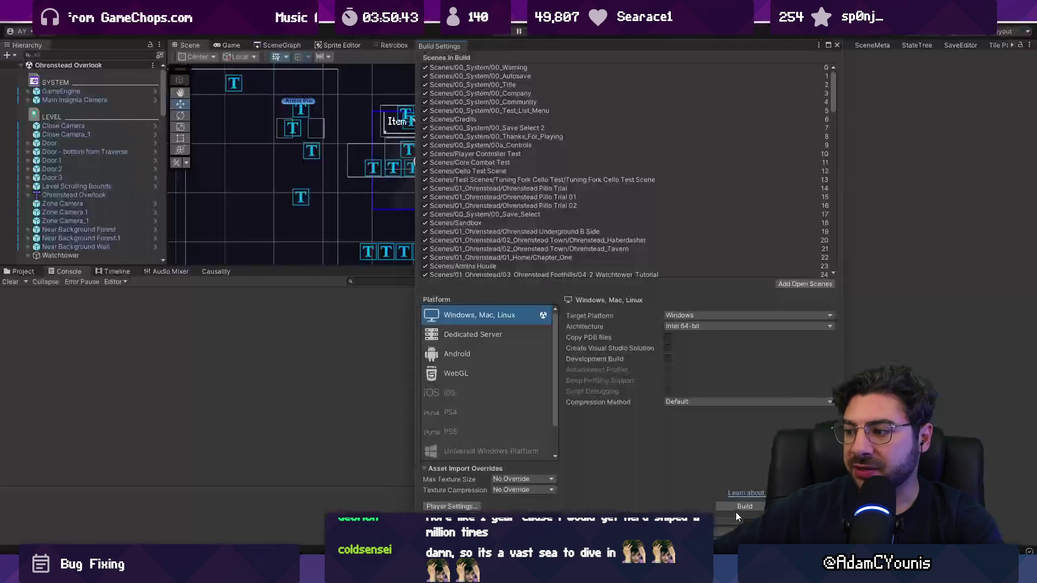
- Build the Windows player into the Insignia Demo 0.8.5-a folder
{"action": "left_click", "coordinate": [744, 506]}
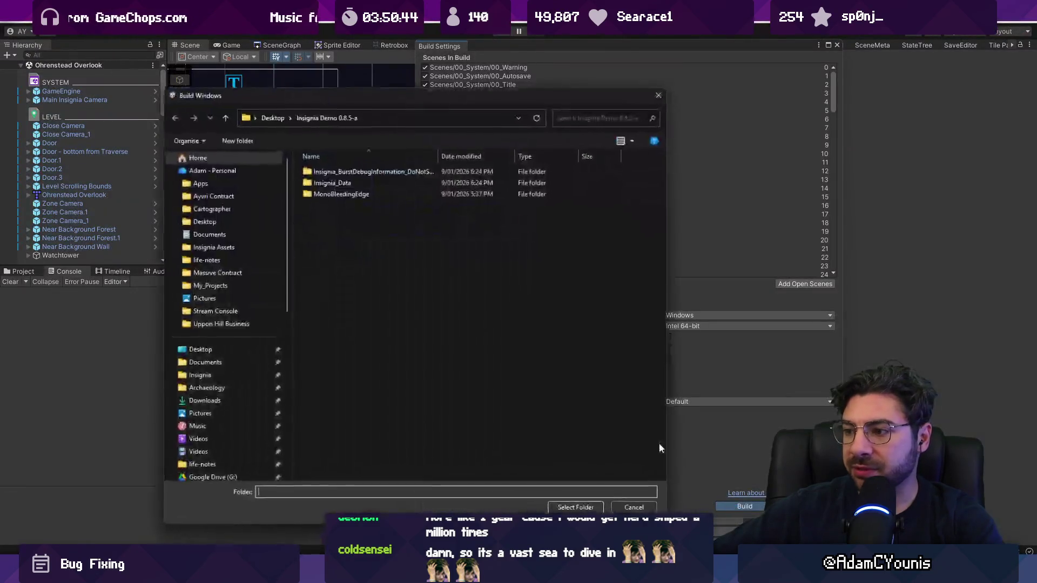
{"action": "left_click", "coordinate": [567, 510]}
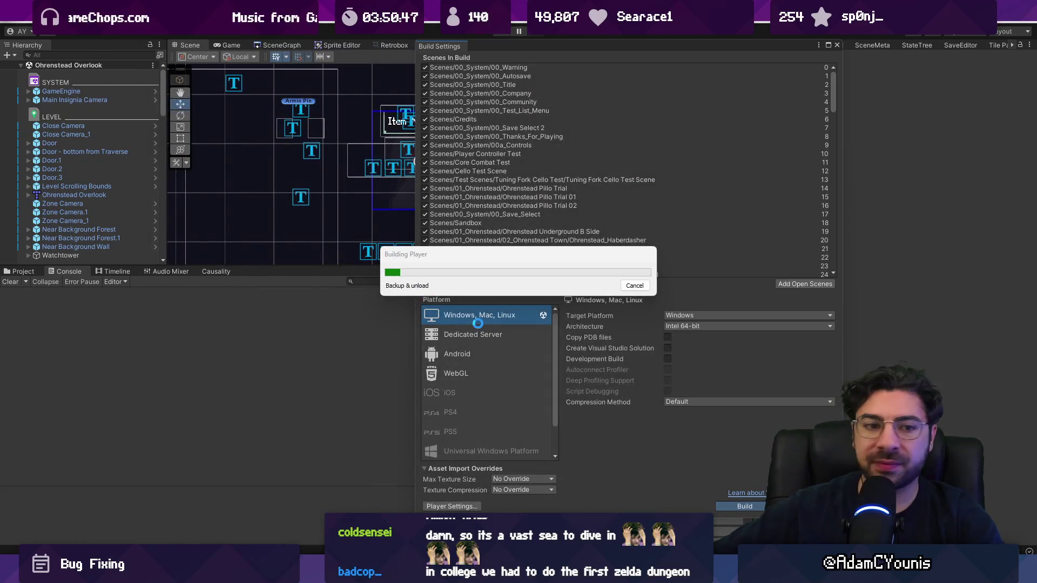
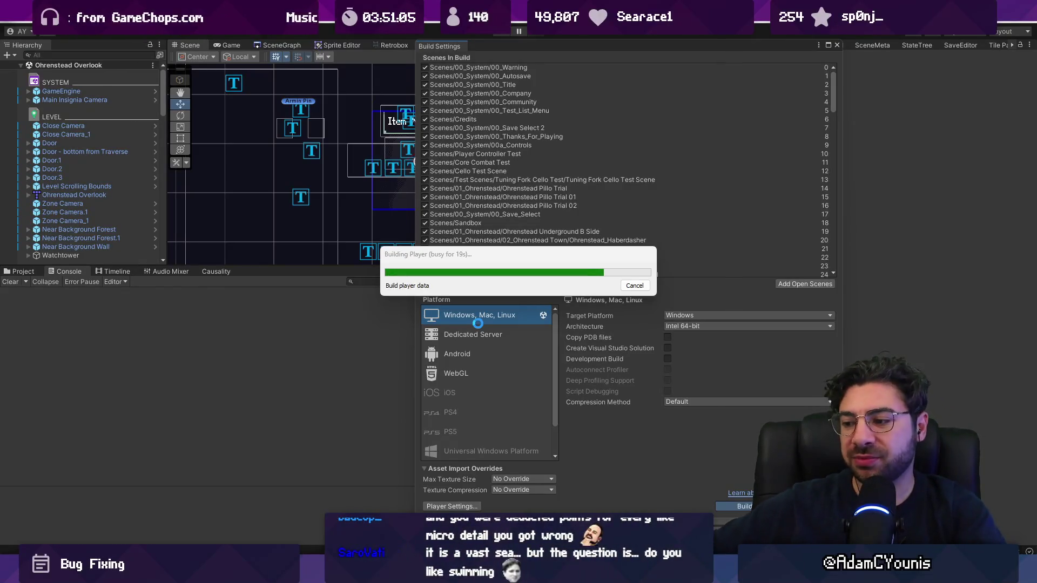
- Leave the Windows player build running and switch to the browser showing the Donkey Kong article
{"action": "key", "text": "alt+Tab"}
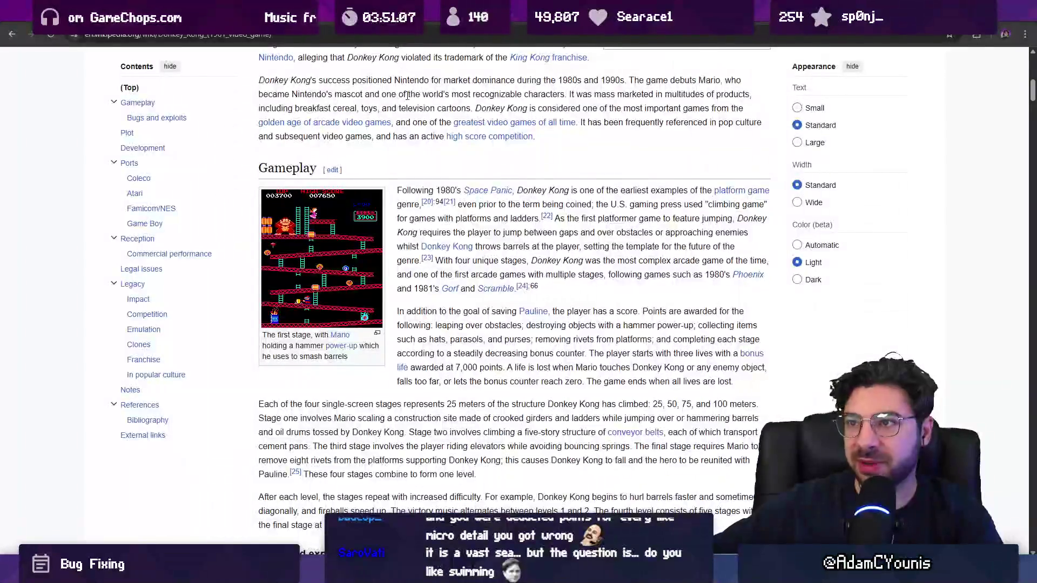
- Search Google for 'ludum dare' and open the ludumdare.com homepage
{"action": "type", "text": "ludum dare"}
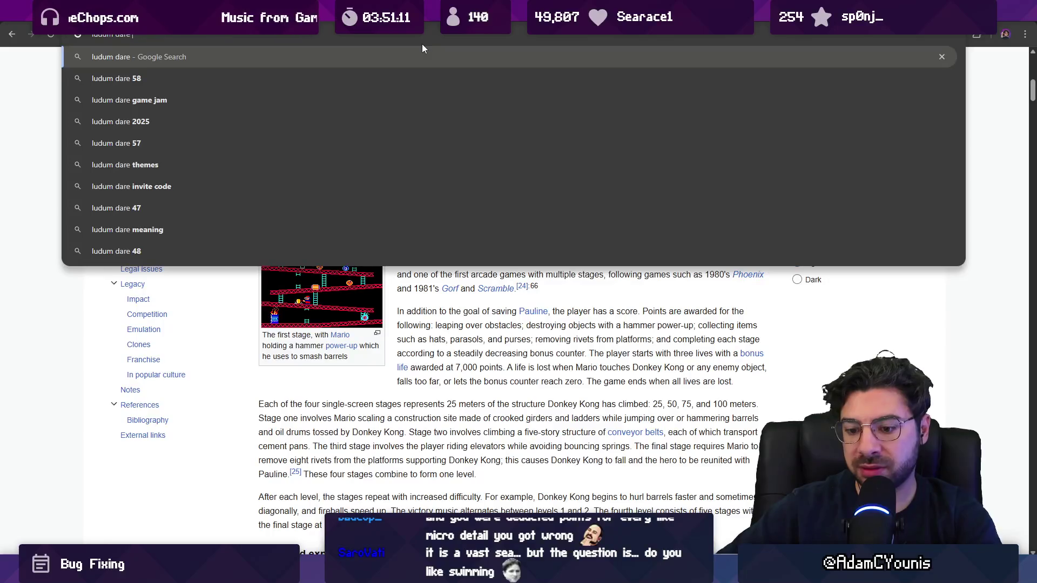
{"action": "key", "text": "Return"}
{"action": "left_click", "coordinate": [168, 167]}
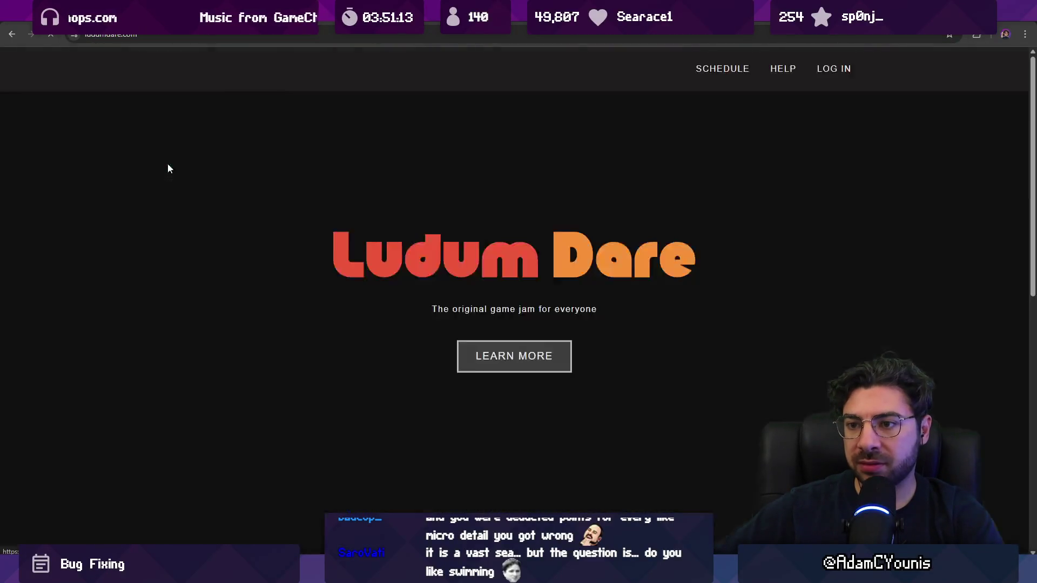
- Go to ldjam.com and scroll through the Ludum Dare 58 results posts
{"action": "left_click", "coordinate": [495, 34]}
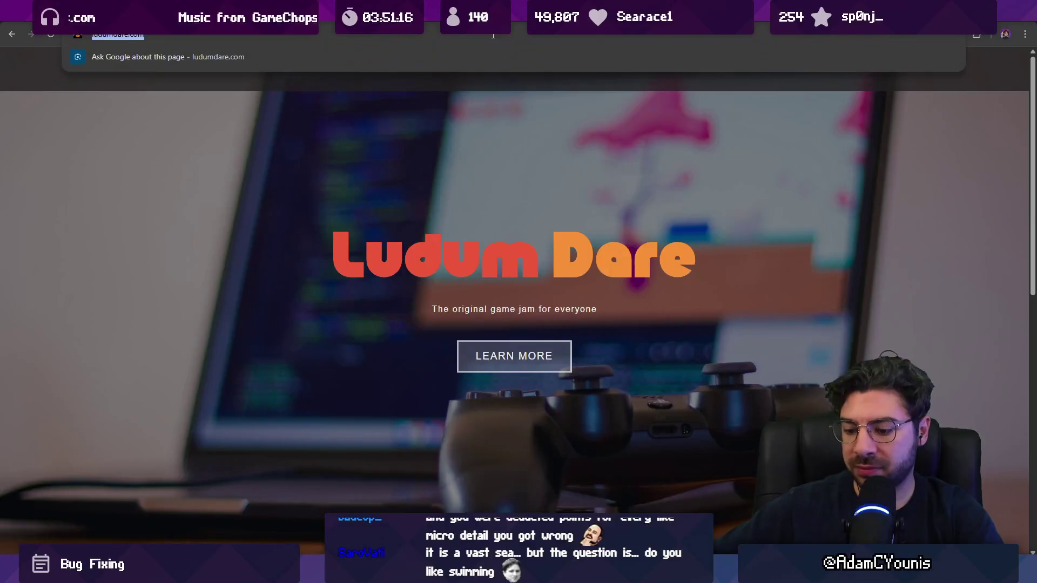
{"action": "type", "text": "ldjam"}
{"action": "key", "text": "ctrl+Return"}
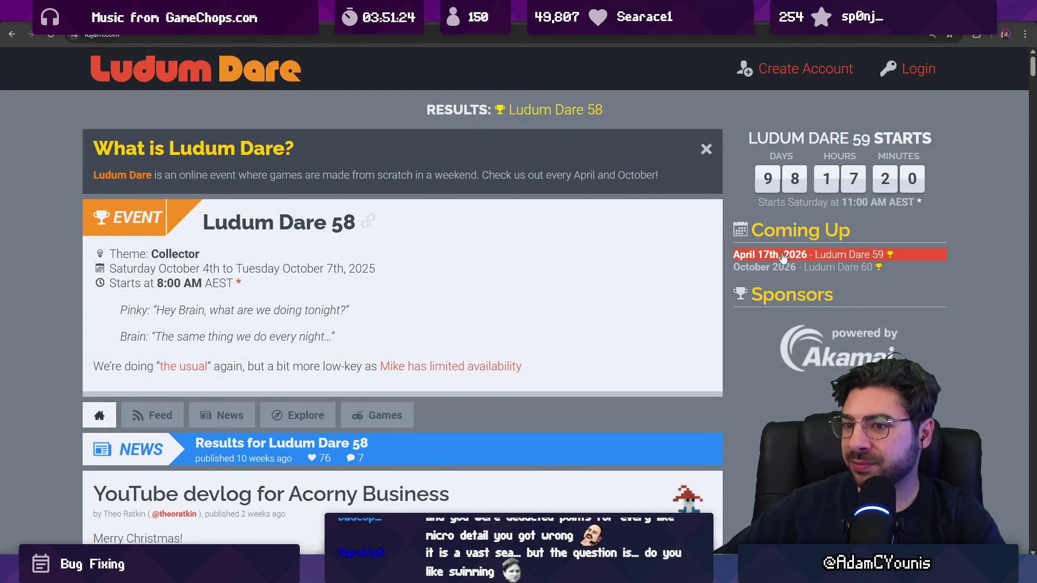
{"action": "scroll", "coordinate": [782, 256], "scroll_direction": "down", "scroll_amount": 7}
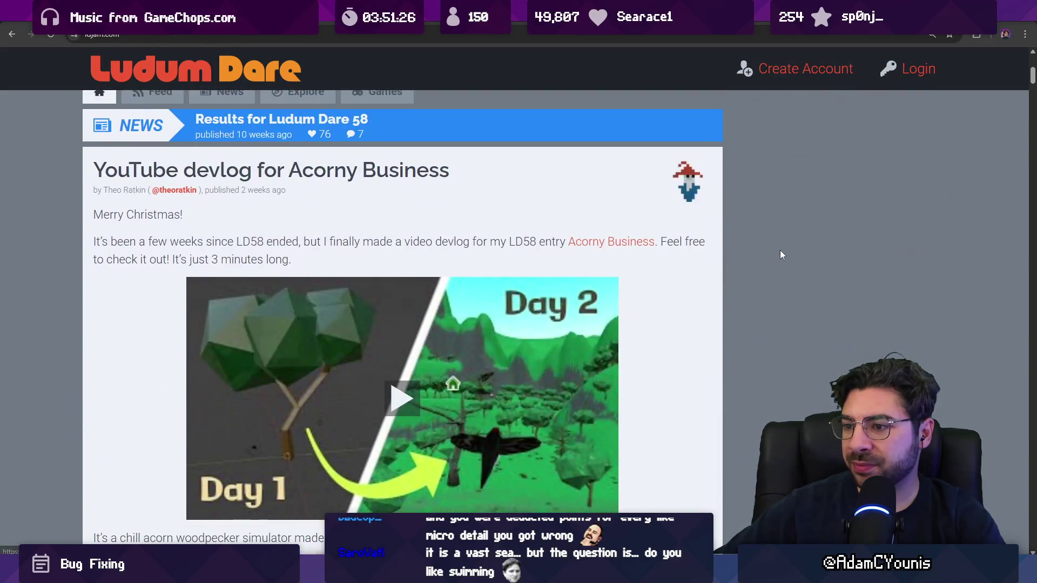
{"action": "scroll", "coordinate": [780, 250], "scroll_direction": "up", "scroll_amount": 7}
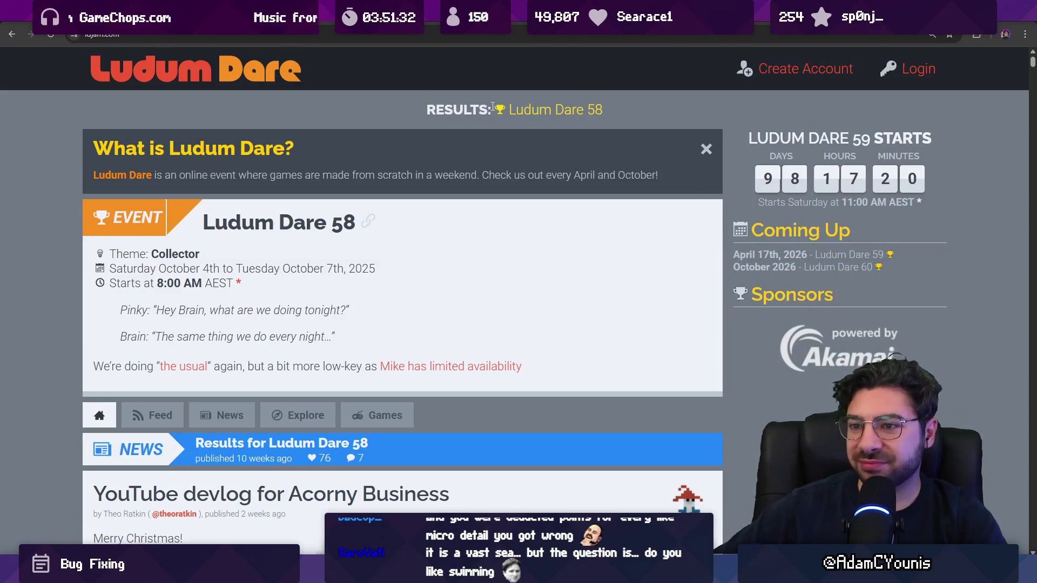
{"action": "scroll", "coordinate": [490, 116], "scroll_direction": "down", "scroll_amount": 15}
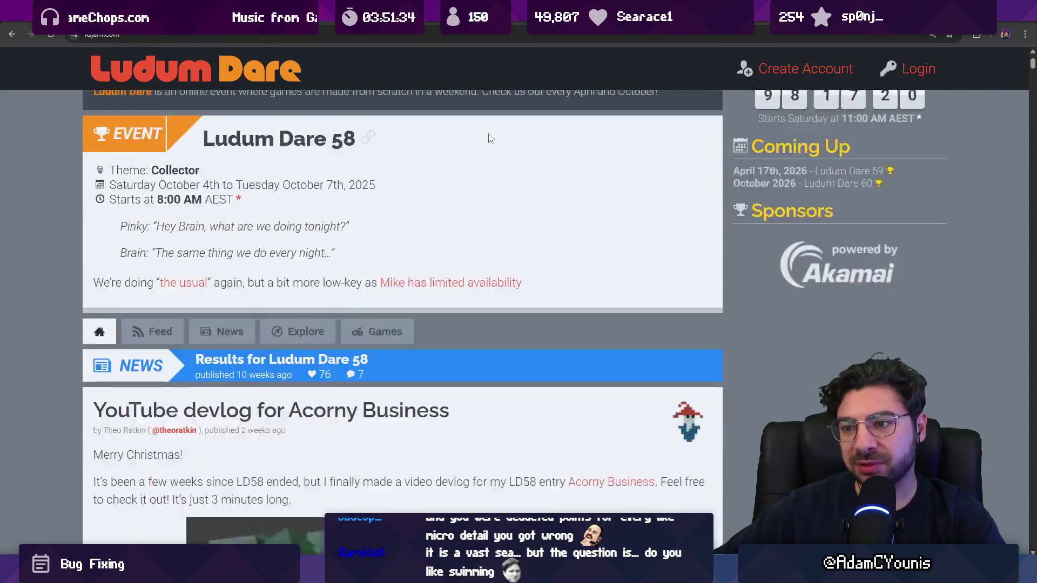
{"action": "scroll", "coordinate": [732, 293], "scroll_direction": "down", "scroll_amount": 5}
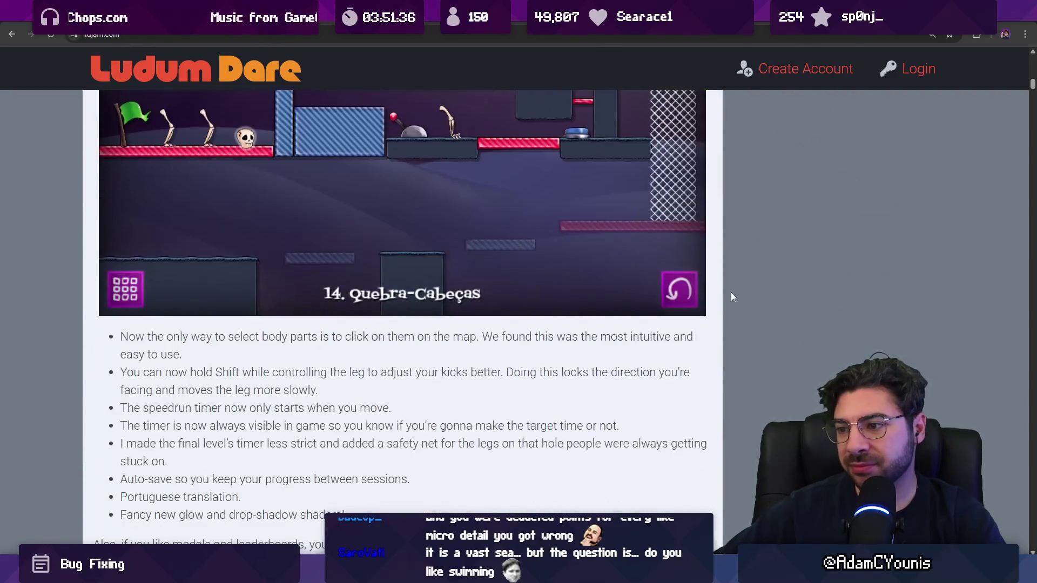
{"action": "scroll", "coordinate": [729, 243], "scroll_direction": "up", "scroll_amount": 20}
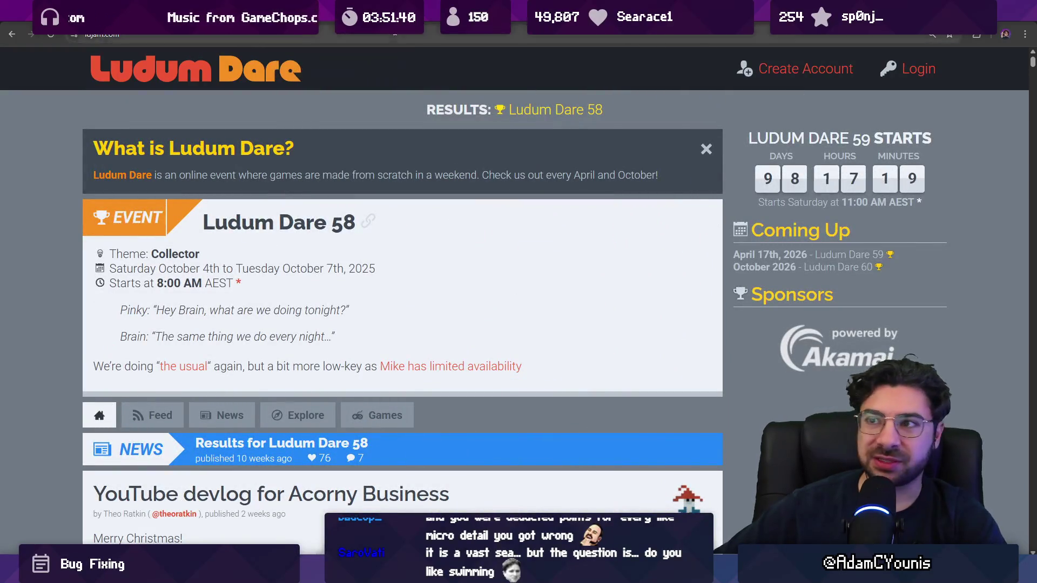
{"action": "left_click", "coordinate": [395, 34]}
- Search 'upcoming game jams itch', open the itch.io jams result and browse the Brackeys jam
{"action": "type", "text": "upcoming gan"}
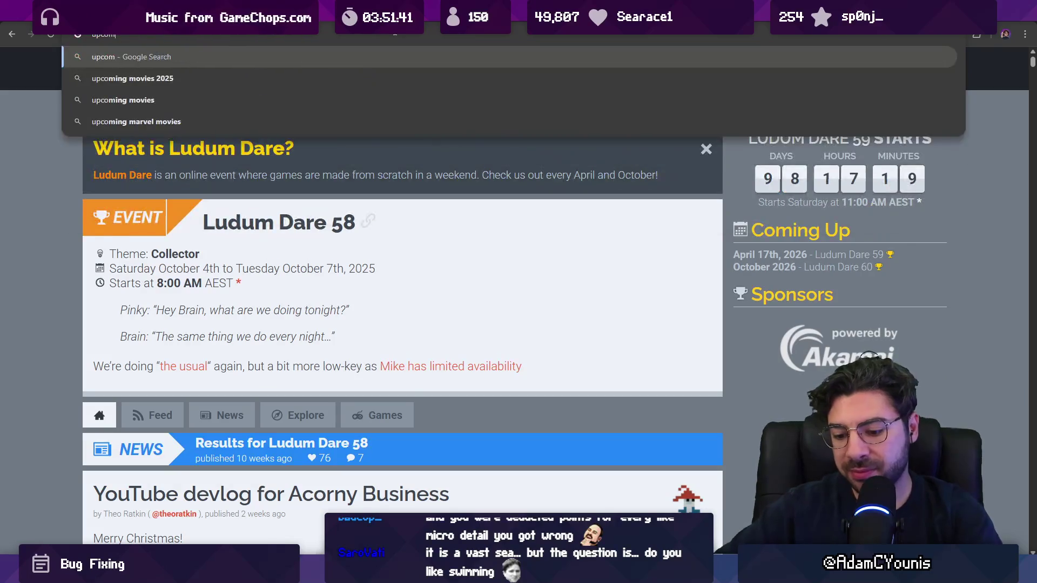
{"action": "key", "text": "BackSpace"}
{"action": "type", "text": "me jams itch."}
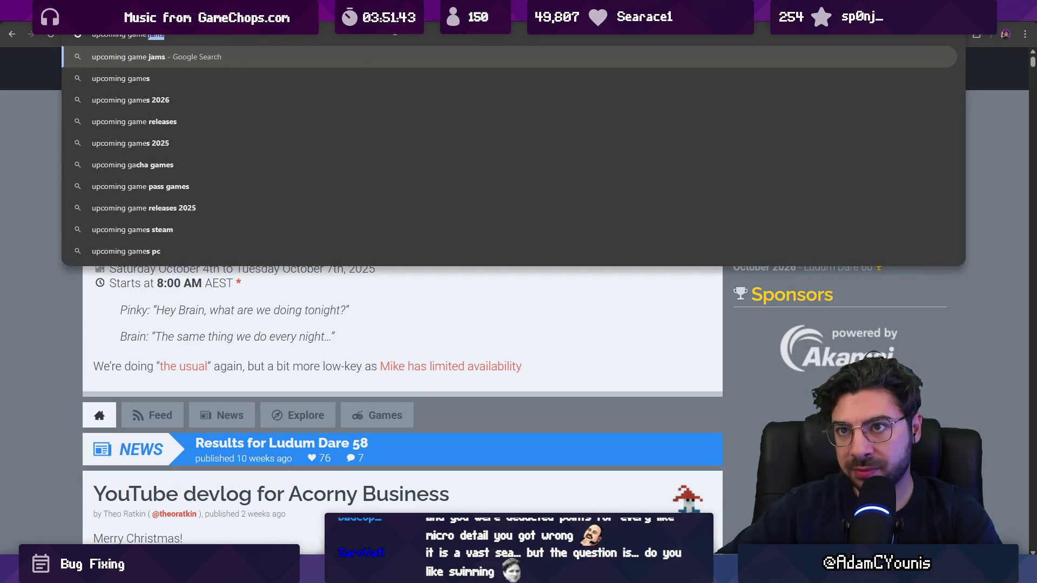
{"action": "key", "text": "Return"}
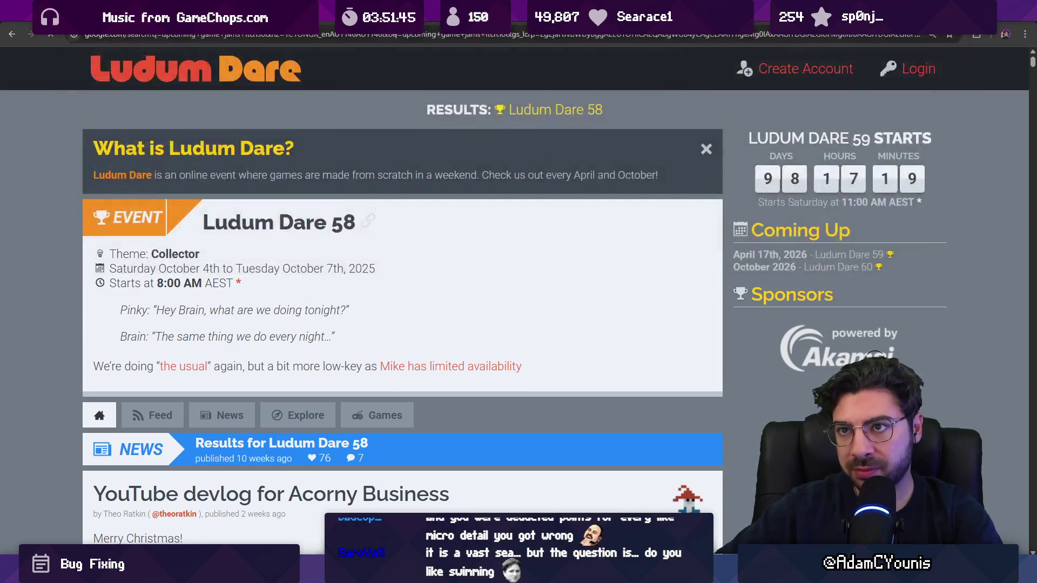
{"action": "left_click", "coordinate": [204, 167]}
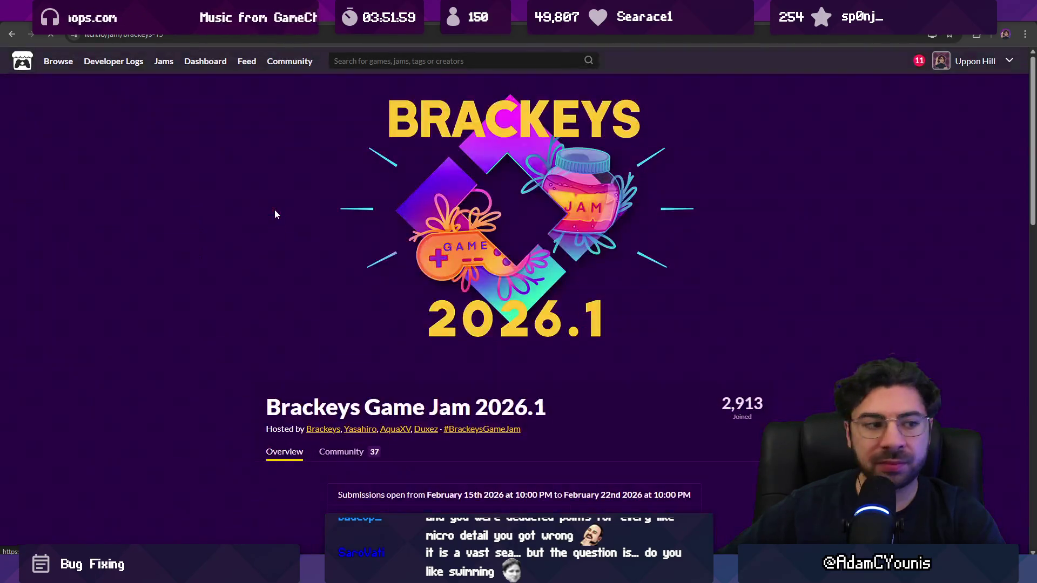
{"action": "scroll", "coordinate": [274, 214], "scroll_direction": "down", "scroll_amount": 8}
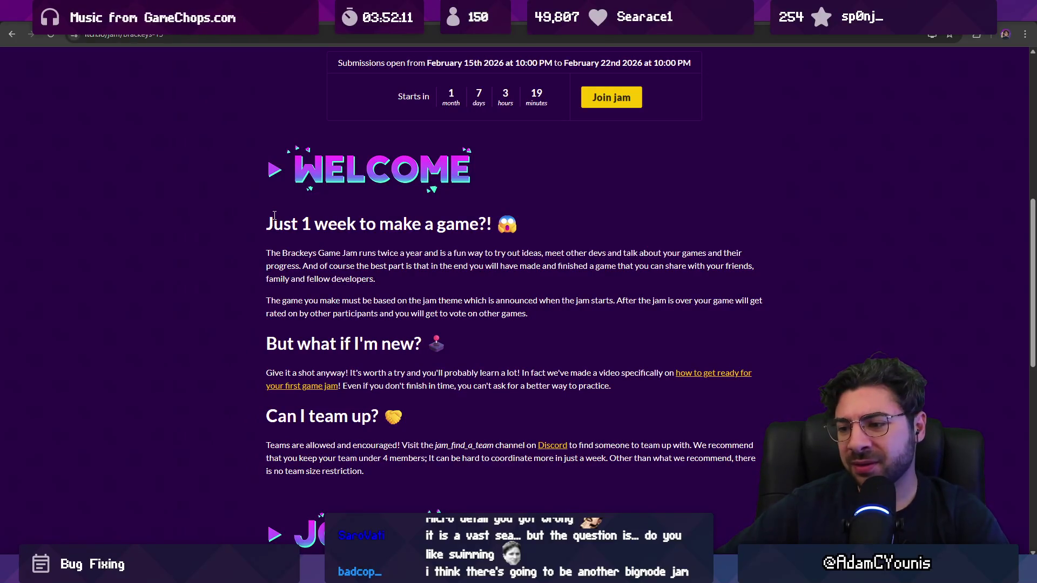
- Run a new web search for 'bigmode jam'
{"action": "left_click", "coordinate": [321, 33]}
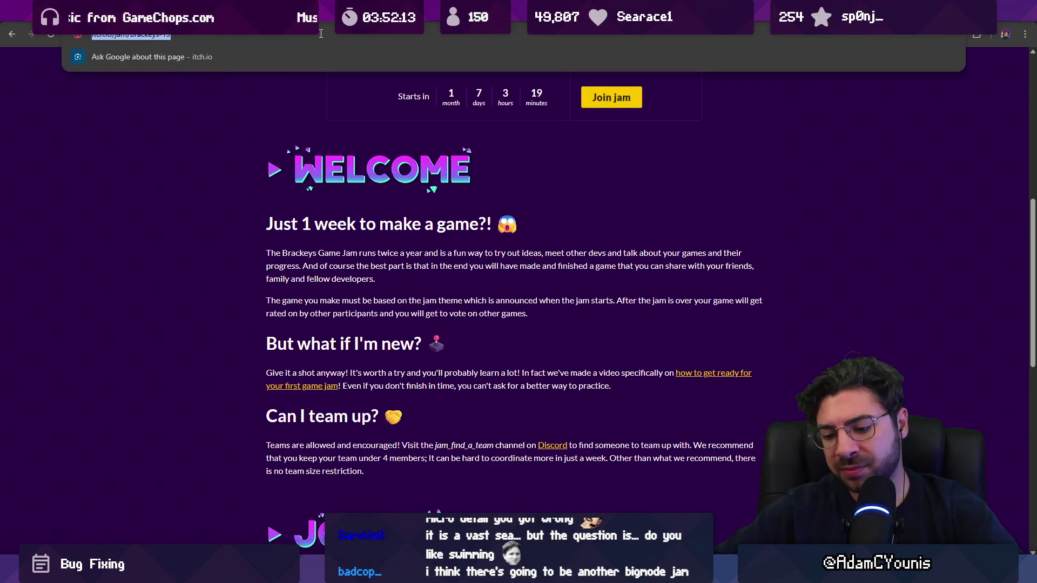
{"action": "type", "text": "bigmode jam"}
{"action": "key", "text": "Return"}
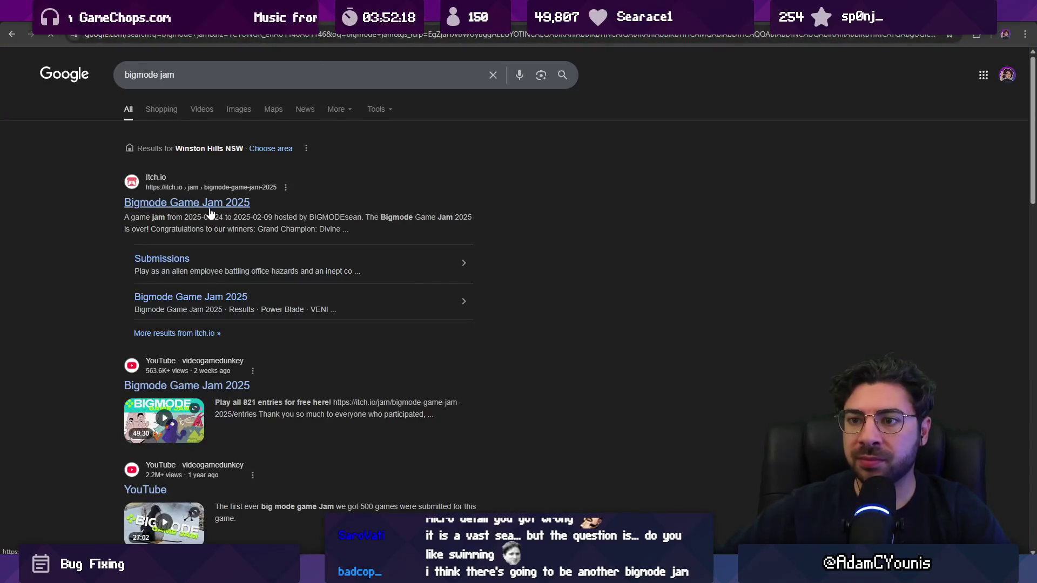
- Refine the search to 'bigmode jam 2026' and open the itch.io Bigmode Game Jam 2025 page
{"action": "left_click", "coordinate": [272, 73]}
{"action": "type", "text": "2026"}
{"action": "key", "text": "Return"}
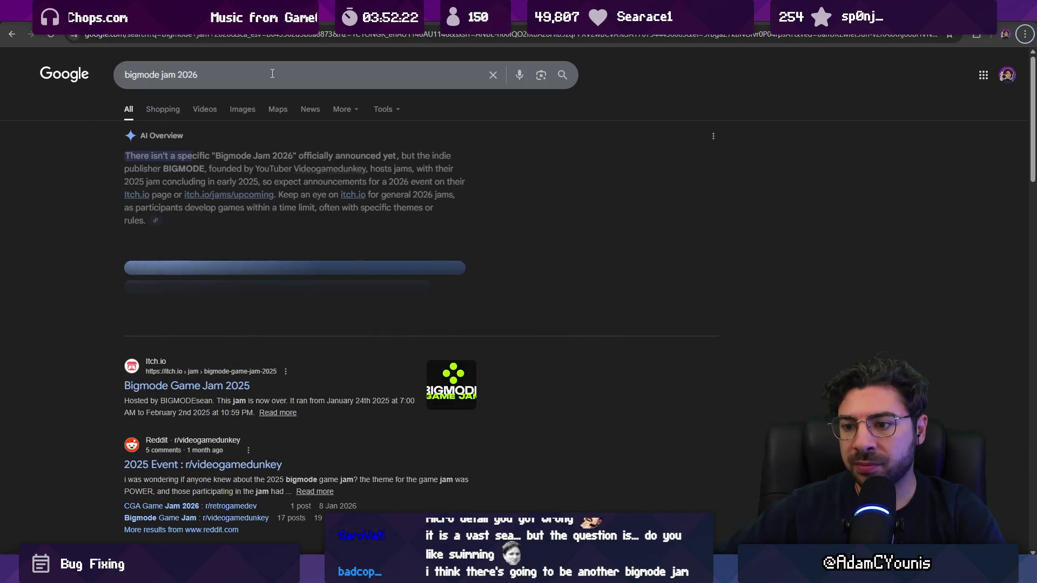
{"action": "left_click", "coordinate": [231, 384]}
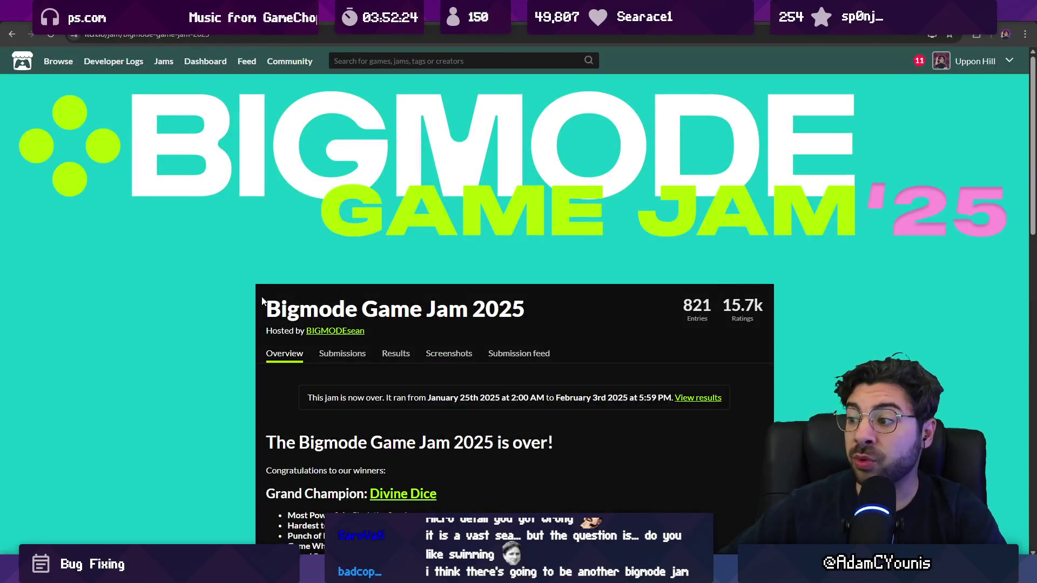
- Check the jam dates, January 25th to February 3rd, then open its results ranked by Theme
{"action": "scroll", "coordinate": [262, 300], "scroll_direction": "down", "scroll_amount": 9}
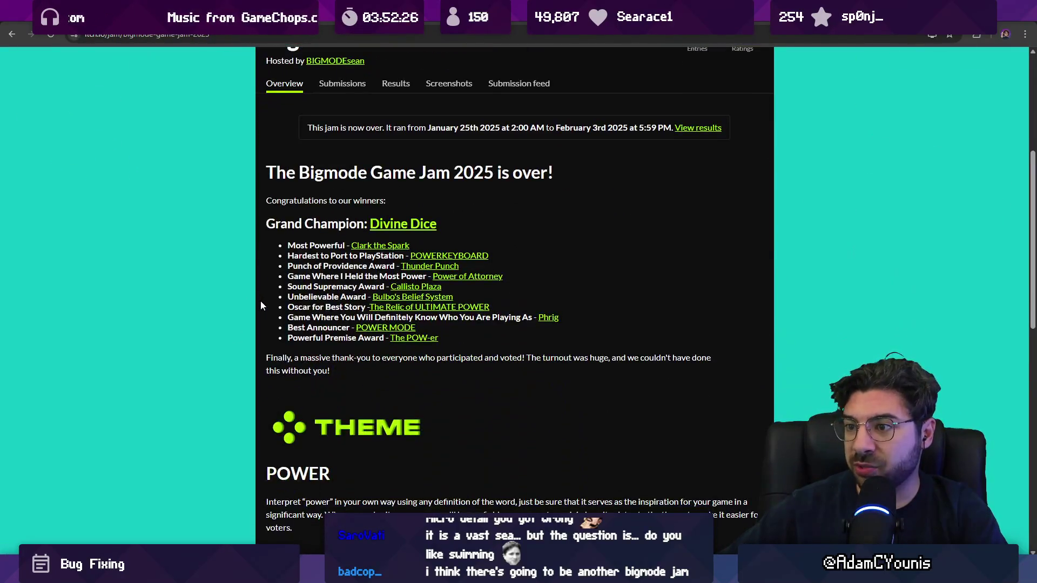
{"action": "scroll", "coordinate": [259, 303], "scroll_direction": "down", "scroll_amount": 9}
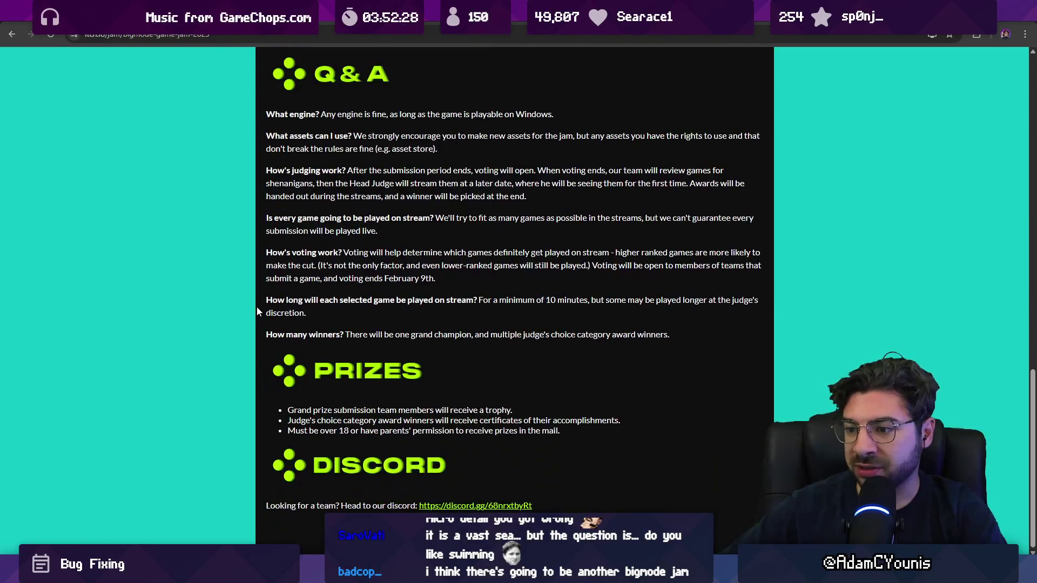
{"action": "key", "text": "Home"}
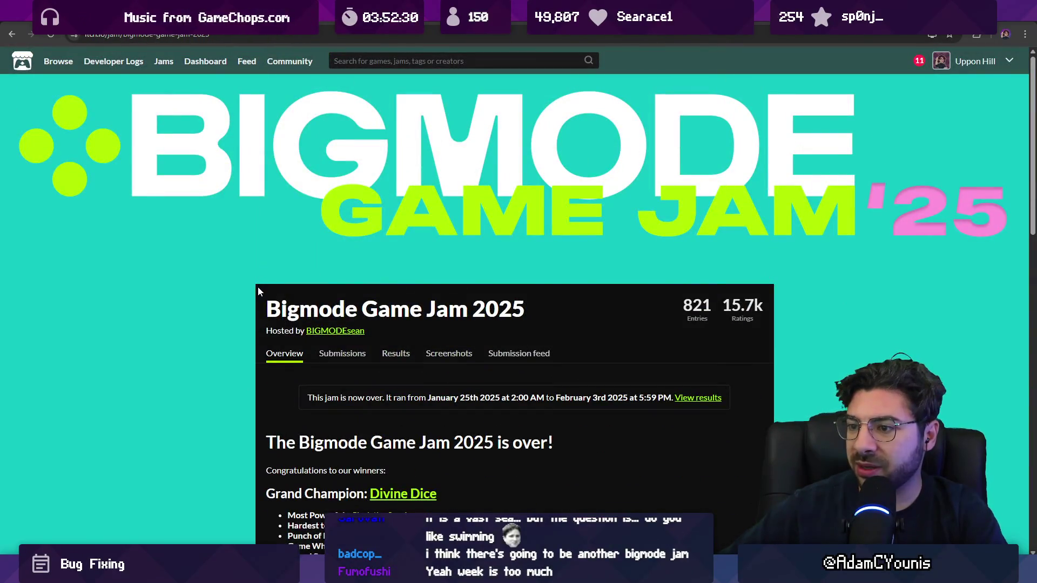
{"action": "scroll", "coordinate": [258, 289], "scroll_direction": "down", "scroll_amount": 3}
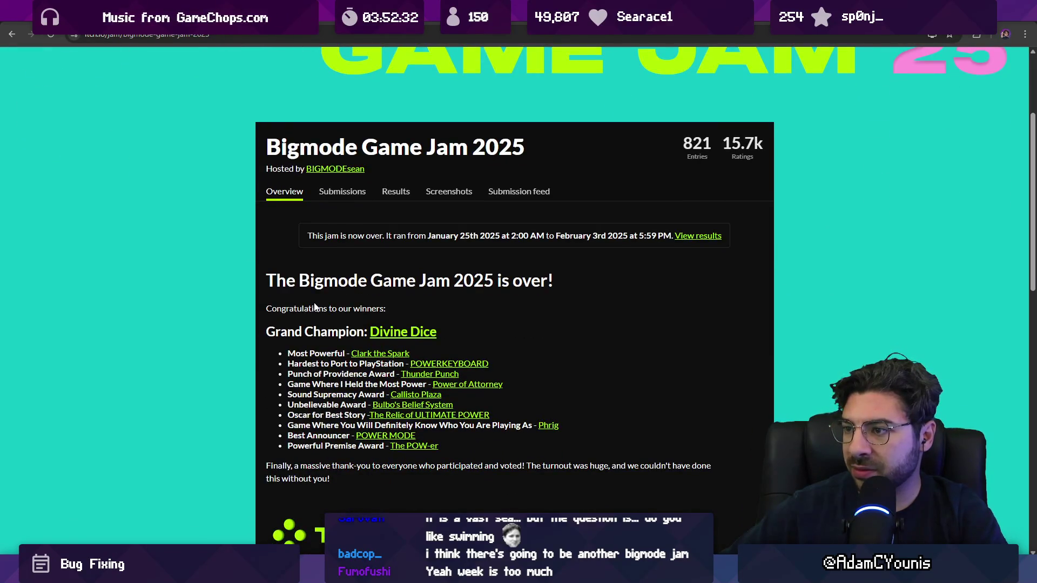
{"action": "left_click_drag", "start_coordinate": [438, 234], "coordinate": [476, 245]}
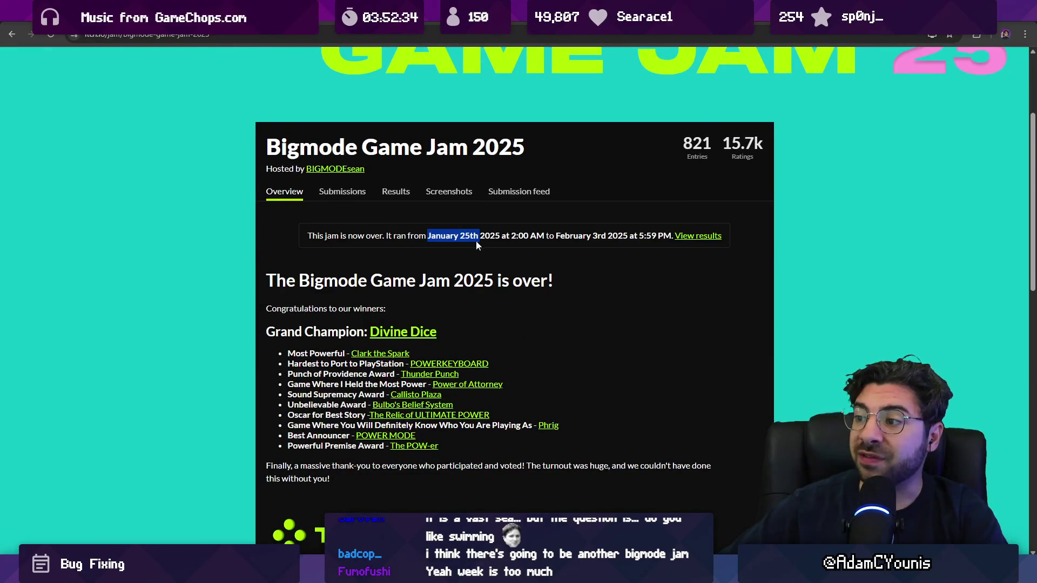
{"action": "double_click", "coordinate": [587, 232]}
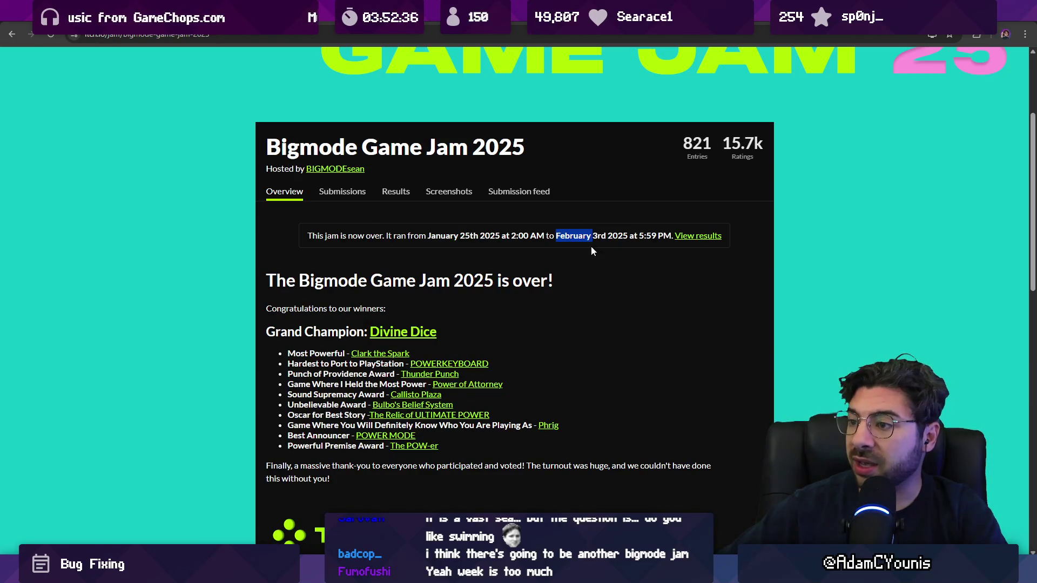
{"action": "left_click", "coordinate": [707, 236]}
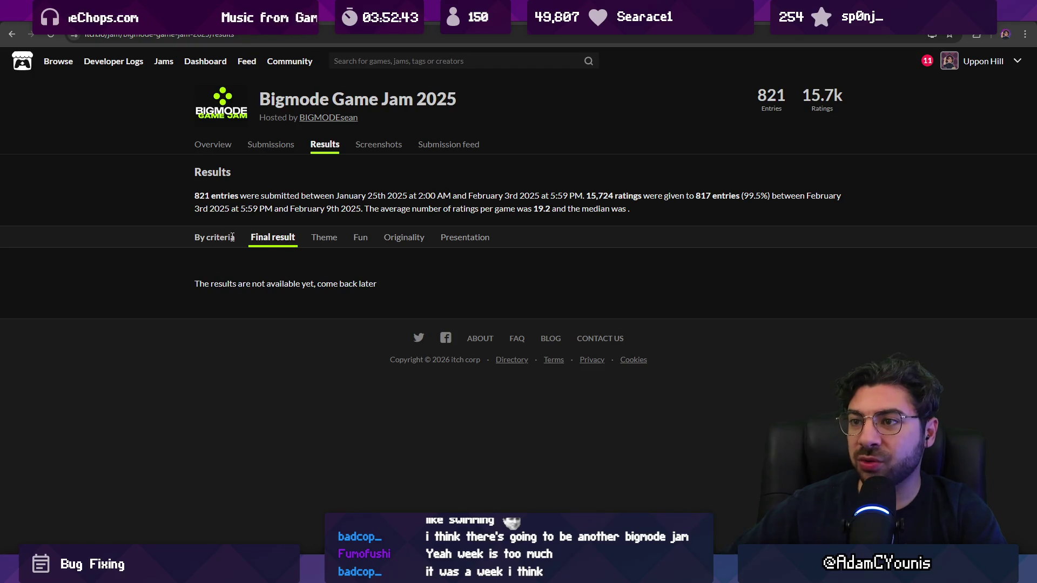
{"action": "left_click", "coordinate": [323, 241]}
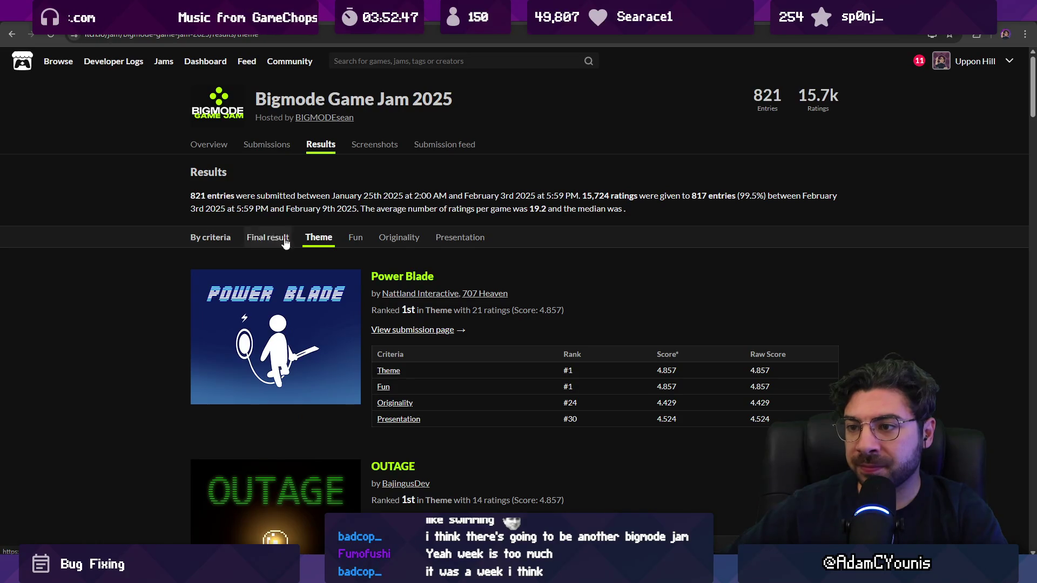
- Scroll down through the first page of Fun results
{"action": "scroll", "coordinate": [348, 254], "scroll_direction": "down", "scroll_amount": 2}
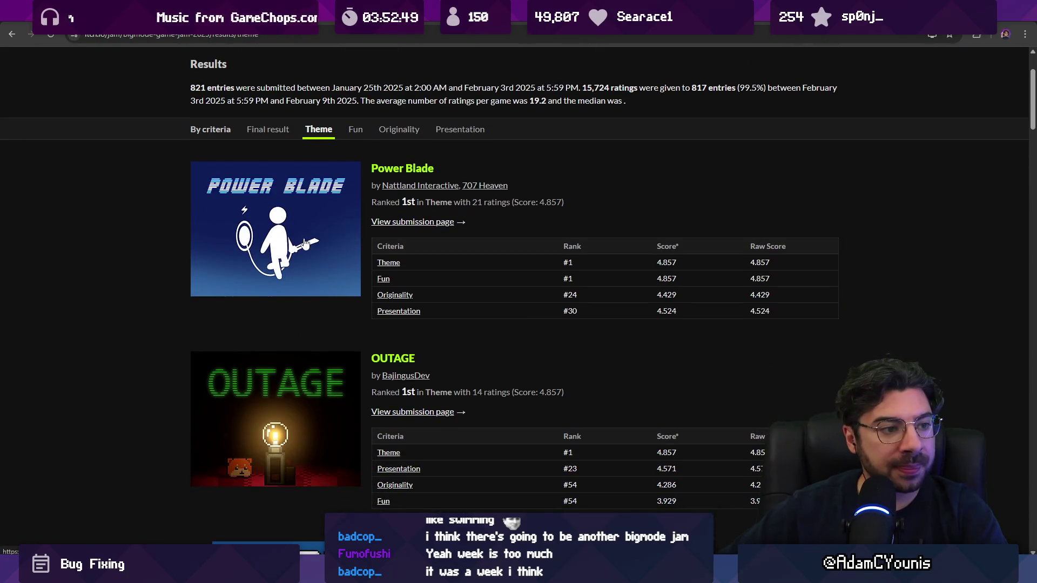
{"action": "scroll", "coordinate": [310, 256], "scroll_direction": "down", "scroll_amount": 4}
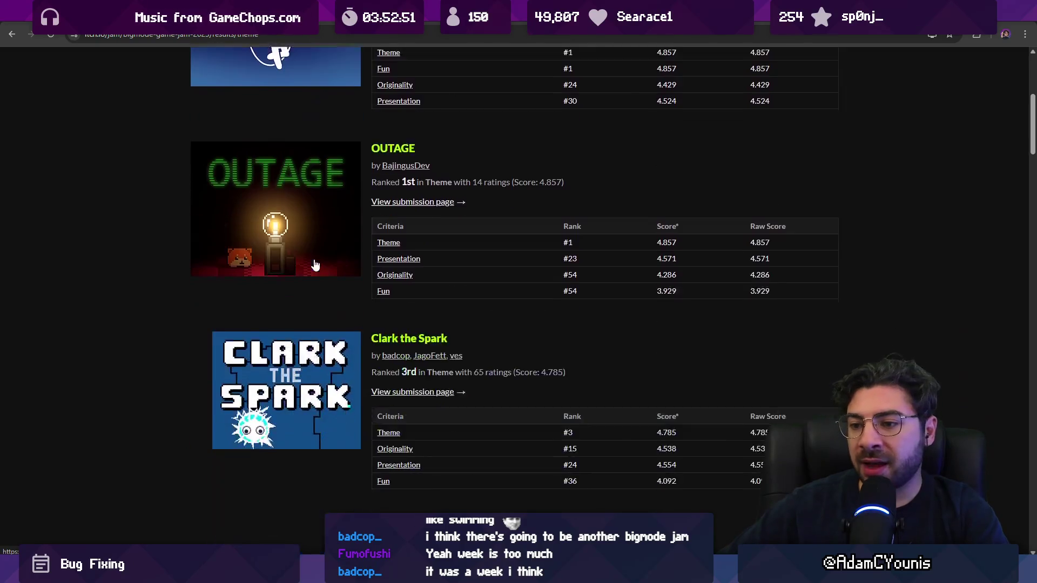
{"action": "scroll", "coordinate": [301, 262], "scroll_direction": "down", "scroll_amount": 11}
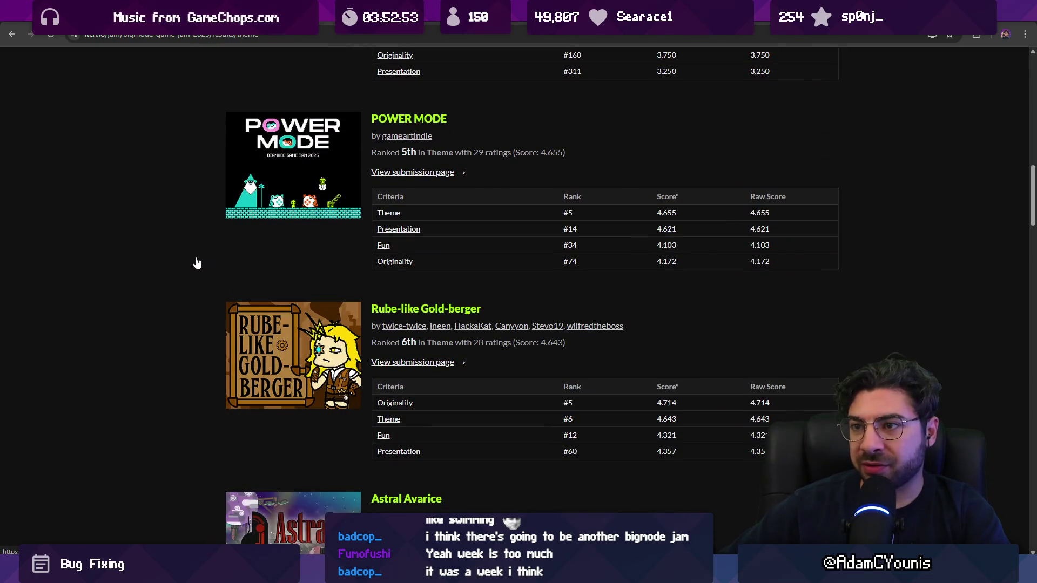
{"action": "scroll", "coordinate": [195, 263], "scroll_direction": "down", "scroll_amount": 3}
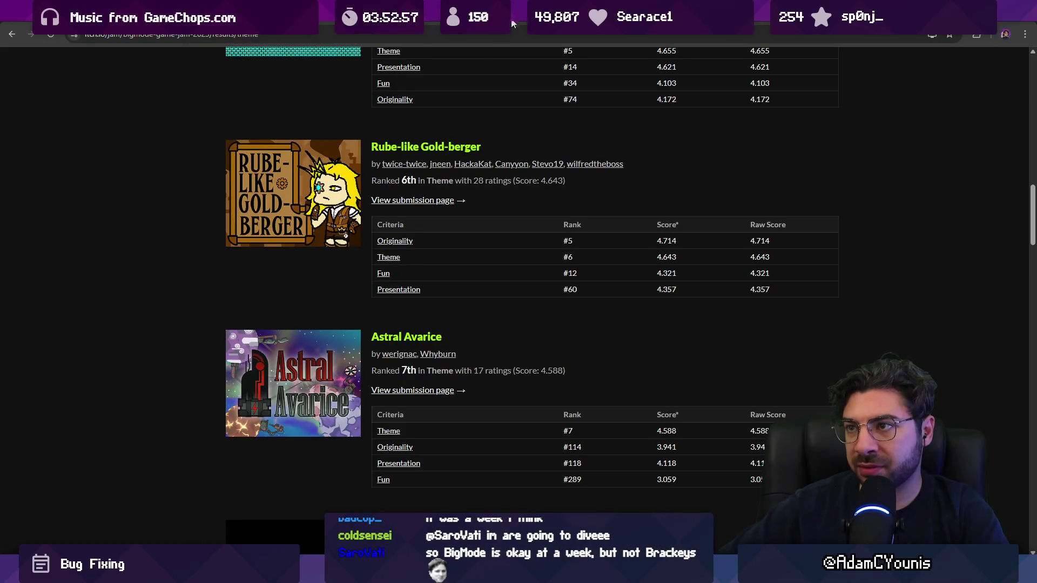
{"action": "scroll", "coordinate": [129, 219], "scroll_direction": "up", "scroll_amount": 15}
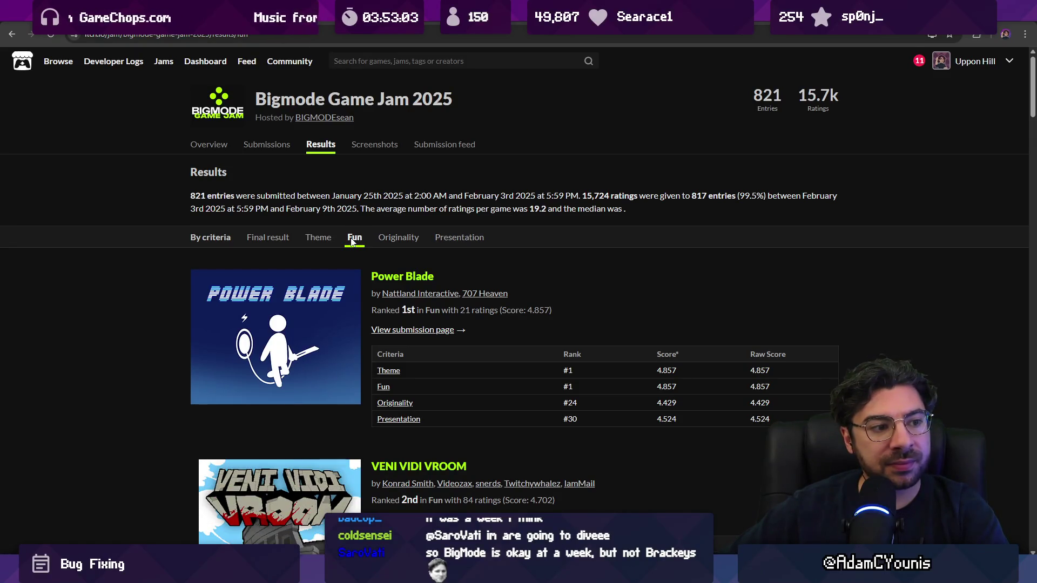
{"action": "scroll", "coordinate": [259, 270], "scroll_direction": "down", "scroll_amount": 6}
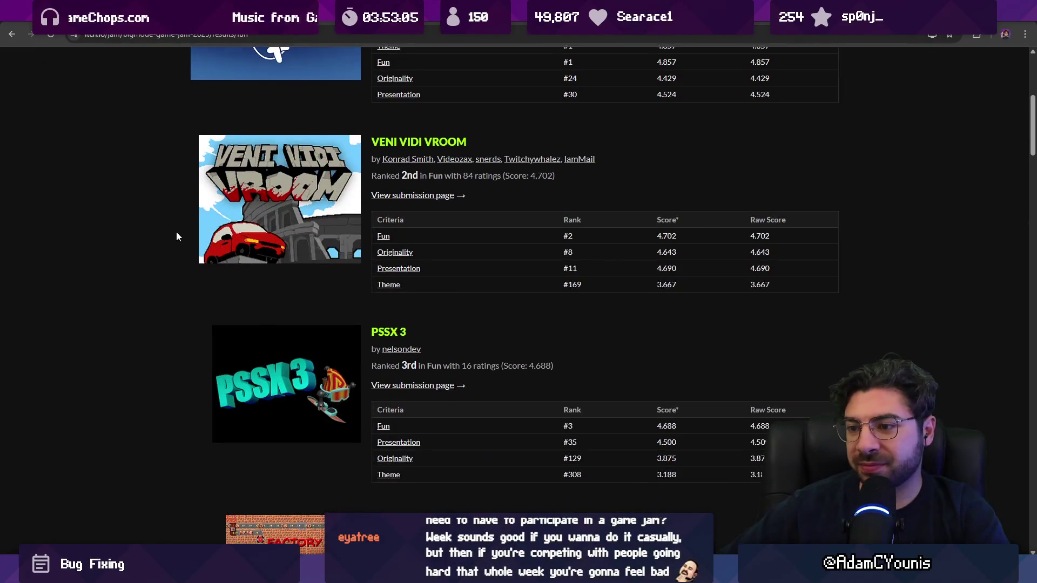
{"action": "scroll", "coordinate": [176, 237], "scroll_direction": "down", "scroll_amount": 3}
{"action": "scroll", "coordinate": [176, 237], "scroll_direction": "down", "scroll_amount": 12}
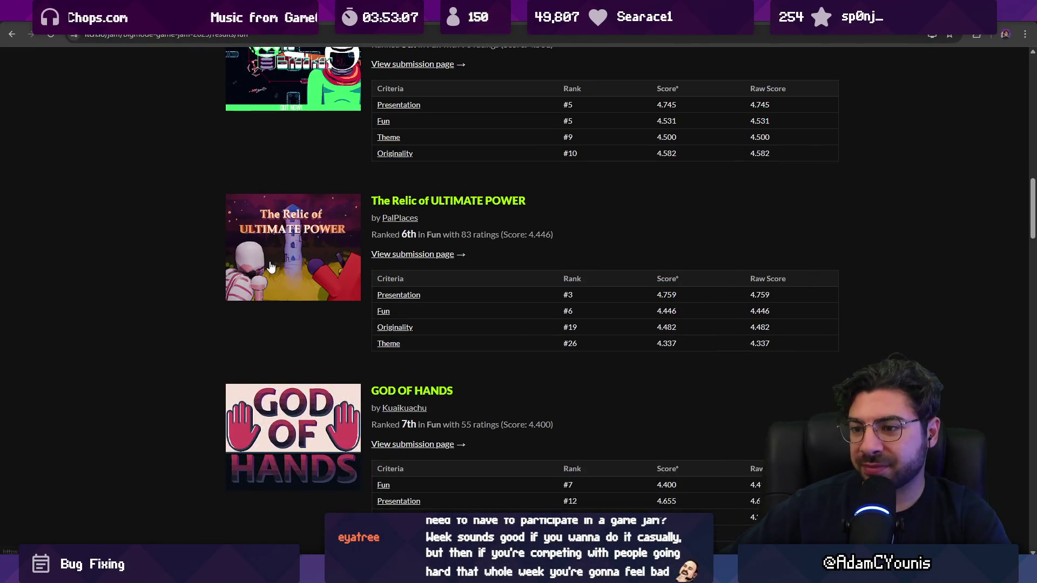
{"action": "scroll", "coordinate": [270, 267], "scroll_direction": "down", "scroll_amount": 10}
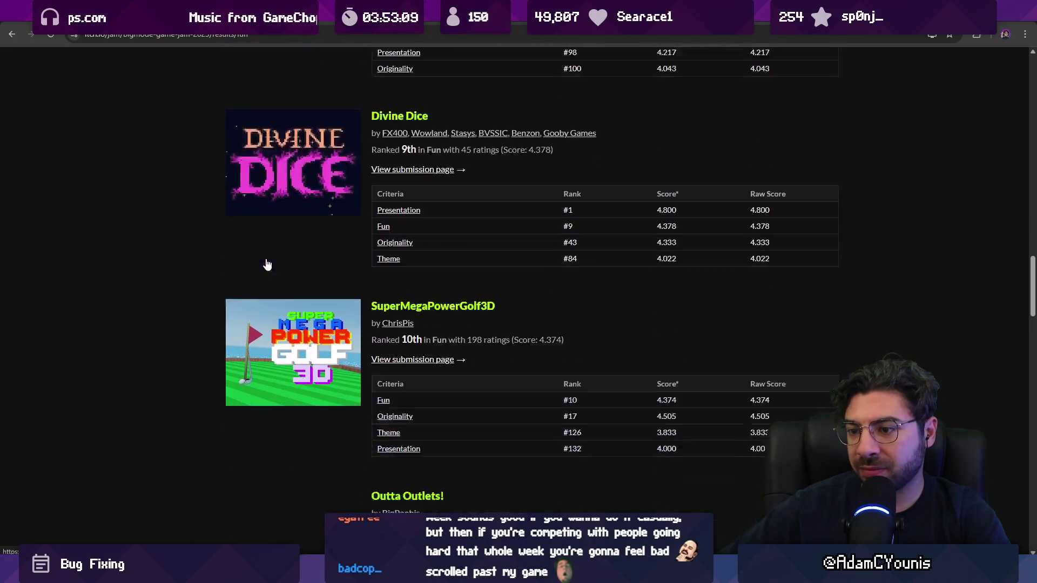
{"action": "scroll", "coordinate": [189, 252], "scroll_direction": "down", "scroll_amount": 10}
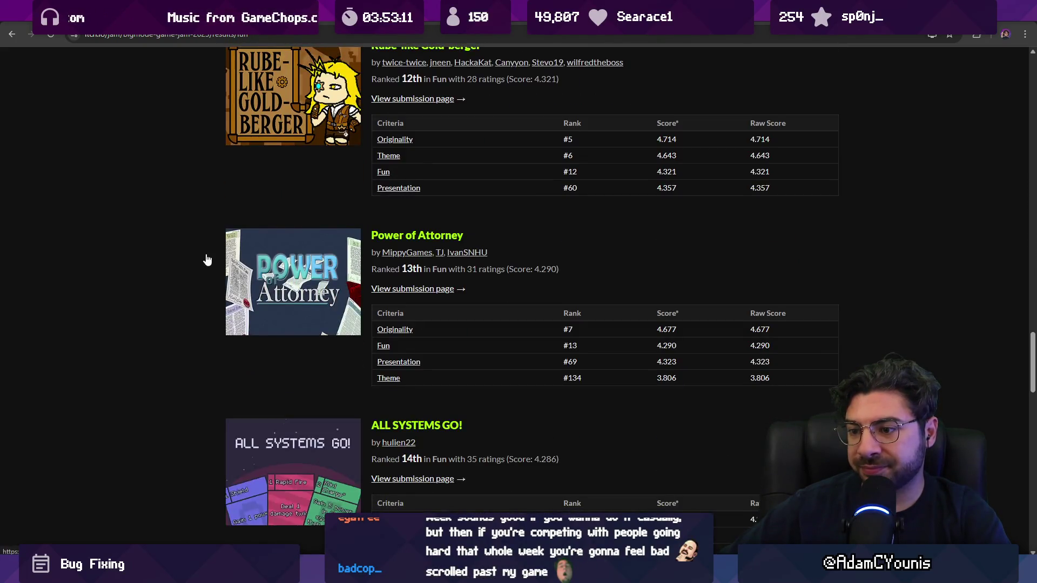
{"action": "scroll", "coordinate": [203, 254], "scroll_direction": "down", "scroll_amount": 5}
{"action": "scroll", "coordinate": [203, 258], "scroll_direction": "down", "scroll_amount": 5}
{"action": "scroll", "coordinate": [199, 256], "scroll_direction": "down", "scroll_amount": 5}
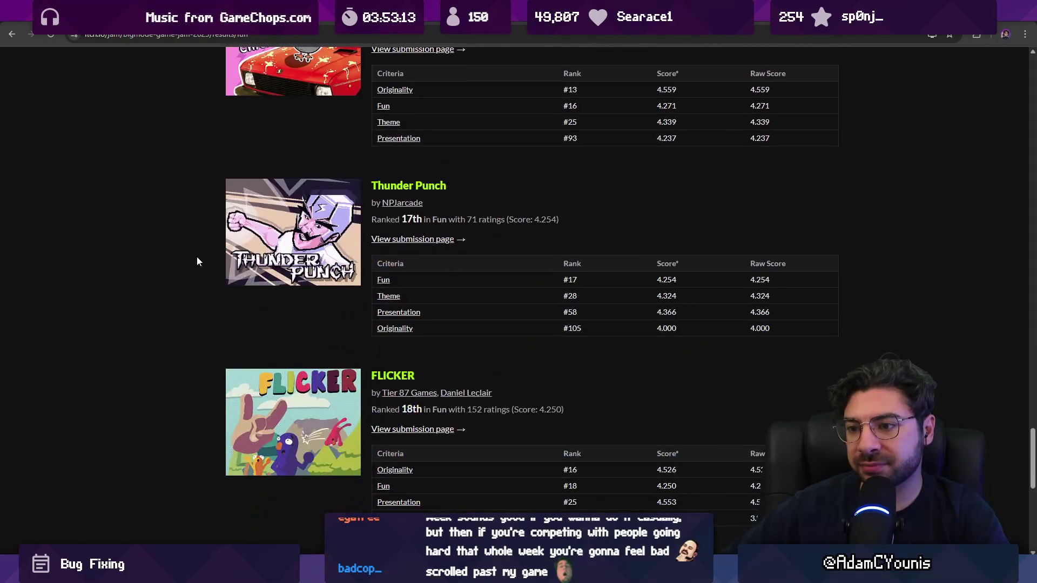
{"action": "scroll", "coordinate": [197, 263], "scroll_direction": "down", "scroll_amount": 10}
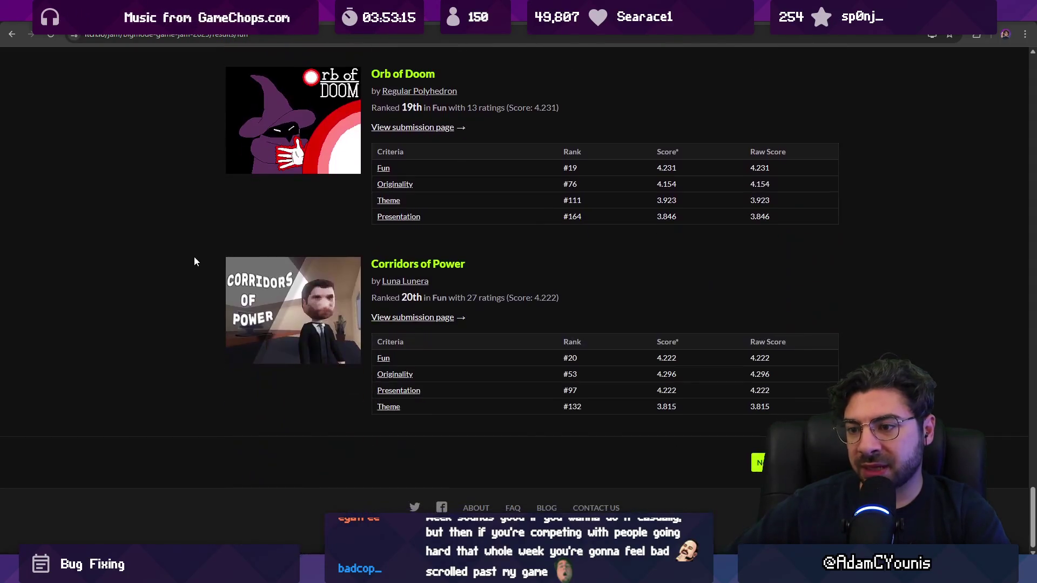
{"action": "middle_click", "coordinate": [137, 233]}
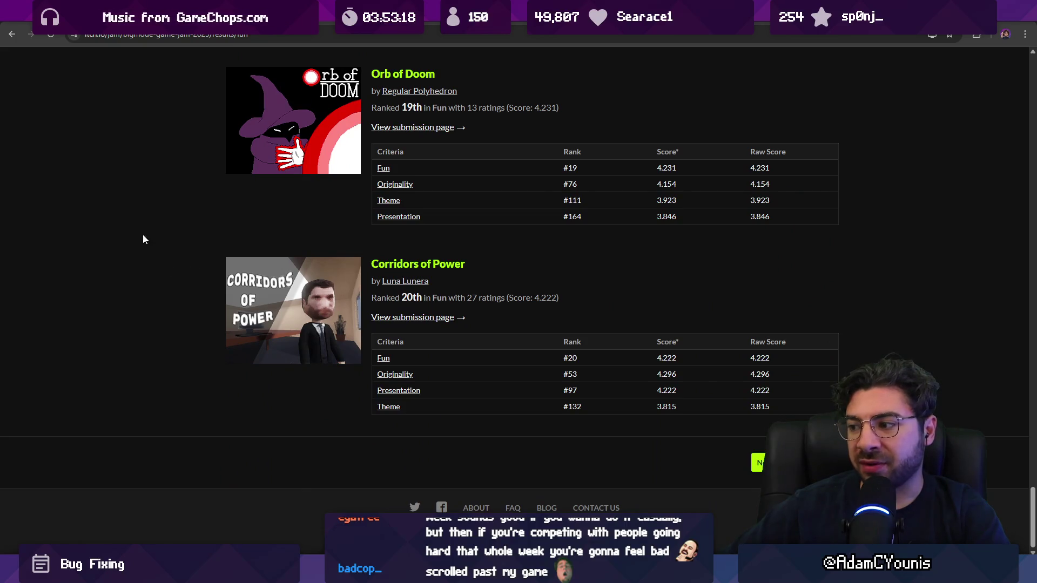
- View the next page of Fun results, then return to the first page
{"action": "left_click", "coordinate": [759, 463]}
{"action": "scroll", "coordinate": [207, 309], "scroll_direction": "down", "scroll_amount": 5}
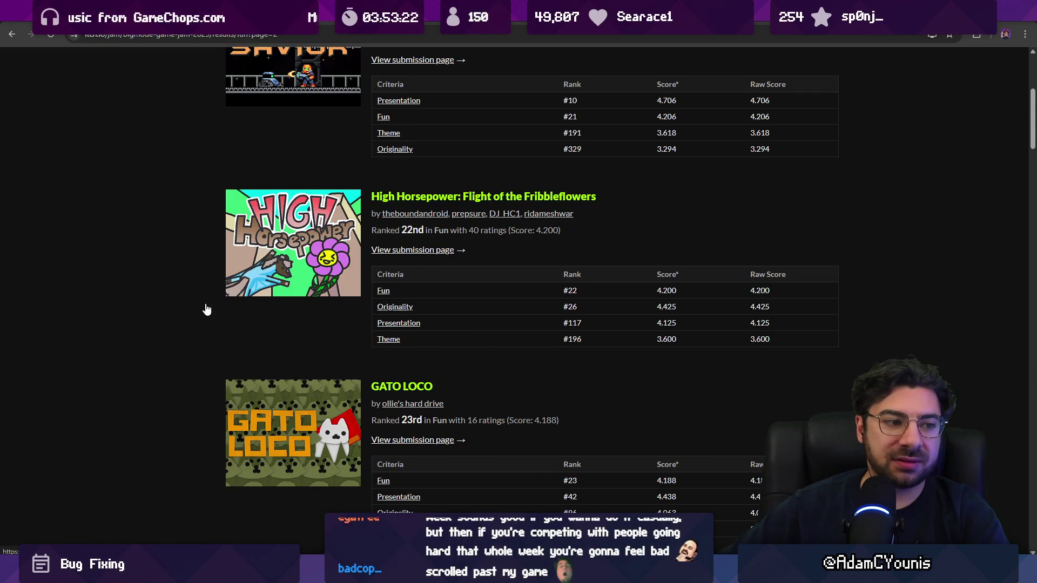
{"action": "scroll", "coordinate": [207, 310], "scroll_direction": "up", "scroll_amount": 5}
{"action": "key", "text": "alt+Left"}
{"action": "scroll", "coordinate": [193, 312], "scroll_direction": "up", "scroll_amount": 5}
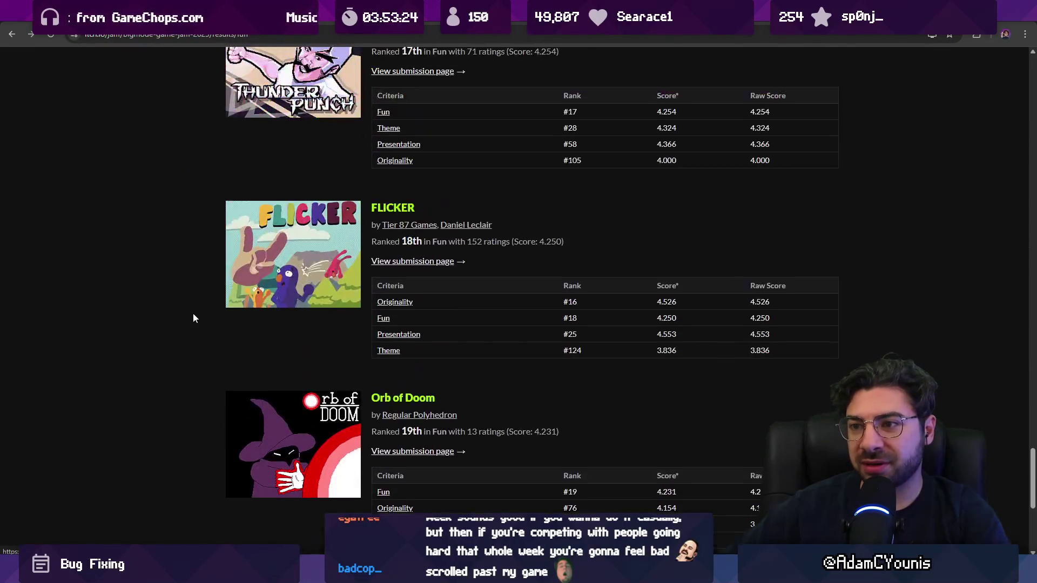
{"action": "scroll", "coordinate": [194, 321], "scroll_direction": "up", "scroll_amount": 5}
{"action": "scroll", "coordinate": [194, 322], "scroll_direction": "up", "scroll_amount": 10}
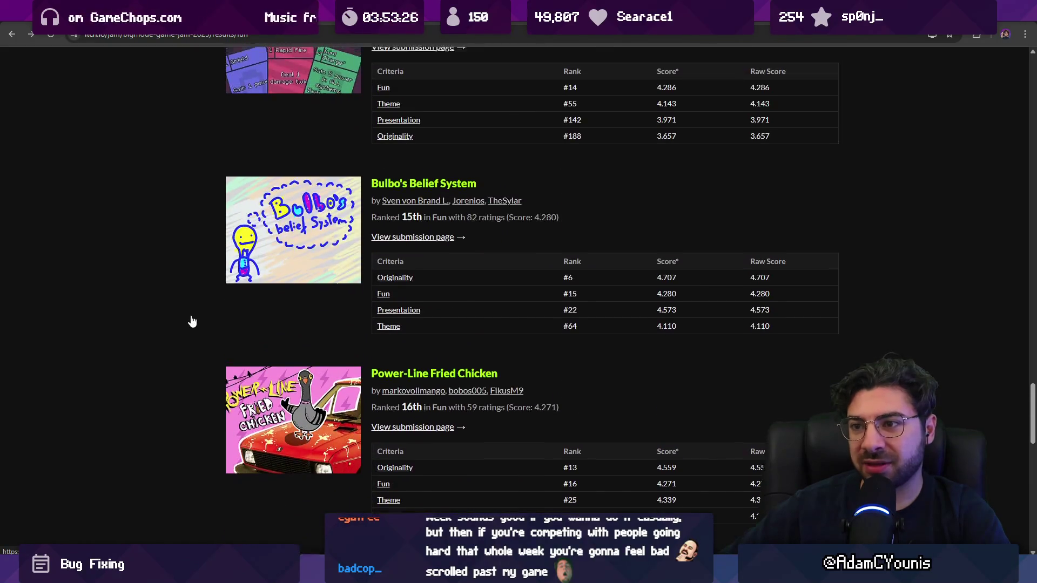
{"action": "scroll", "coordinate": [192, 322], "scroll_direction": "up", "scroll_amount": 4}
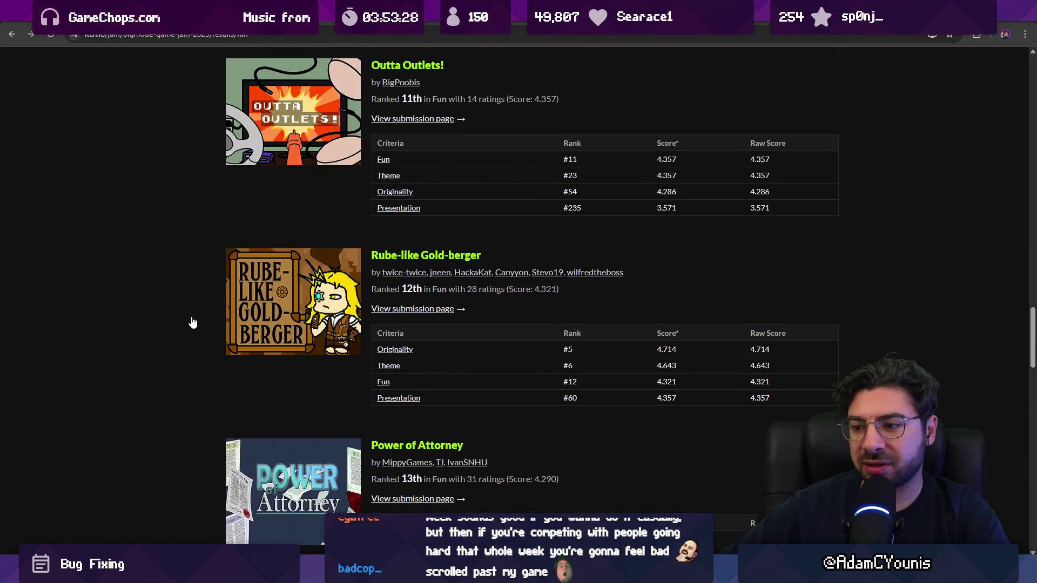
- Search the results page for the developer's name with find-in-page
{"action": "key", "text": "ctrl+f"}
{"action": "type", "text": "badcop"}
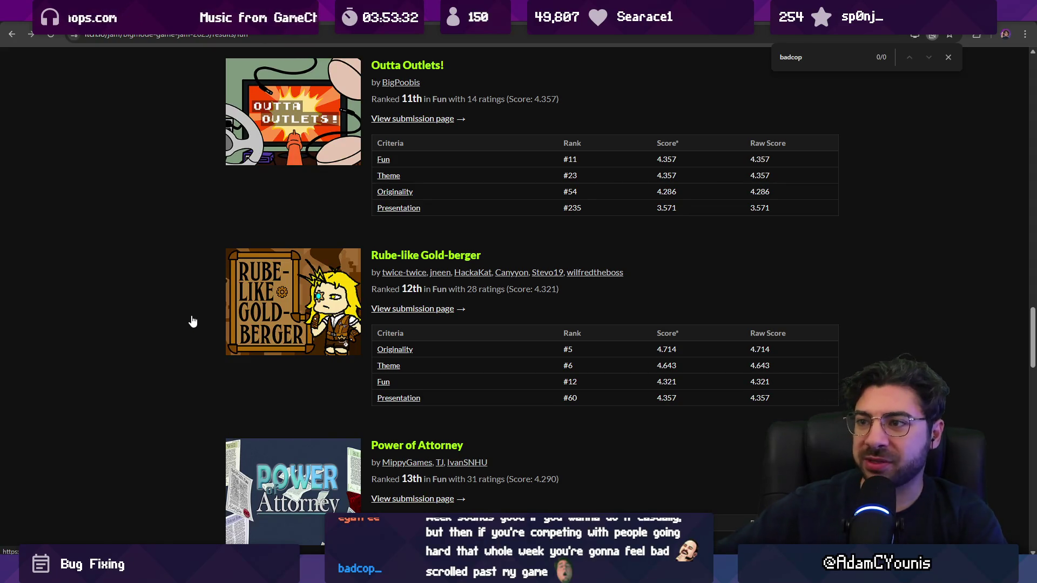
{"action": "scroll", "coordinate": [193, 322], "scroll_direction": "up", "scroll_amount": 15}
{"action": "scroll", "coordinate": [205, 327], "scroll_direction": "down", "scroll_amount": 8}
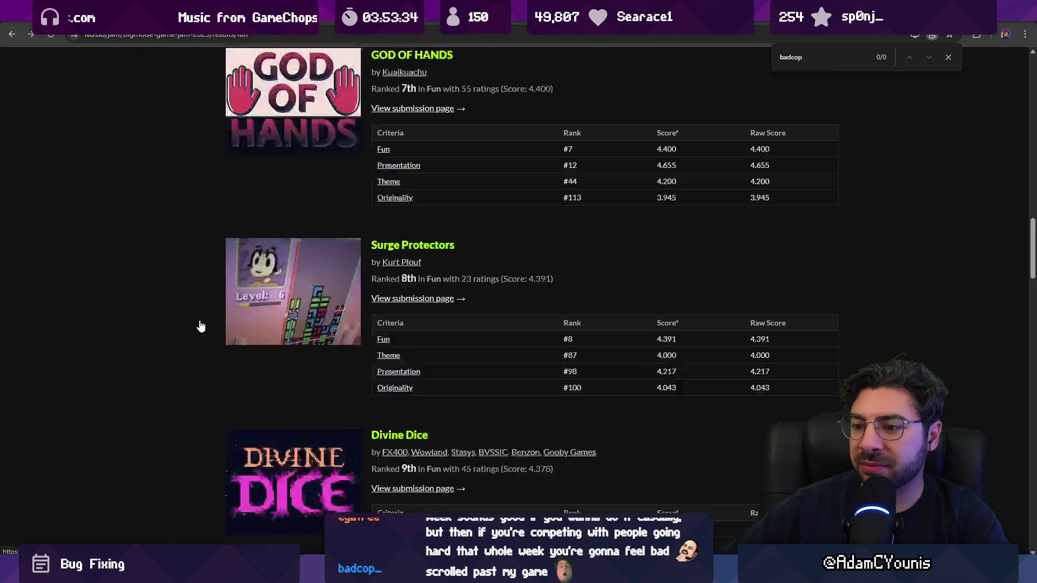
{"action": "scroll", "coordinate": [180, 317], "scroll_direction": "up", "scroll_amount": 11}
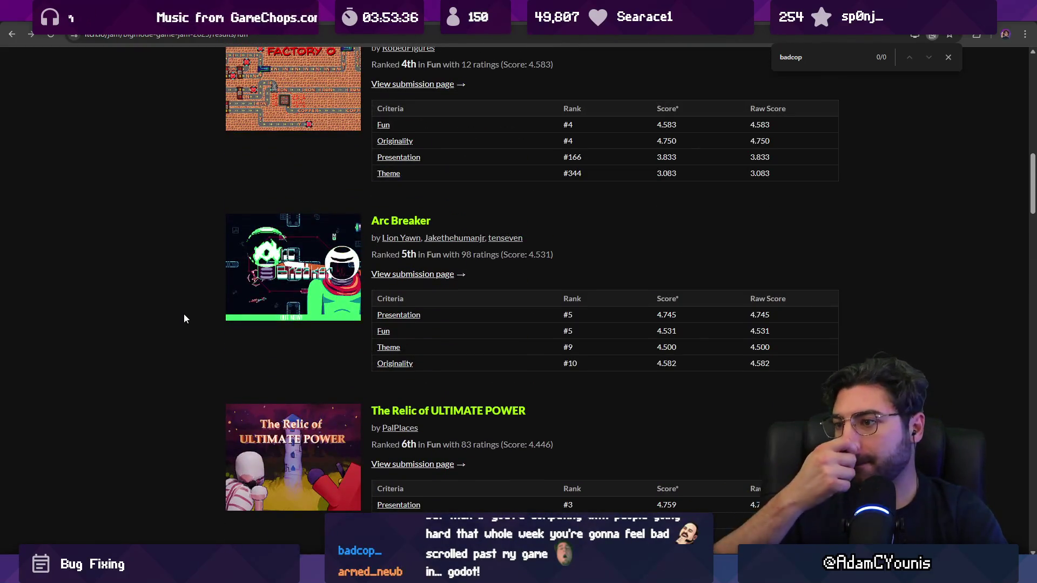
{"action": "key", "text": "Escape"}
{"action": "scroll", "coordinate": [186, 320], "scroll_direction": "up", "scroll_amount": 3}
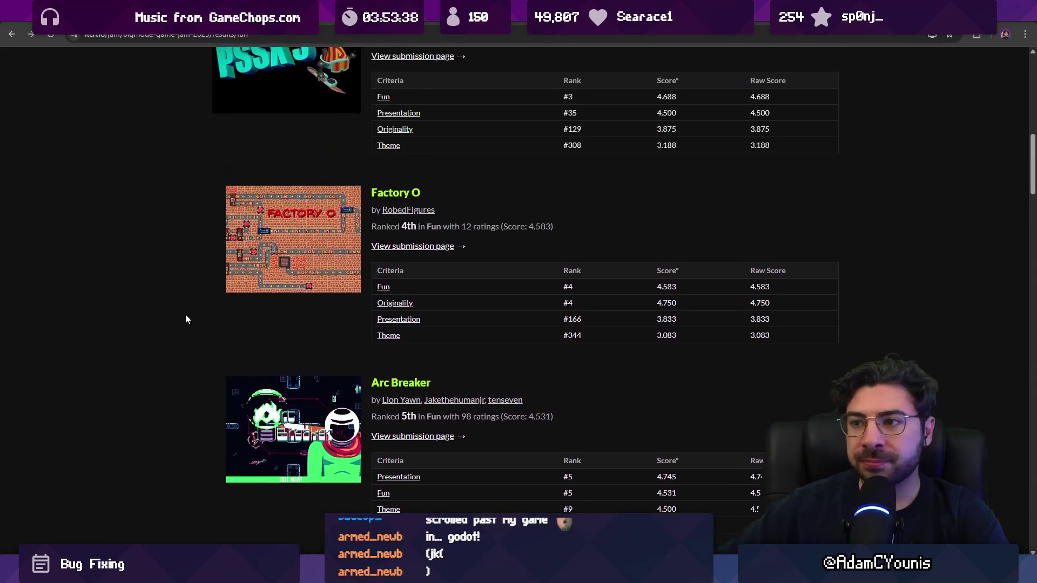
{"action": "scroll", "coordinate": [185, 320], "scroll_direction": "up", "scroll_amount": 5}
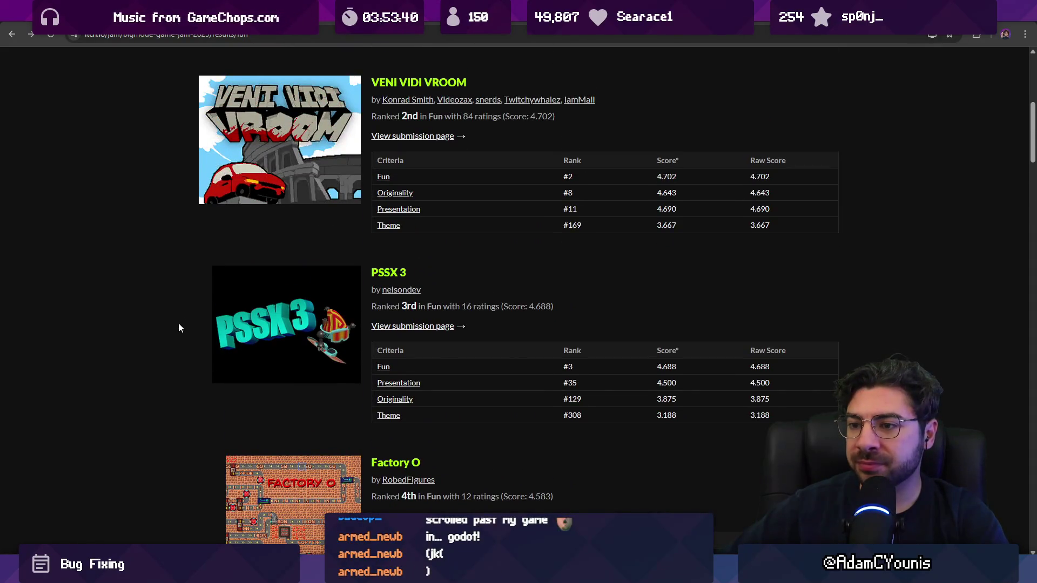
{"action": "scroll", "coordinate": [180, 328], "scroll_direction": "up", "scroll_amount": 4}
{"action": "scroll", "coordinate": [180, 327], "scroll_direction": "up", "scroll_amount": 3}
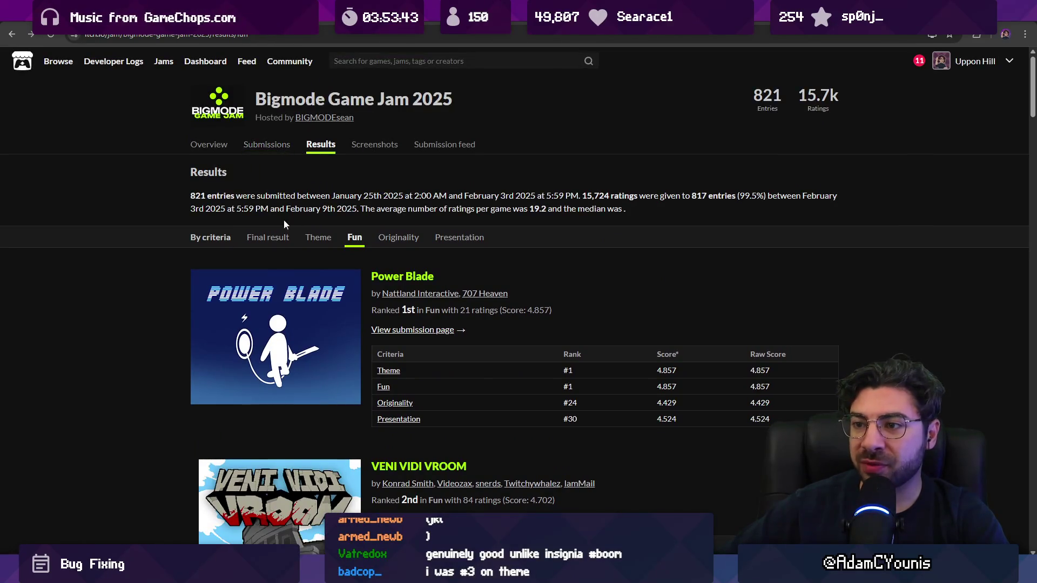
- In the Theme rankings, find the developer's entry and open Clark the Spark (3rd, 4.785)
{"action": "left_click", "coordinate": [319, 238]}
{"action": "key", "text": "ctrl+f"}
{"action": "key", "text": "Return"}
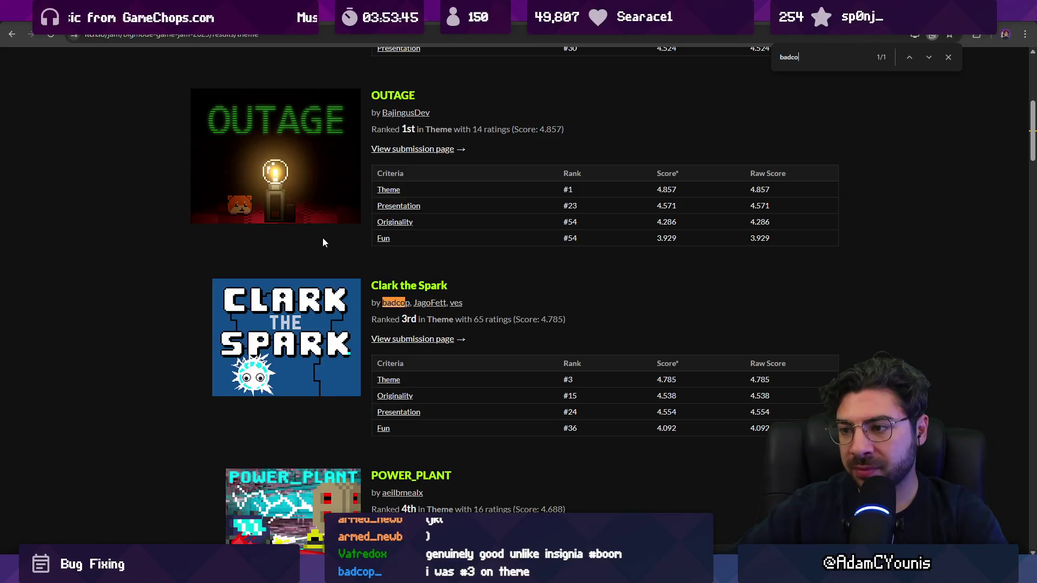
{"action": "key", "text": "Escape"}
{"action": "left_click", "coordinate": [427, 295]}
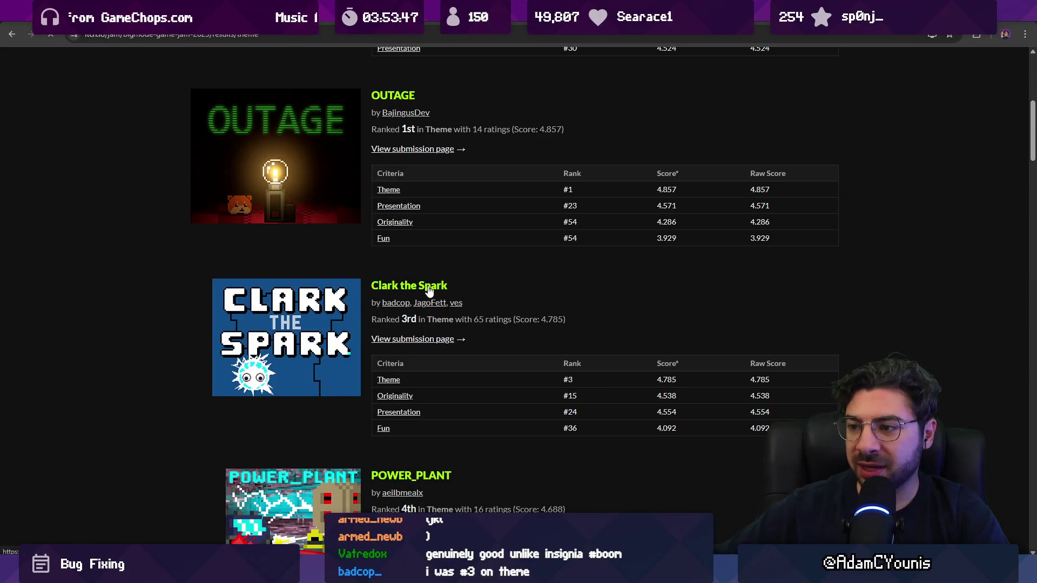
{"action": "left_click", "coordinate": [428, 287]}
- View the Clark the Spark gameplay, car and living-room screenshots at full size
{"action": "scroll", "coordinate": [394, 320], "scroll_direction": "down", "scroll_amount": 5}
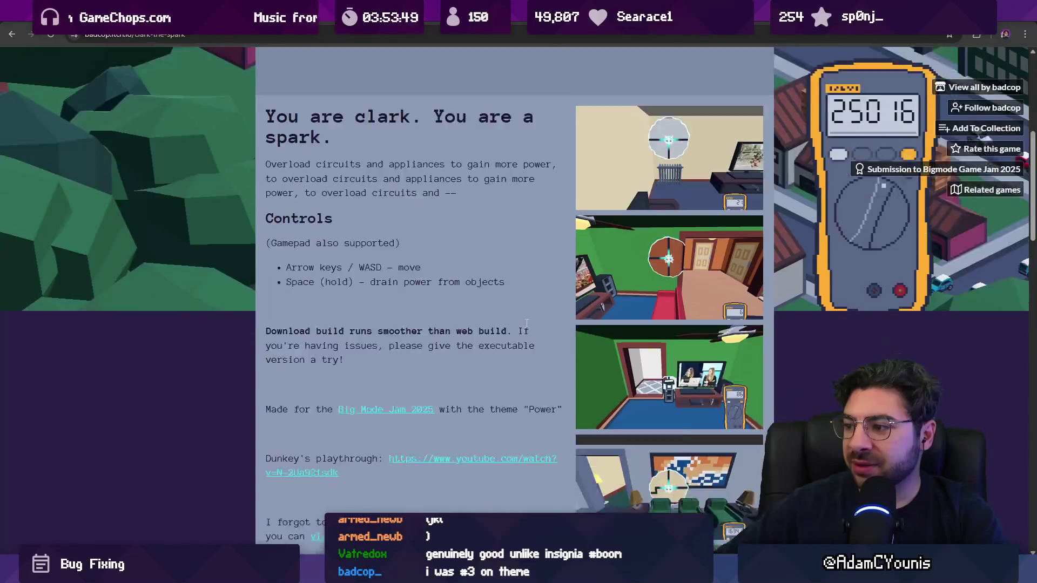
{"action": "scroll", "coordinate": [526, 323], "scroll_direction": "down", "scroll_amount": 3}
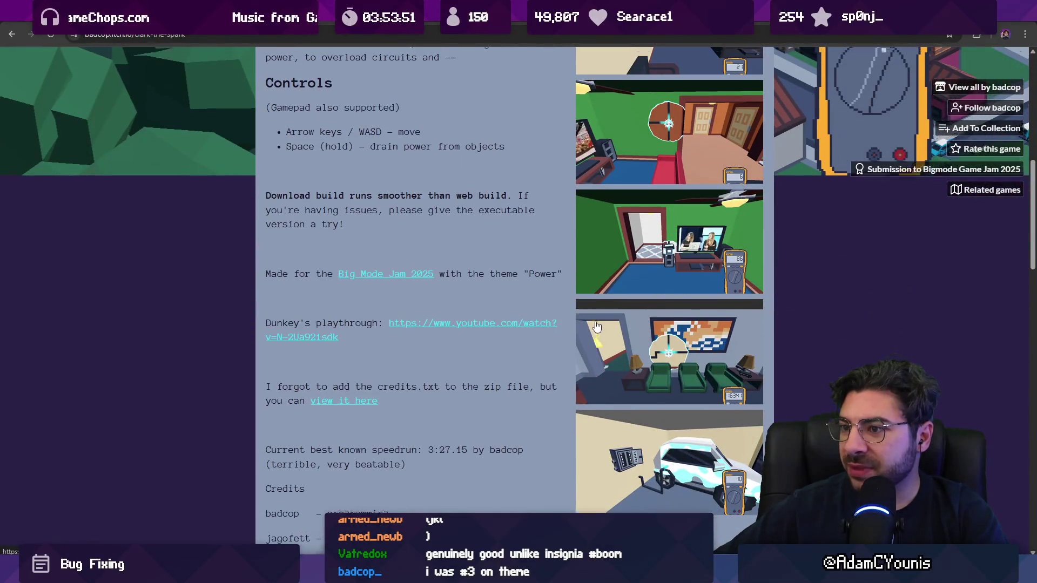
{"action": "scroll", "coordinate": [598, 327], "scroll_direction": "up", "scroll_amount": 4}
{"action": "left_click", "coordinate": [644, 229]}
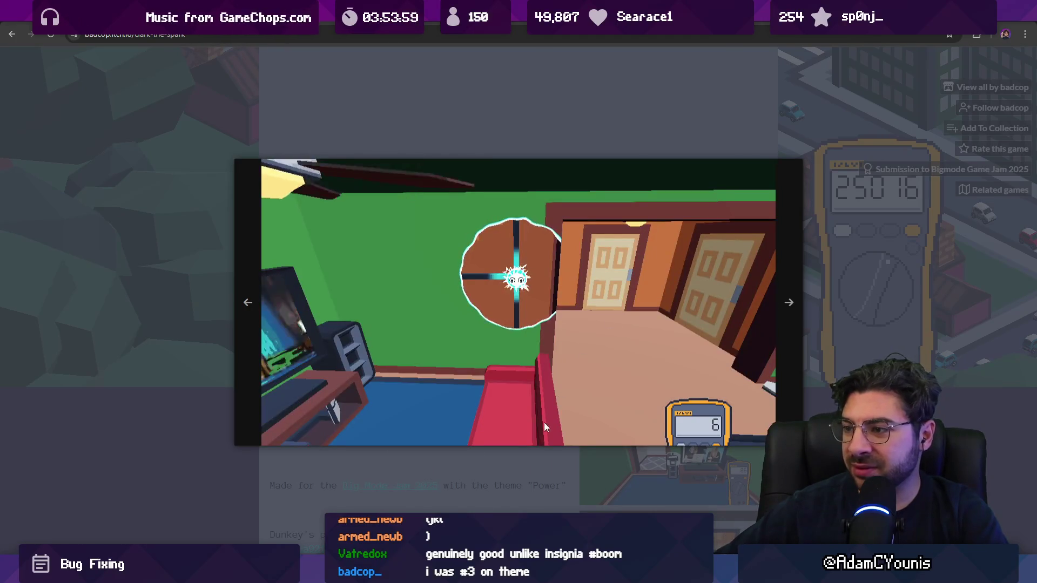
{"action": "left_click", "coordinate": [533, 455]}
{"action": "scroll", "coordinate": [439, 267], "scroll_direction": "down", "scroll_amount": 3}
{"action": "scroll", "coordinate": [439, 272], "scroll_direction": "down", "scroll_amount": 7}
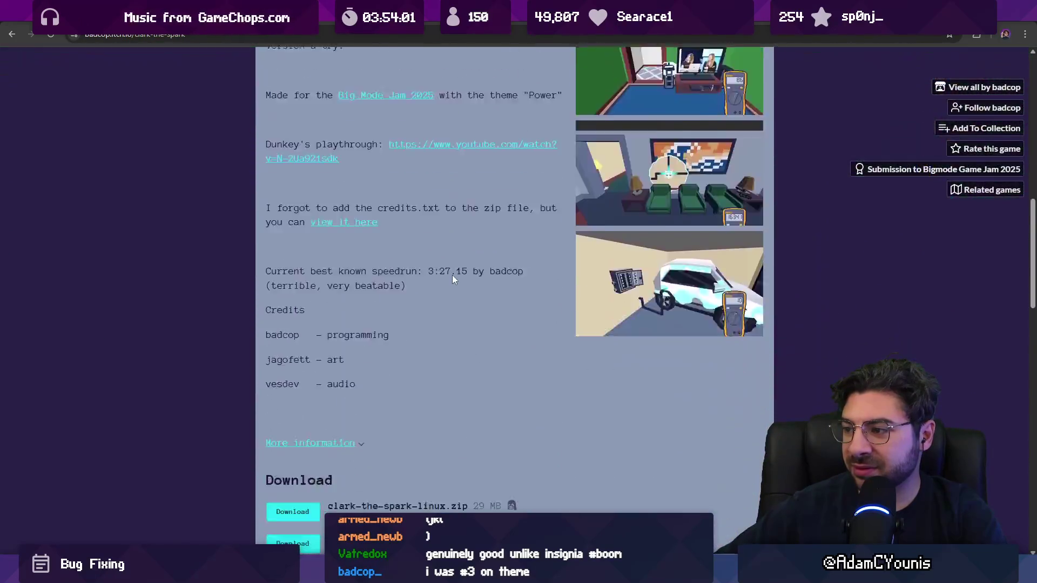
{"action": "left_click", "coordinate": [676, 136]}
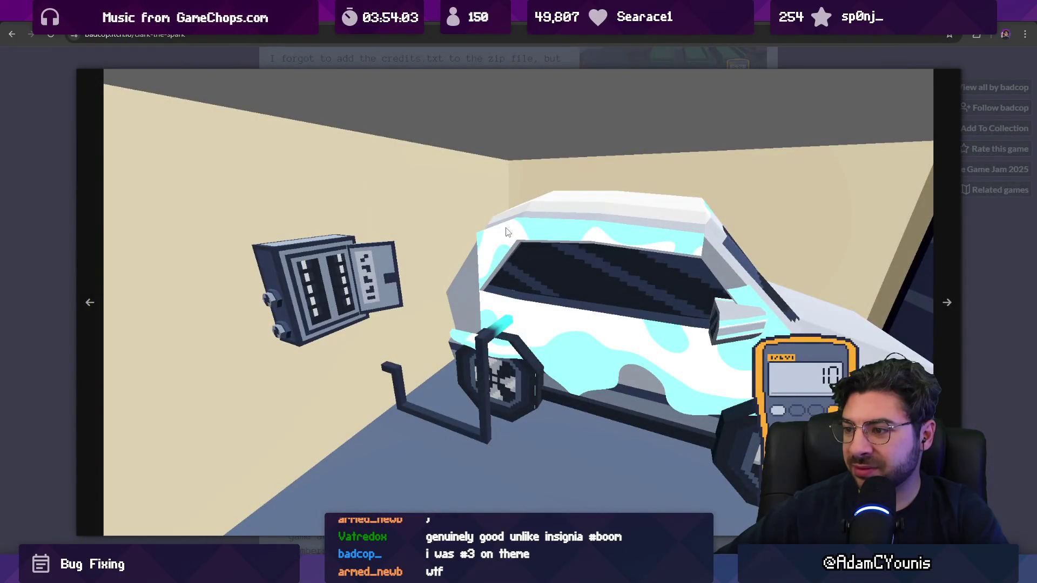
{"action": "left_click", "coordinate": [506, 232]}
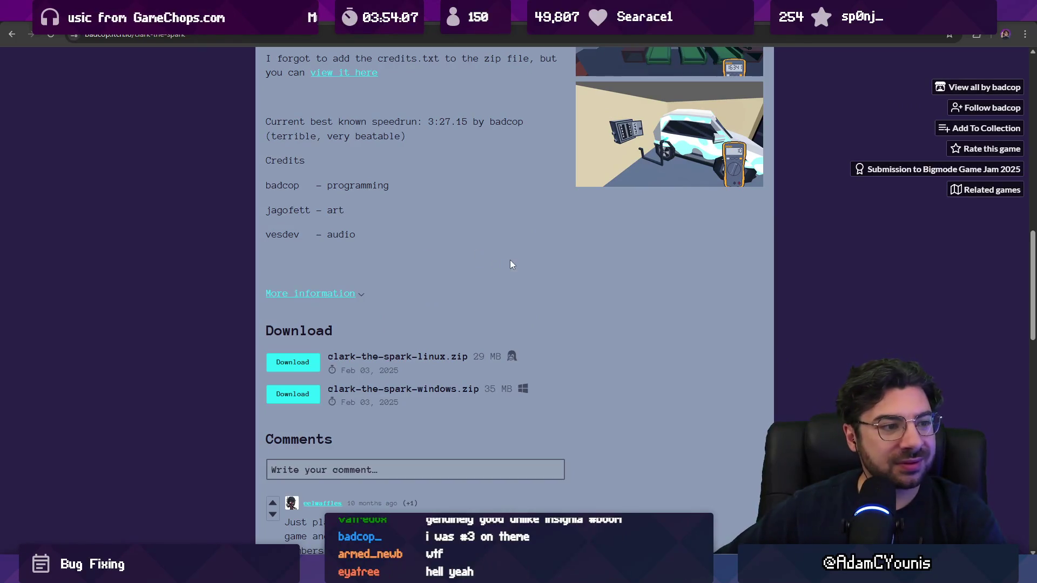
{"action": "scroll", "coordinate": [513, 260], "scroll_direction": "up", "scroll_amount": 4}
{"action": "left_click", "coordinate": [609, 244]}
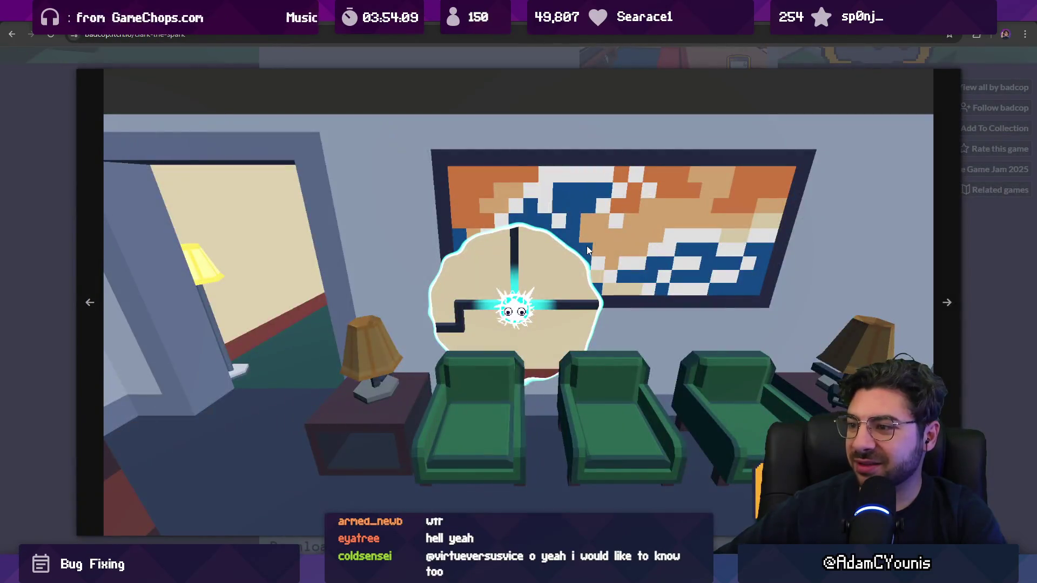
{"action": "left_click", "coordinate": [587, 250]}
- Read through the game's description, then go back to the Theme results list
{"action": "scroll", "coordinate": [466, 271], "scroll_direction": "up", "scroll_amount": 5}
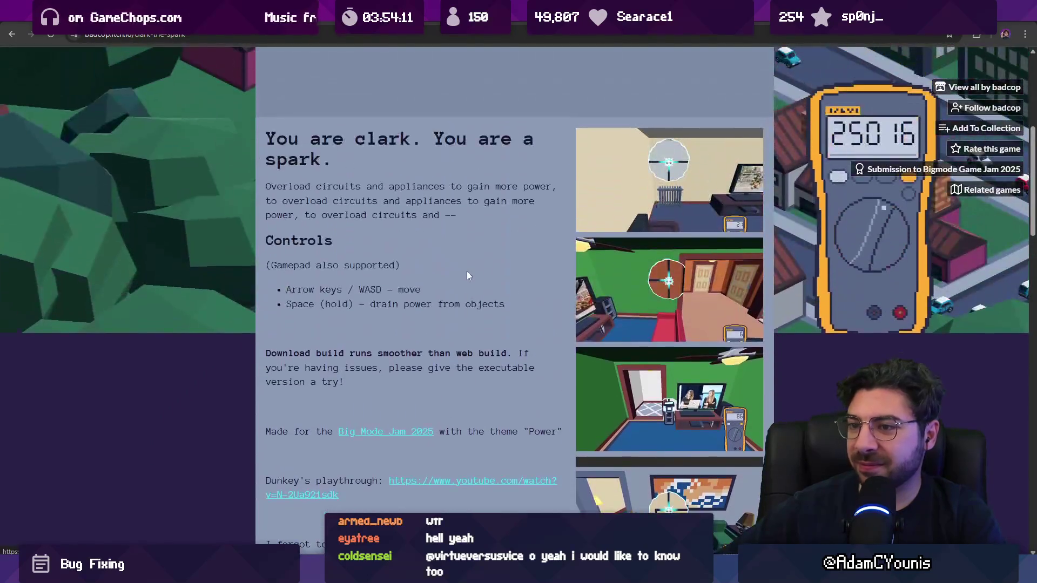
{"action": "scroll", "coordinate": [469, 273], "scroll_direction": "up", "scroll_amount": 6}
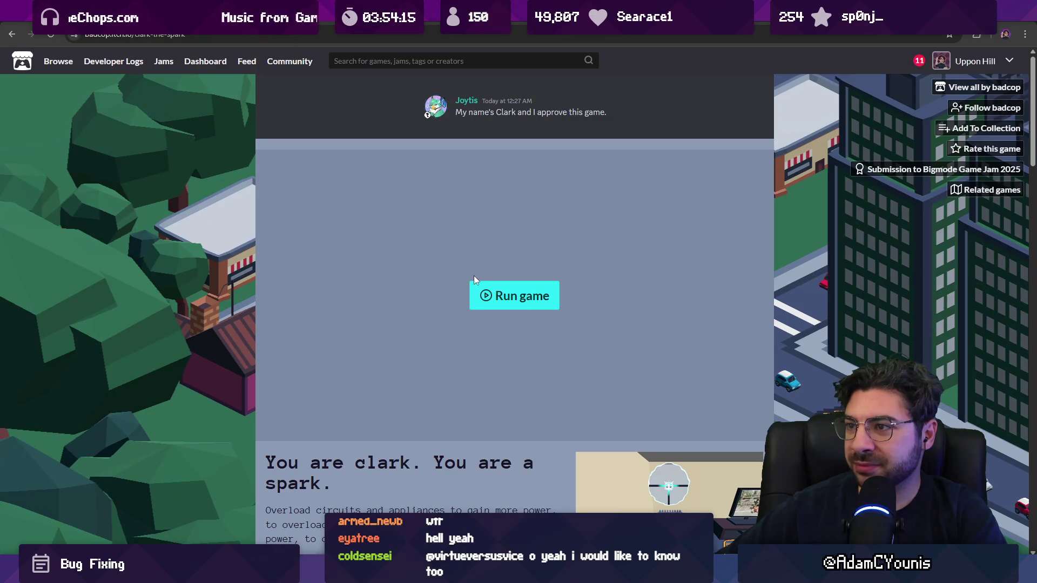
{"action": "scroll", "coordinate": [474, 276], "scroll_direction": "down", "scroll_amount": 8}
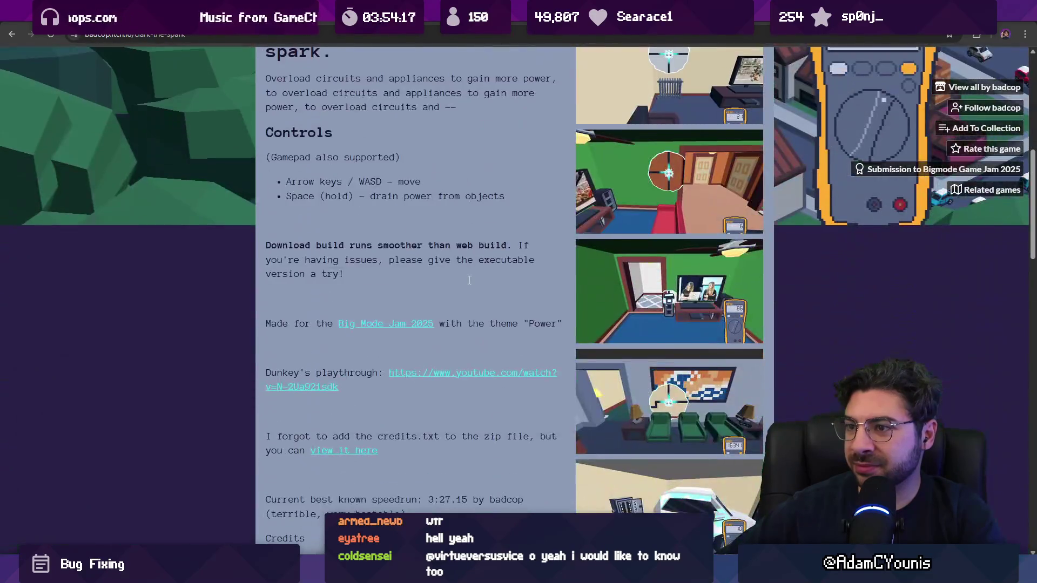
{"action": "scroll", "coordinate": [467, 280], "scroll_direction": "down", "scroll_amount": 7}
{"action": "scroll", "coordinate": [463, 286], "scroll_direction": "down", "scroll_amount": 4}
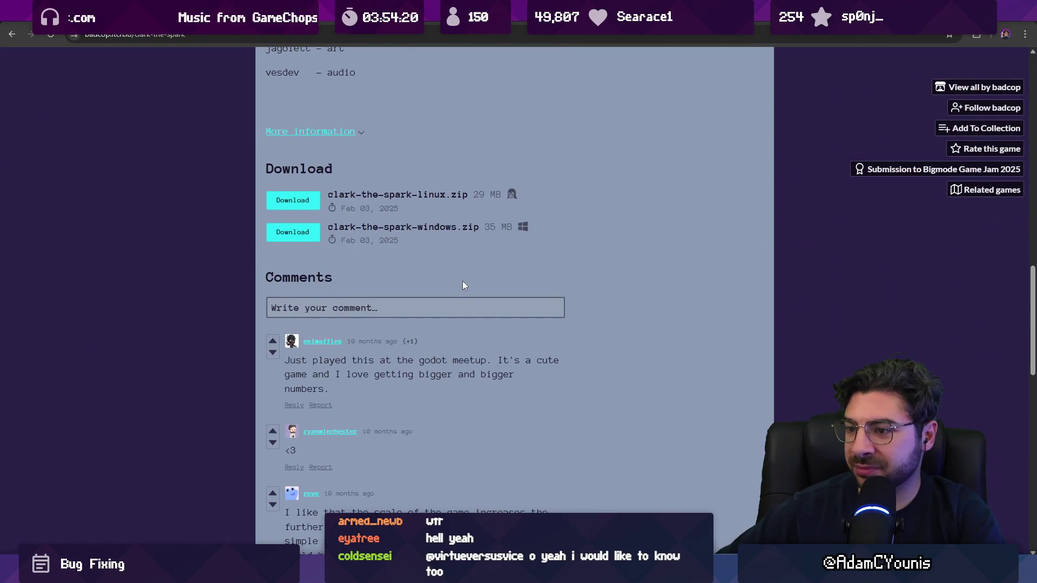
{"action": "scroll", "coordinate": [463, 286], "scroll_direction": "down", "scroll_amount": 4}
{"action": "scroll", "coordinate": [460, 286], "scroll_direction": "down", "scroll_amount": 2}
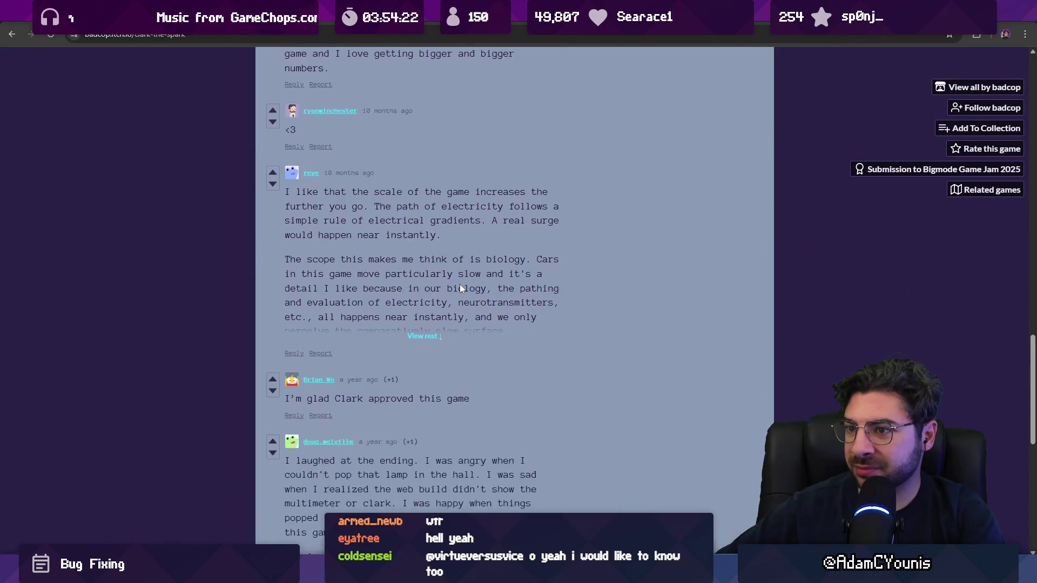
{"action": "scroll", "coordinate": [427, 310], "scroll_direction": "down", "scroll_amount": 6}
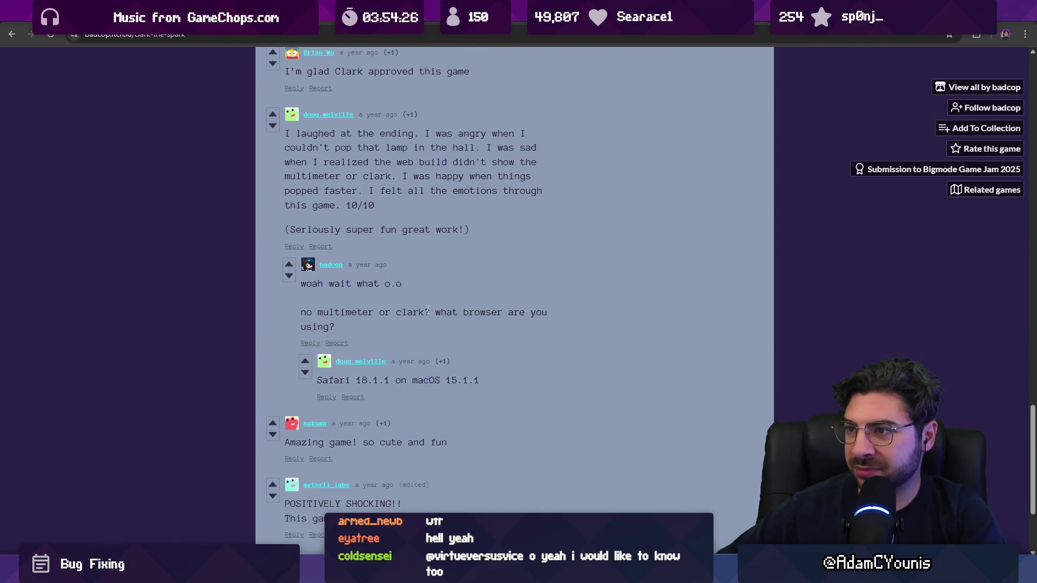
{"action": "scroll", "coordinate": [428, 310], "scroll_direction": "down", "scroll_amount": 3}
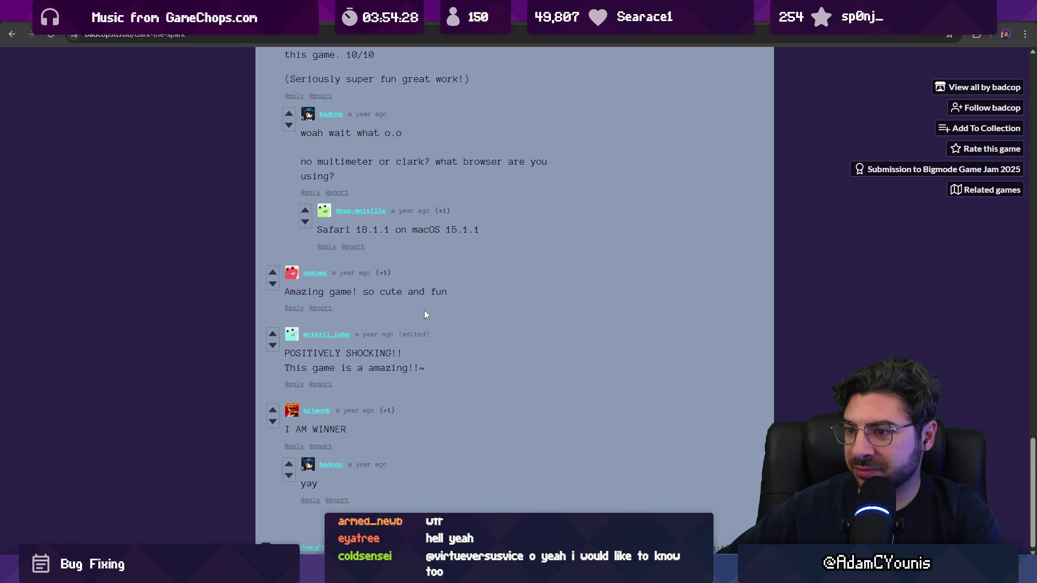
{"action": "scroll", "coordinate": [448, 320], "scroll_direction": "up", "scroll_amount": 9}
{"action": "scroll", "coordinate": [500, 349], "scroll_direction": "up", "scroll_amount": 20}
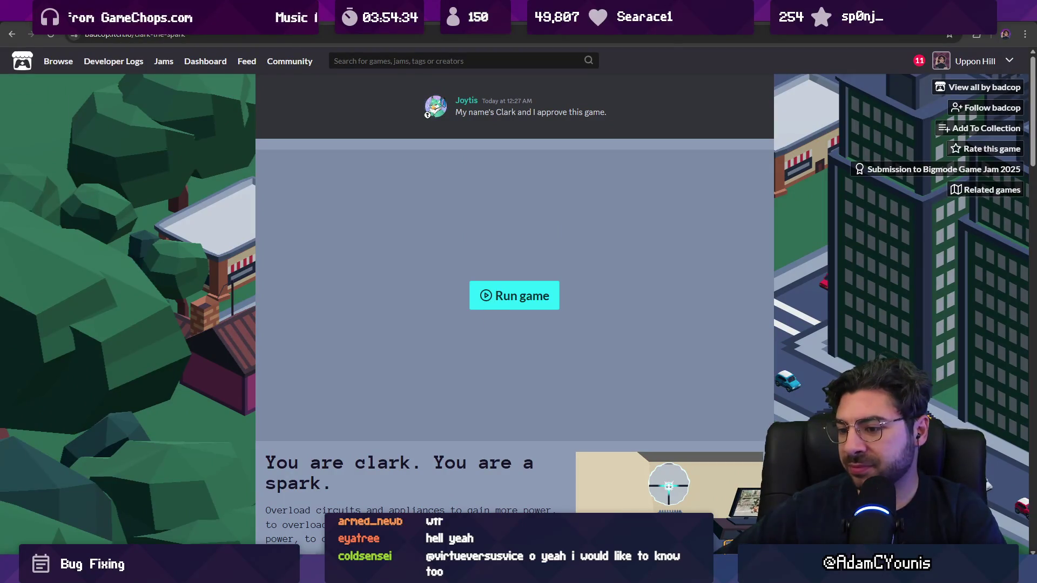
{"action": "mouse_move", "coordinate": [367, 510]}
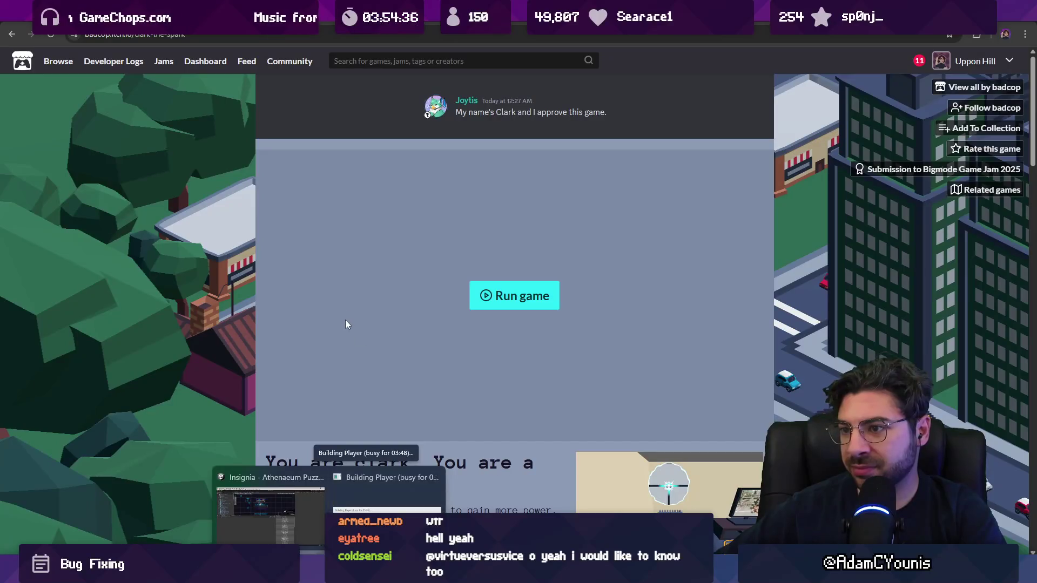
{"action": "key", "text": "alt+Left"}
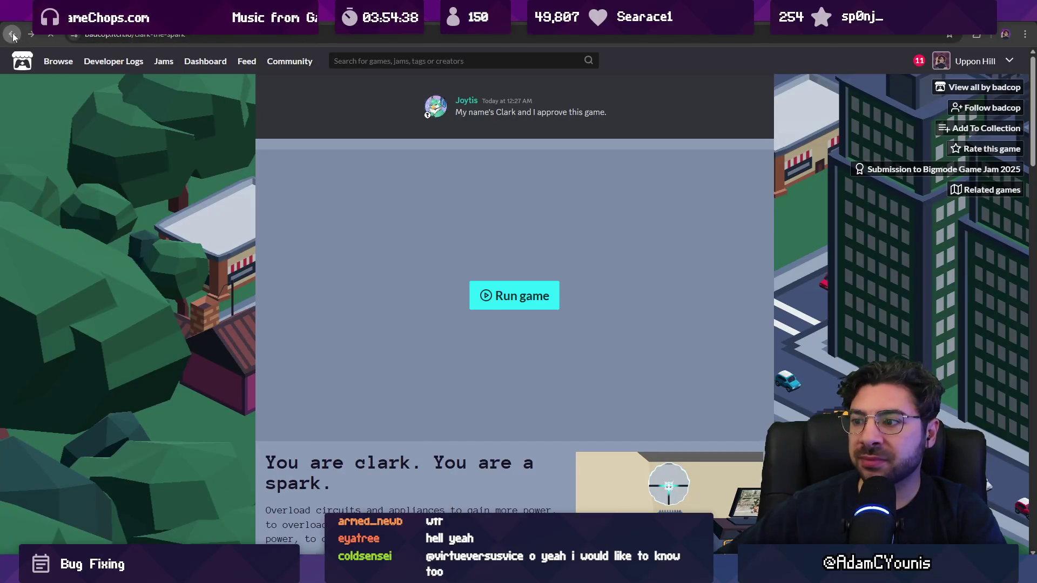
- Scroll down through the Bigmode Game Jam 2025 Theme rankings
{"action": "scroll", "coordinate": [233, 243], "scroll_direction": "down", "scroll_amount": 6}
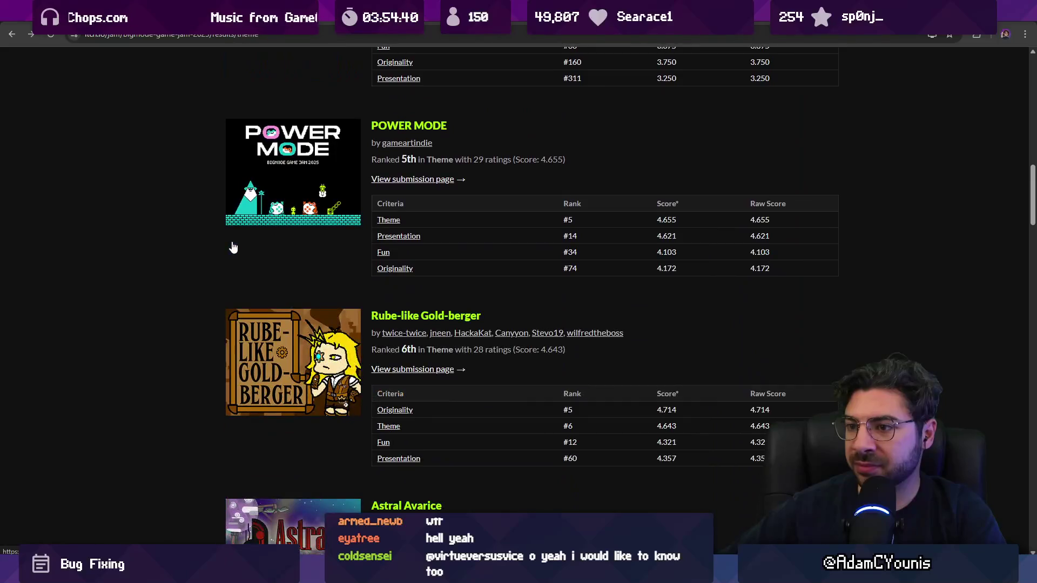
{"action": "scroll", "coordinate": [229, 241], "scroll_direction": "down", "scroll_amount": 8}
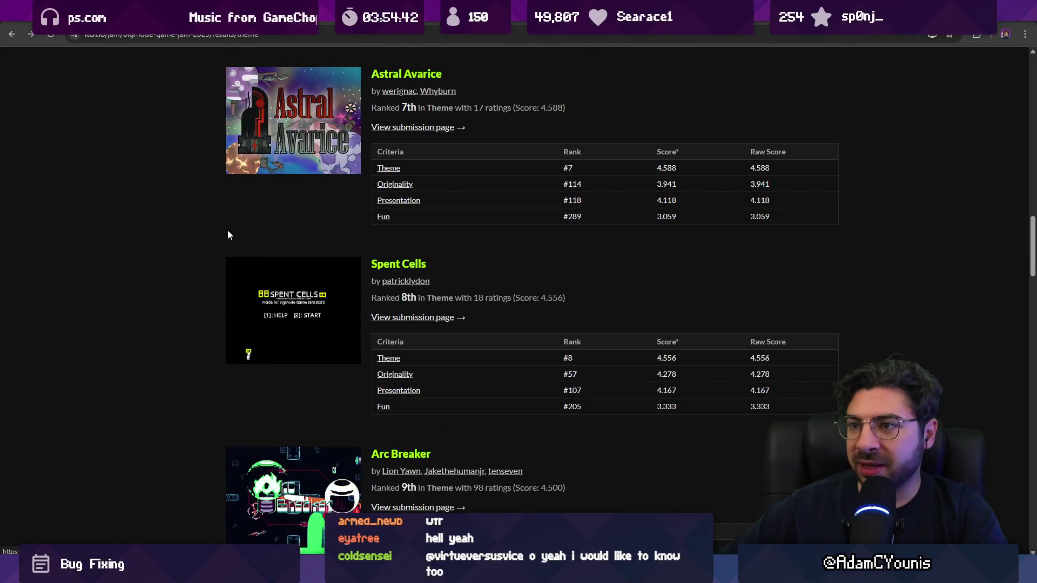
{"action": "scroll", "coordinate": [226, 234], "scroll_direction": "down", "scroll_amount": 4}
{"action": "scroll", "coordinate": [225, 230], "scroll_direction": "down", "scroll_amount": 13}
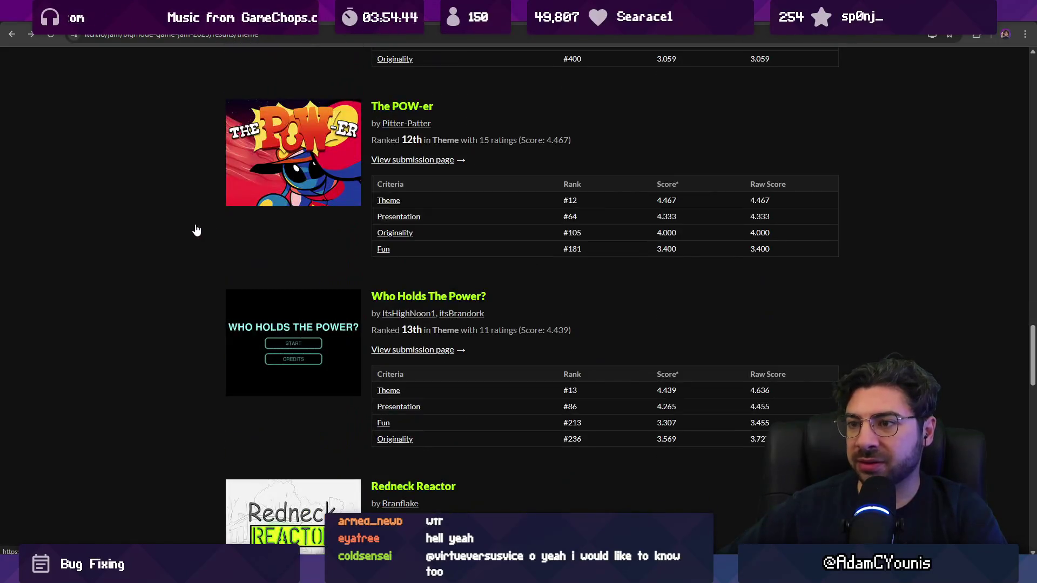
{"action": "scroll", "coordinate": [196, 230], "scroll_direction": "down", "scroll_amount": 5}
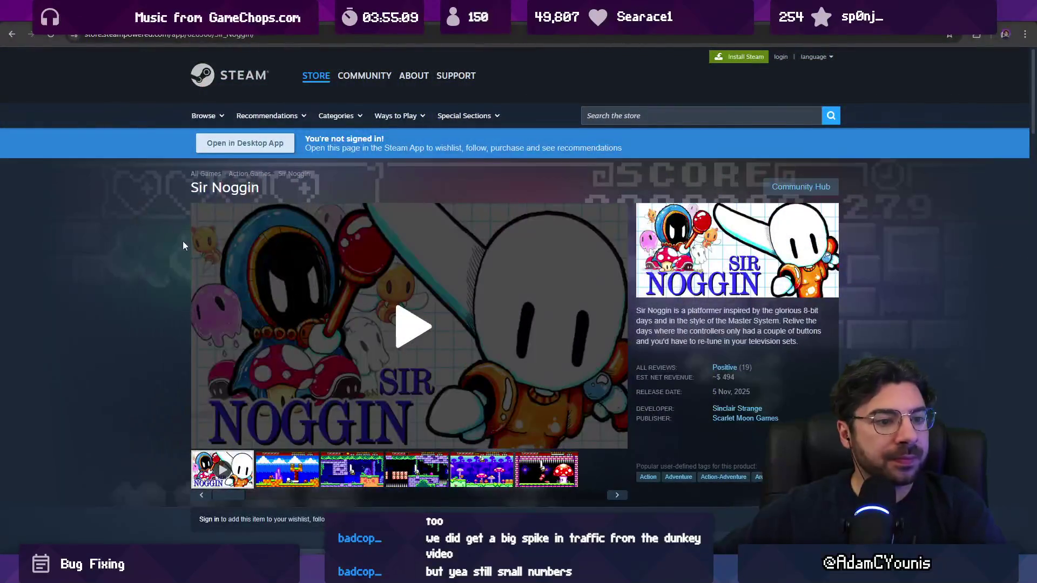
{"action": "scroll", "coordinate": [296, 312], "scroll_direction": "down", "scroll_amount": 3}
{"action": "left_click", "coordinate": [296, 312]}
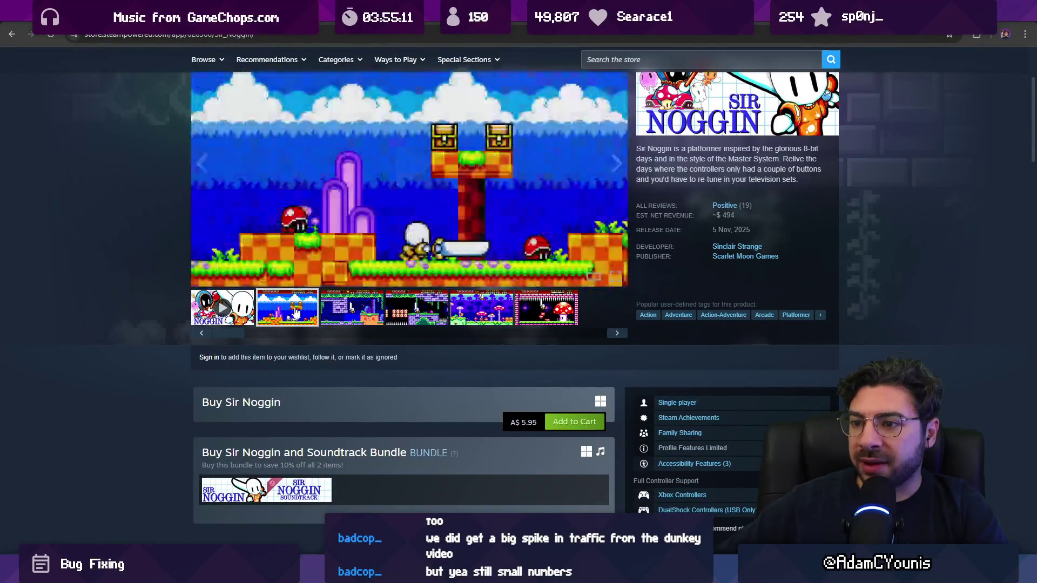
{"action": "scroll", "coordinate": [296, 312], "scroll_direction": "up", "scroll_amount": 2}
{"action": "left_click", "coordinate": [351, 419]}
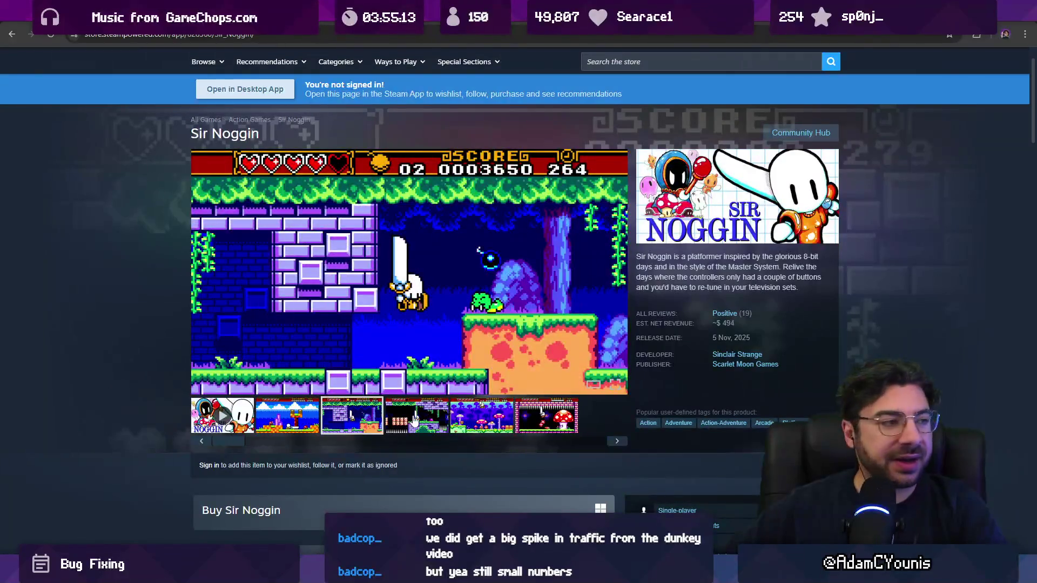
{"action": "left_click", "coordinate": [414, 420]}
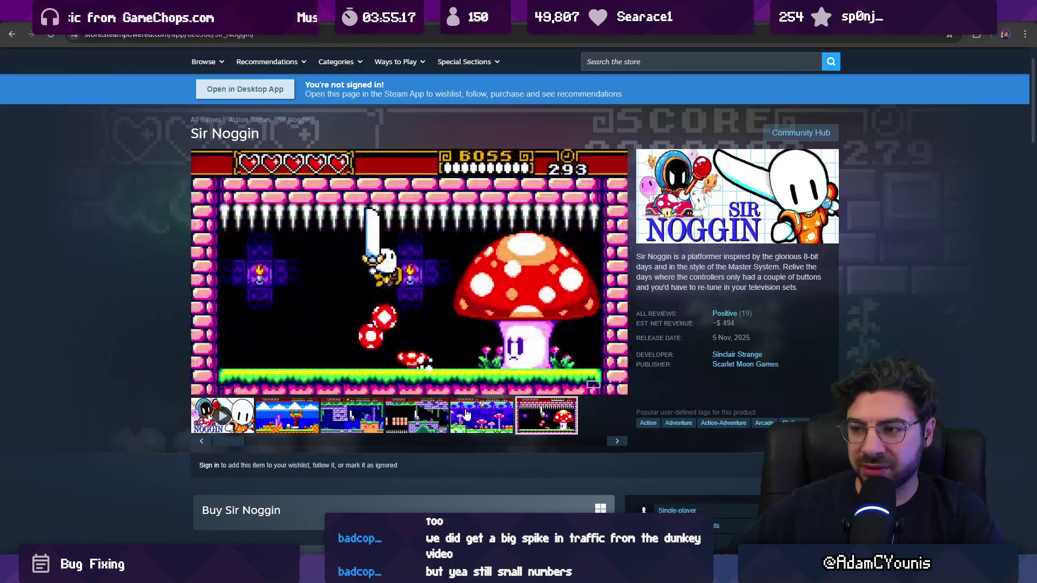
{"action": "left_click", "coordinate": [298, 416]}
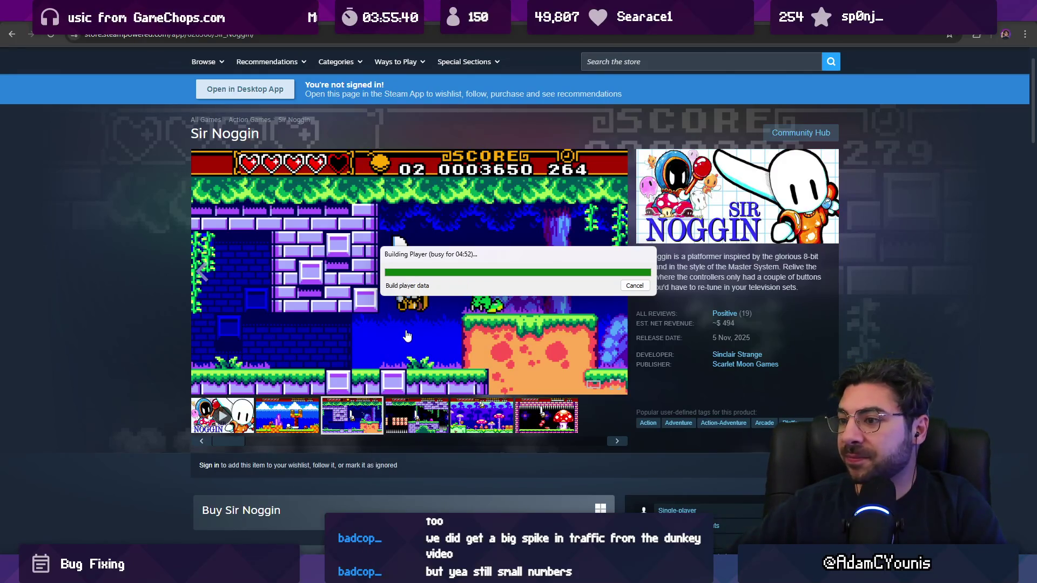
{"action": "left_click_drag", "start_coordinate": [419, 255], "coordinate": [386, 257]}
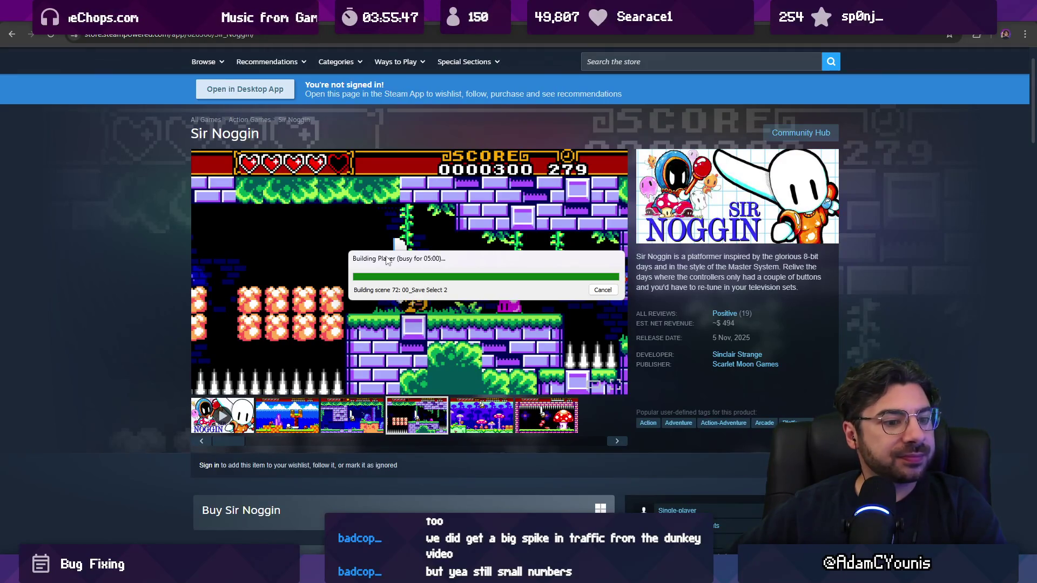
{"action": "left_click_drag", "start_coordinate": [386, 261], "coordinate": [390, 375]}
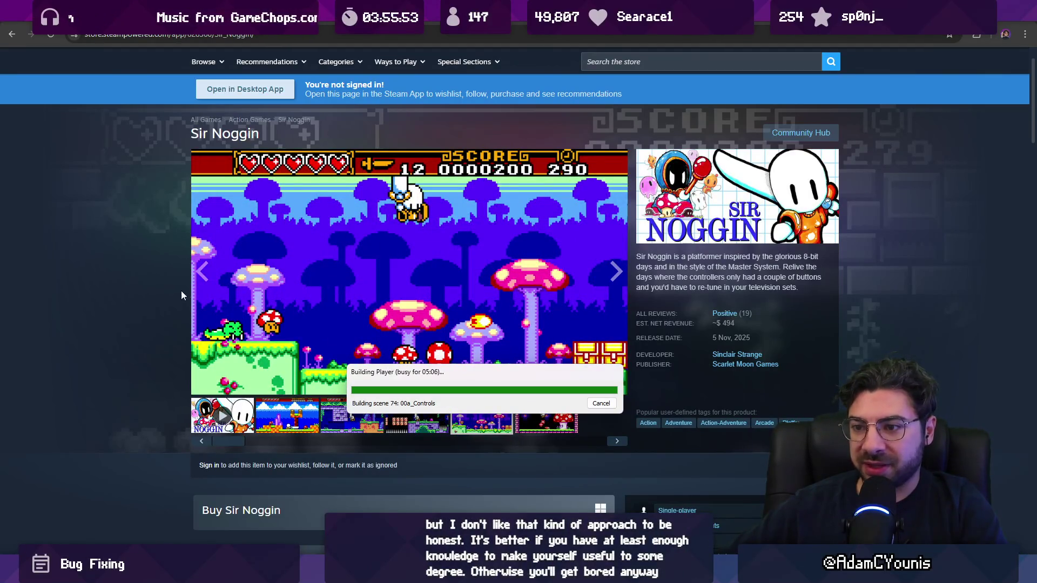
{"action": "left_click", "coordinate": [131, 382]}
{"action": "scroll", "coordinate": [131, 381], "scroll_direction": "down", "scroll_amount": 7}
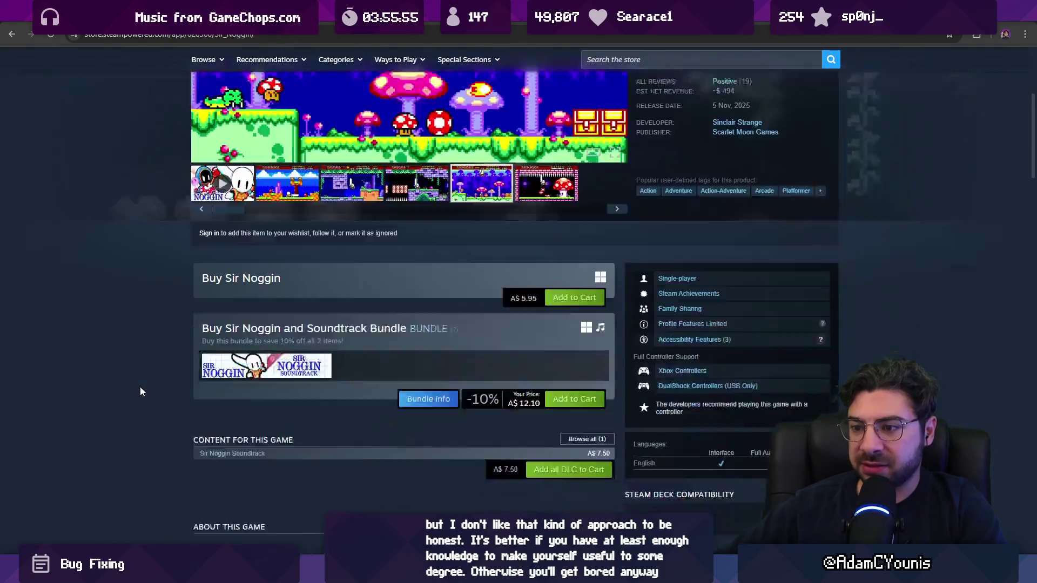
{"action": "scroll", "coordinate": [145, 373], "scroll_direction": "up", "scroll_amount": 7}
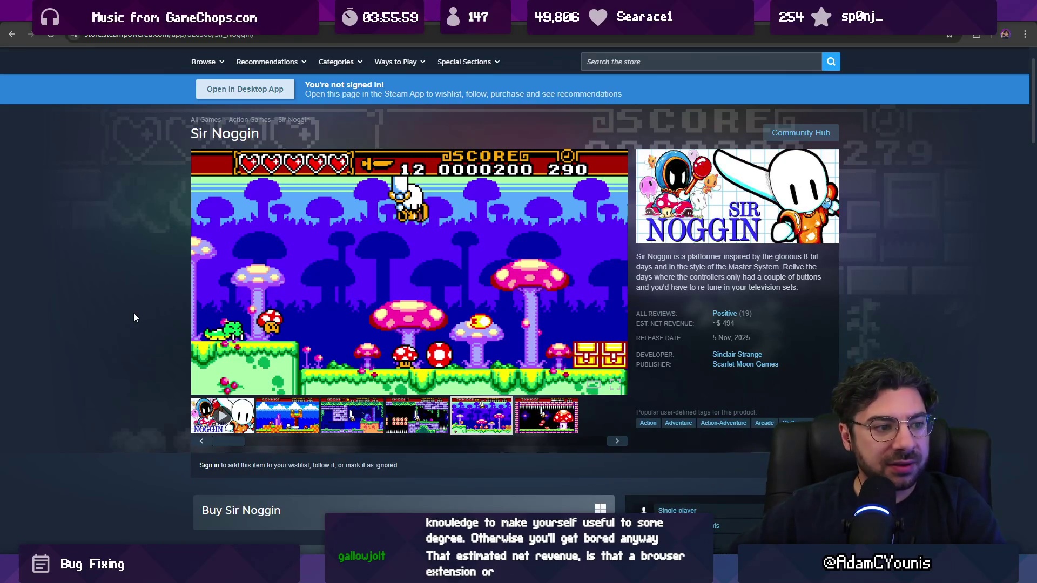
{"action": "mouse_move", "coordinate": [723, 318]}
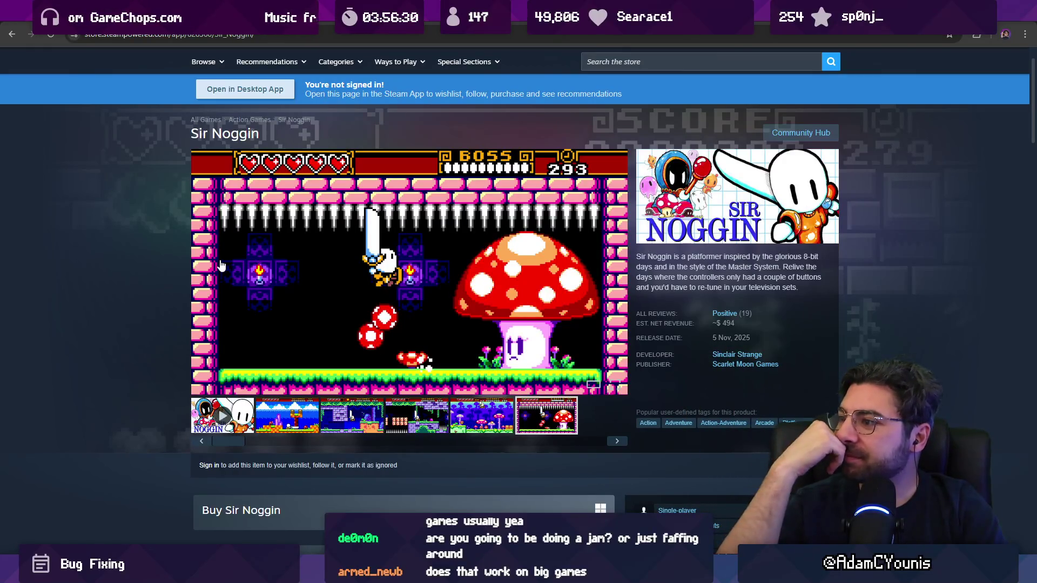
{"action": "left_click", "coordinate": [640, 60]}
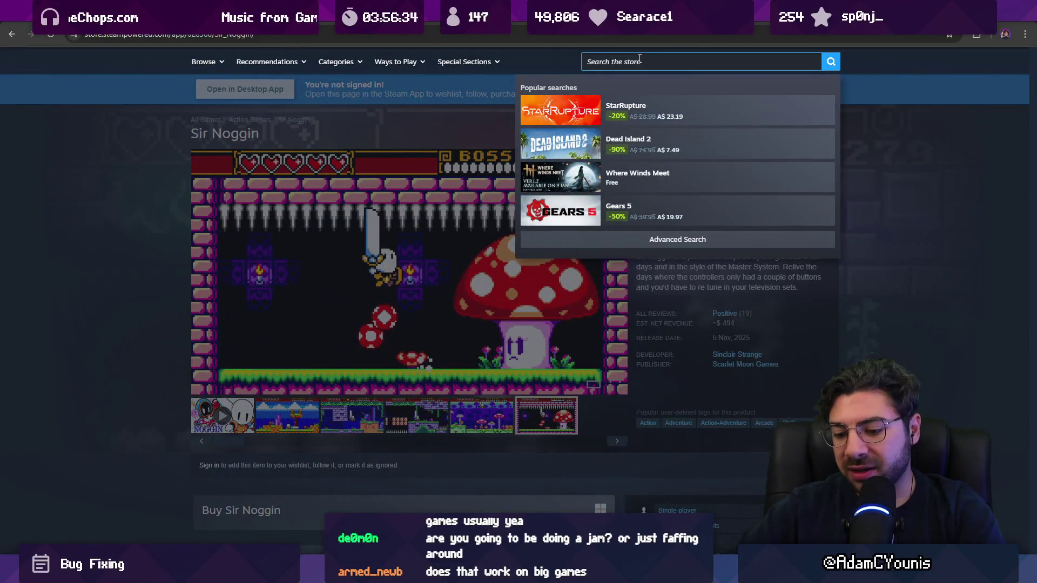
{"action": "type", "text": "hollow knig"}
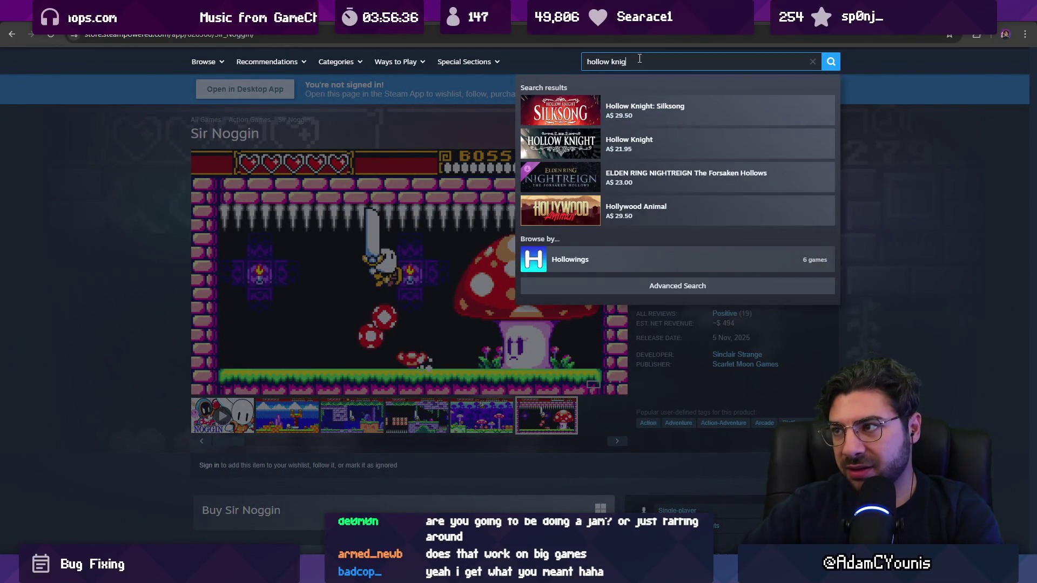
{"action": "type", "text": "ht"}
{"action": "left_click", "coordinate": [643, 137]}
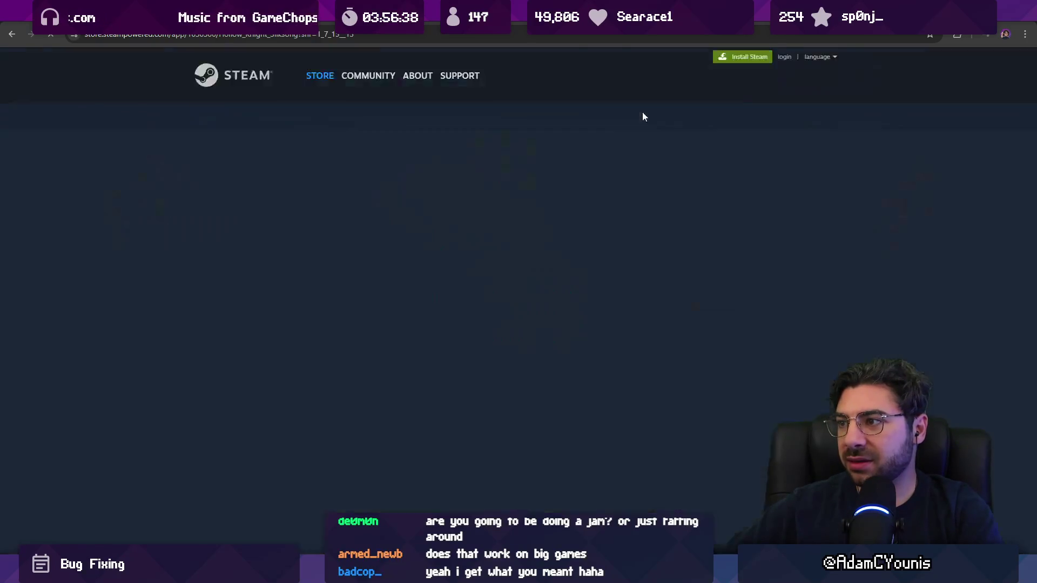
{"action": "scroll", "coordinate": [432, 205], "scroll_direction": "down", "scroll_amount": 2}
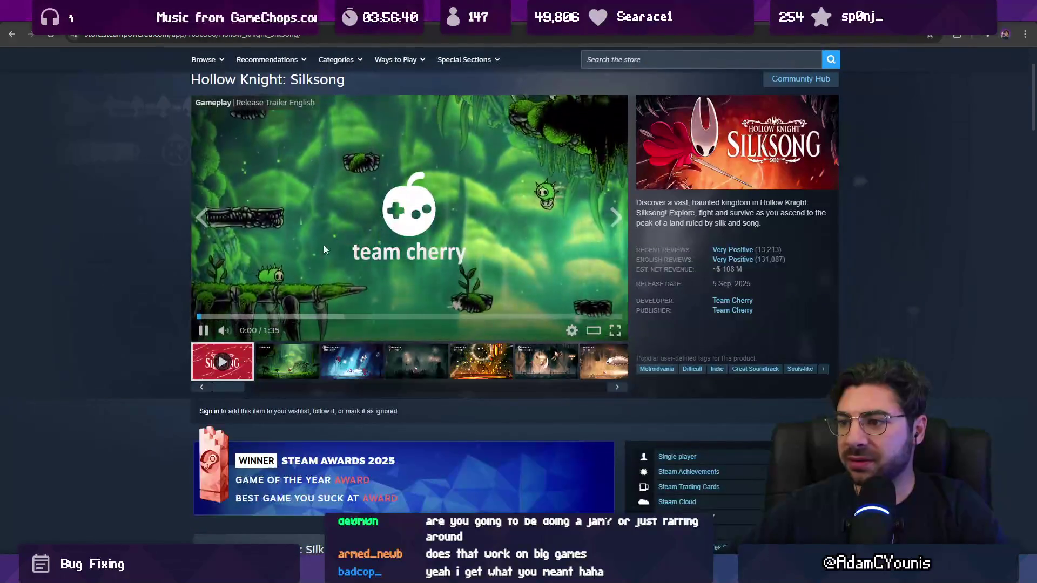
{"action": "left_click", "coordinate": [324, 250]}
{"action": "left_click_drag", "start_coordinate": [713, 269], "coordinate": [742, 270]}
{"action": "left_click", "coordinate": [781, 291]}
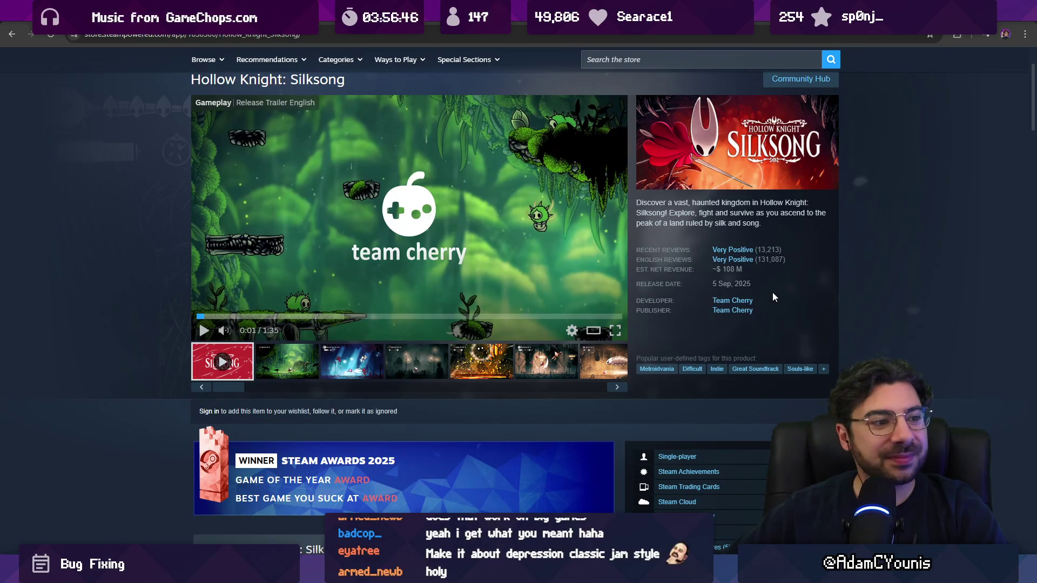
{"action": "scroll", "coordinate": [443, 223], "scroll_direction": "up", "scroll_amount": 2}
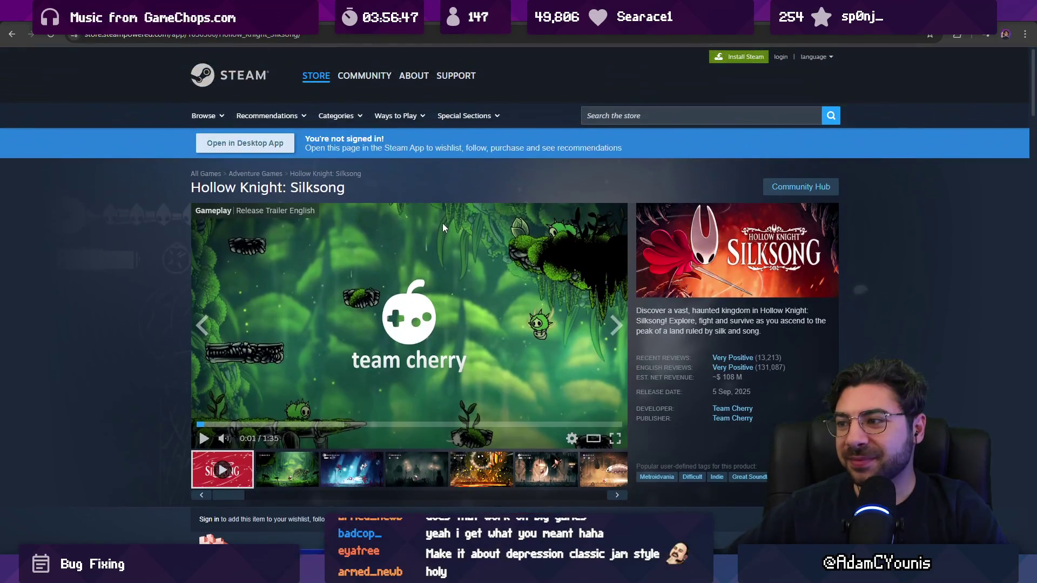
{"action": "left_click", "coordinate": [12, 35]}
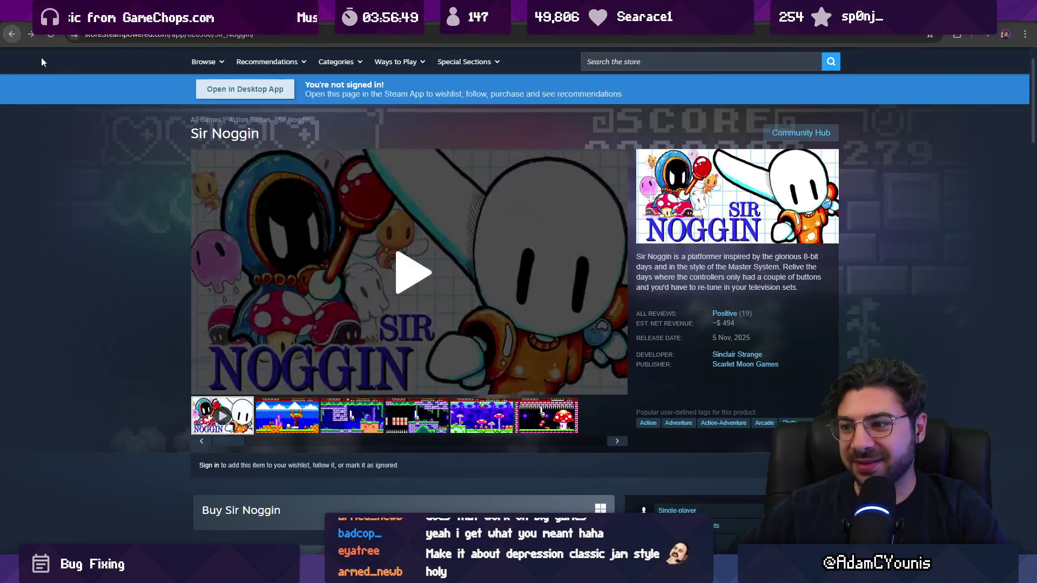
{"action": "left_click", "coordinate": [629, 60]}
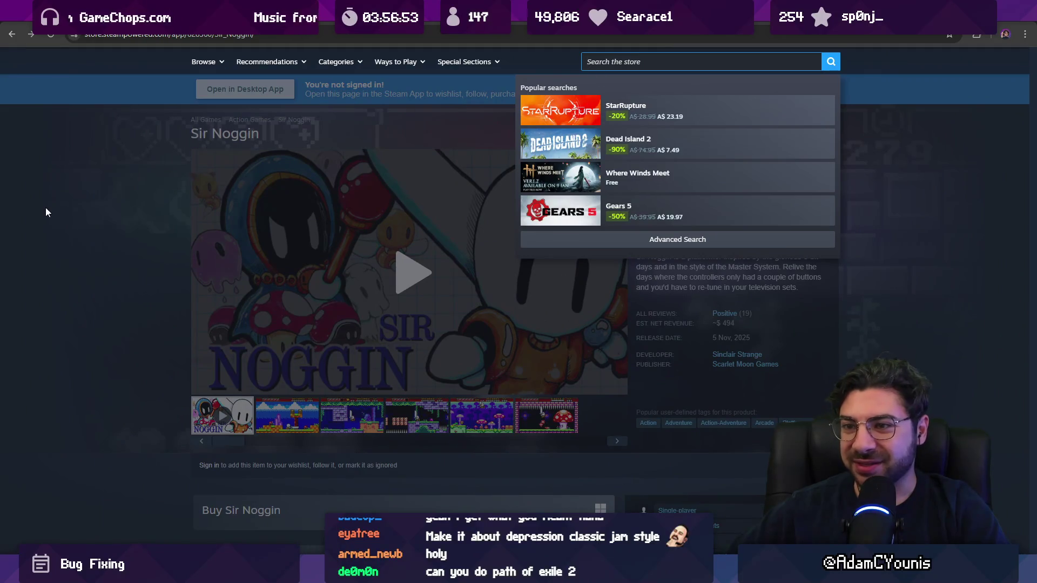
{"action": "left_click", "coordinate": [95, 242]}
{"action": "left_click", "coordinate": [621, 61]}
{"action": "type", "text": "path of exile 2"}
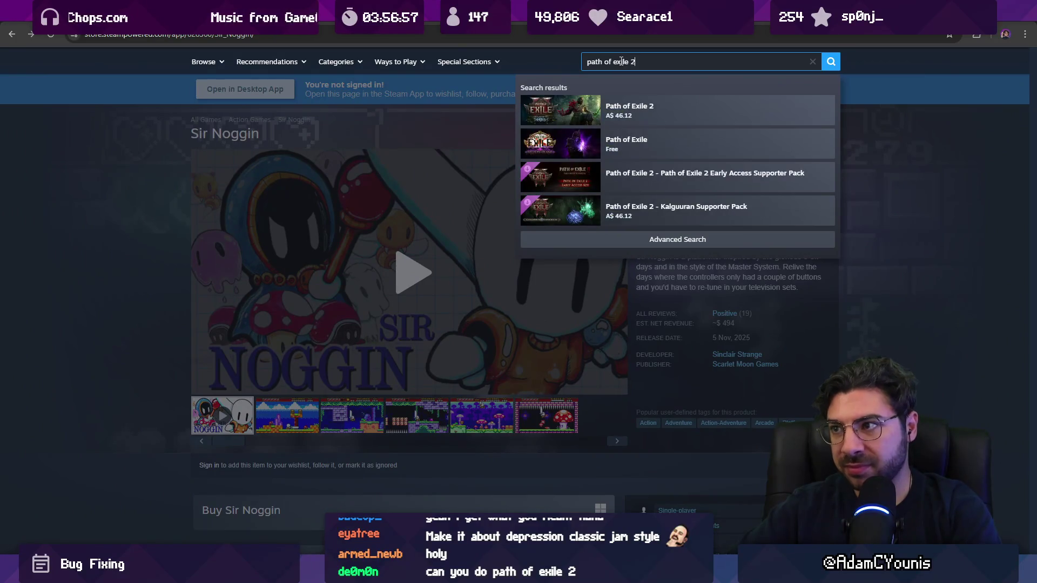
{"action": "left_click", "coordinate": [703, 111]}
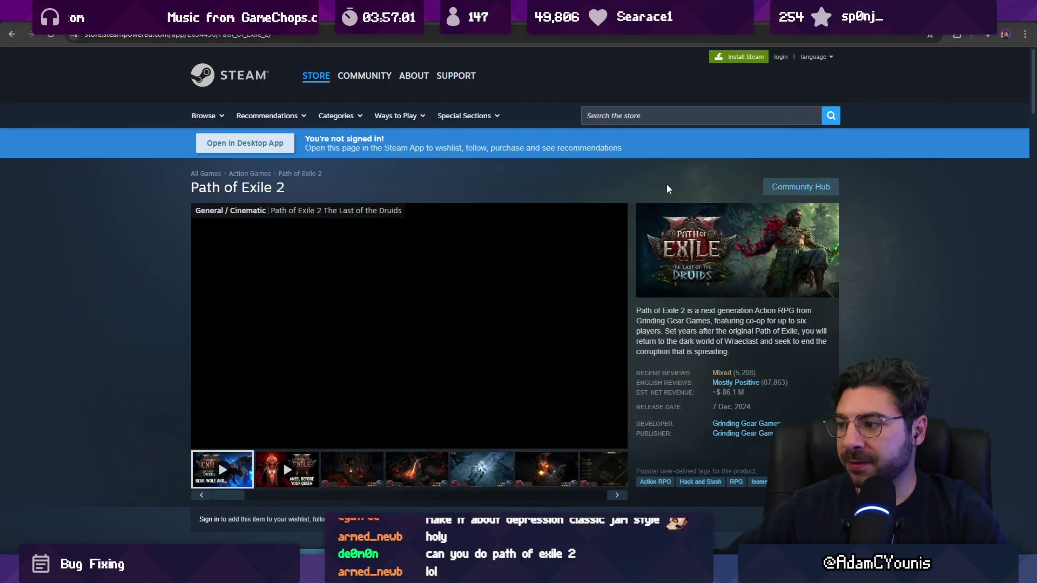
{"action": "scroll", "coordinate": [631, 254], "scroll_direction": "down", "scroll_amount": 2}
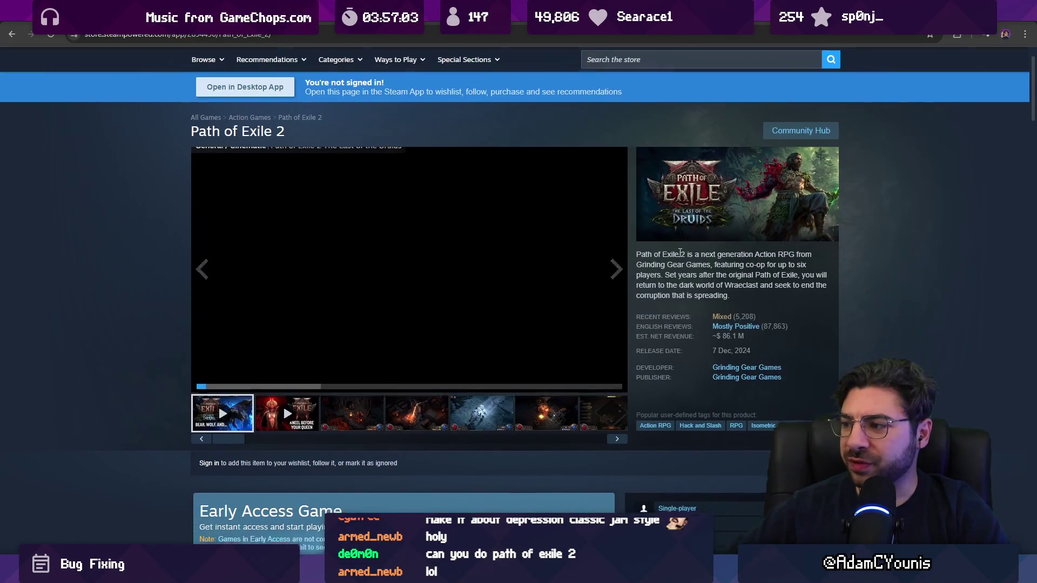
{"action": "left_click", "coordinate": [204, 330]}
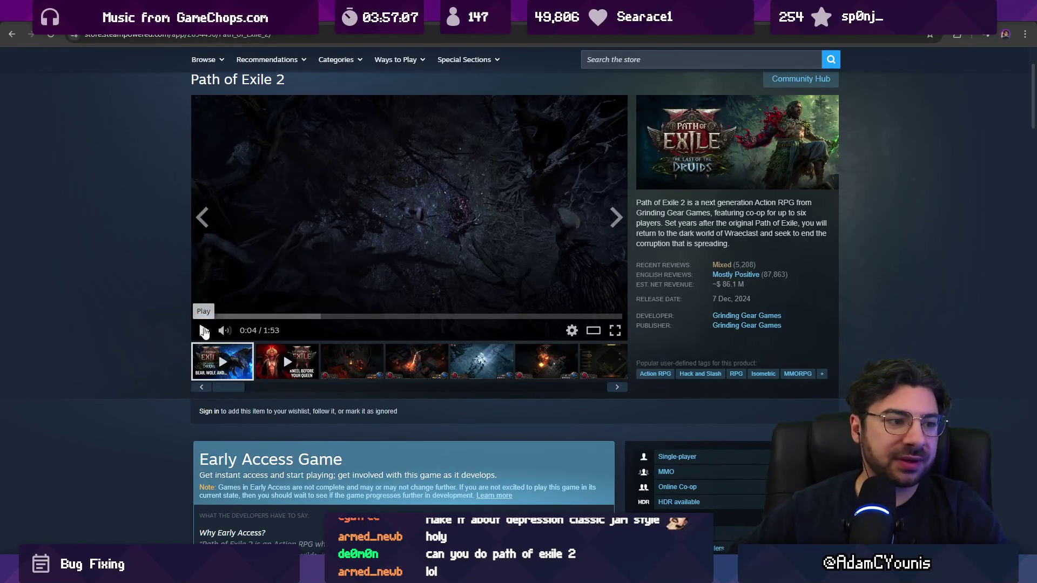
{"action": "key", "text": "alt+Tab"}
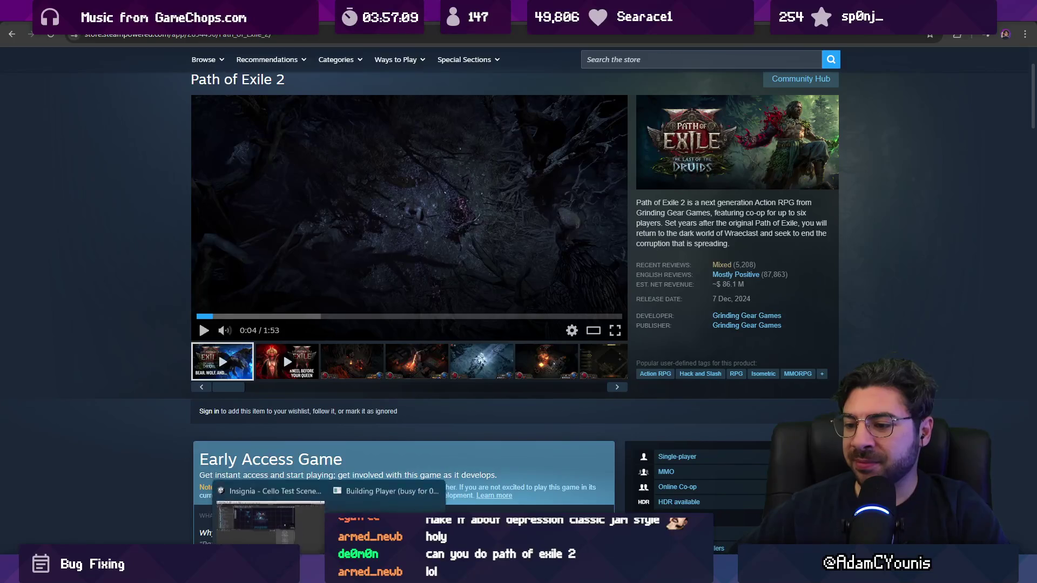
{"action": "left_click", "coordinate": [113, 334]}
{"action": "scroll", "coordinate": [161, 269], "scroll_direction": "up", "scroll_amount": 2}
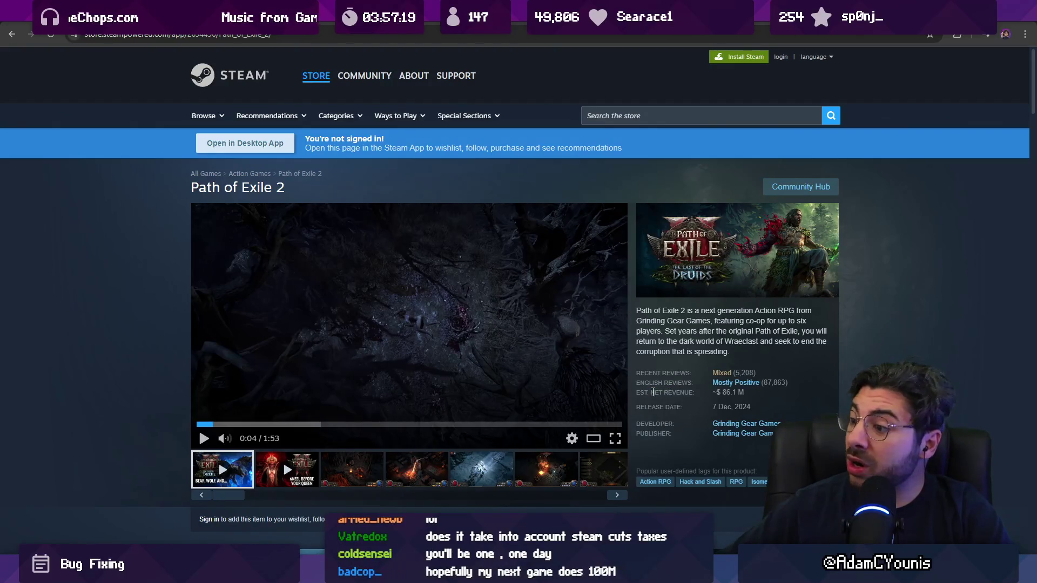
{"action": "left_click", "coordinate": [662, 394]}
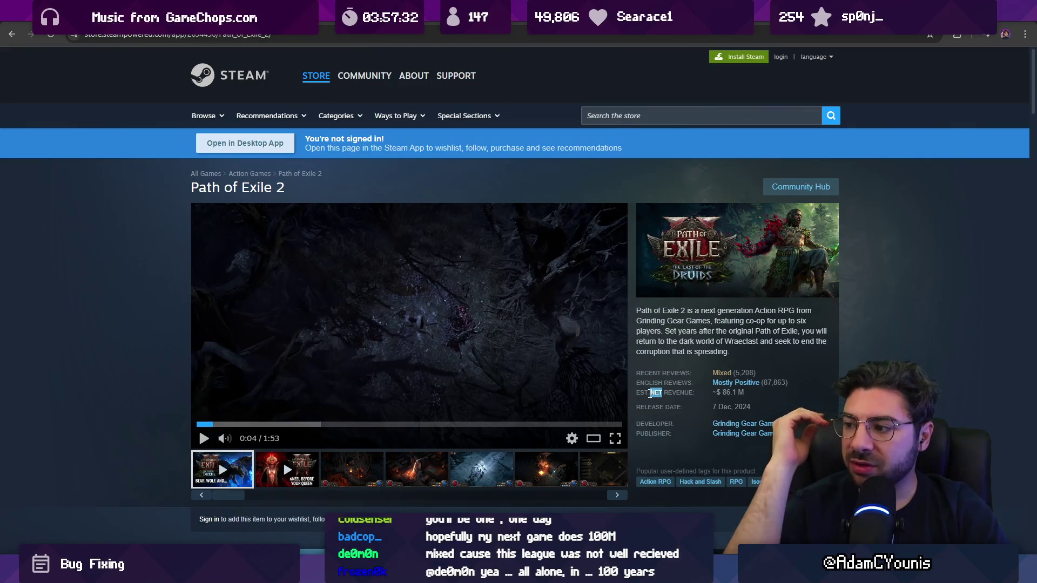
{"action": "left_click", "coordinate": [650, 394]}
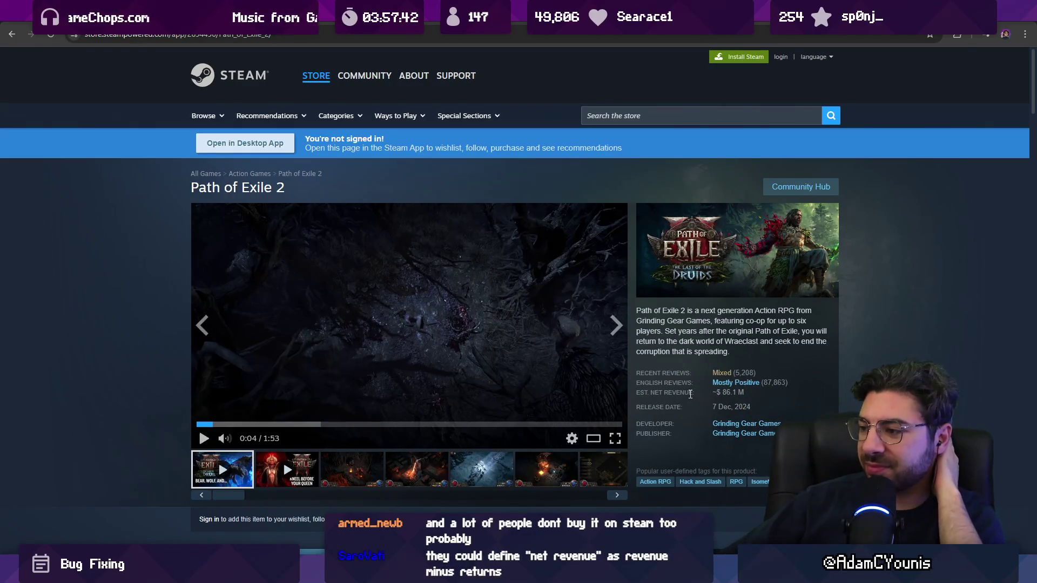
{"action": "scroll", "coordinate": [182, 323], "scroll_direction": "down", "scroll_amount": 4}
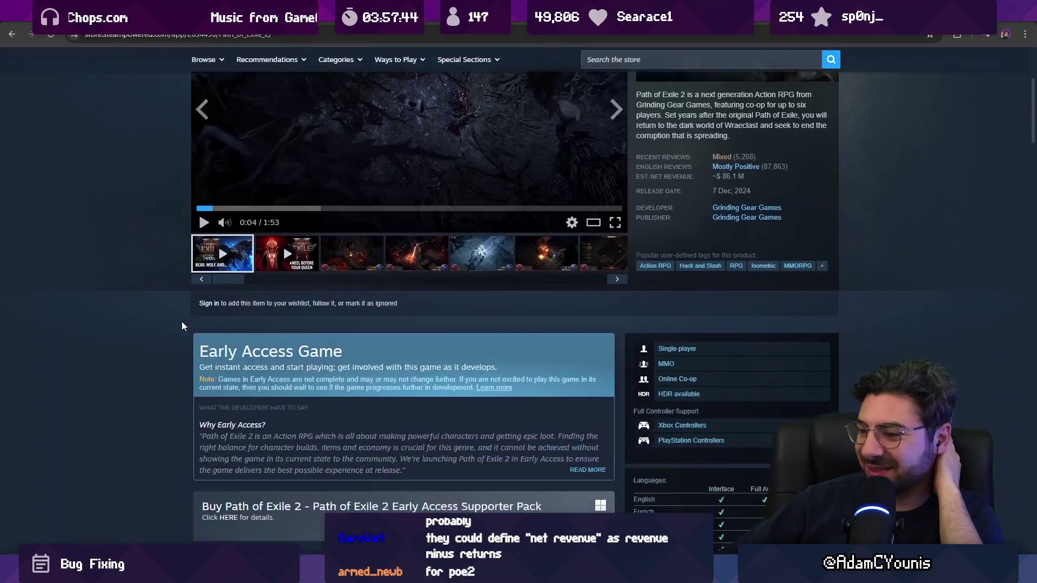
{"action": "scroll", "coordinate": [181, 322], "scroll_direction": "up", "scroll_amount": 4}
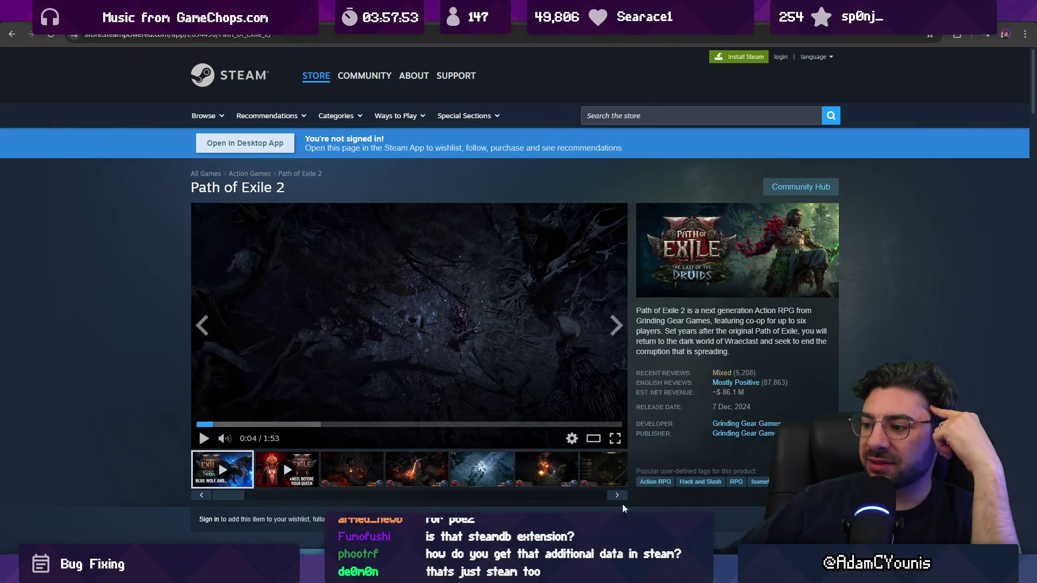
{"action": "mouse_move", "coordinate": [329, 573]}
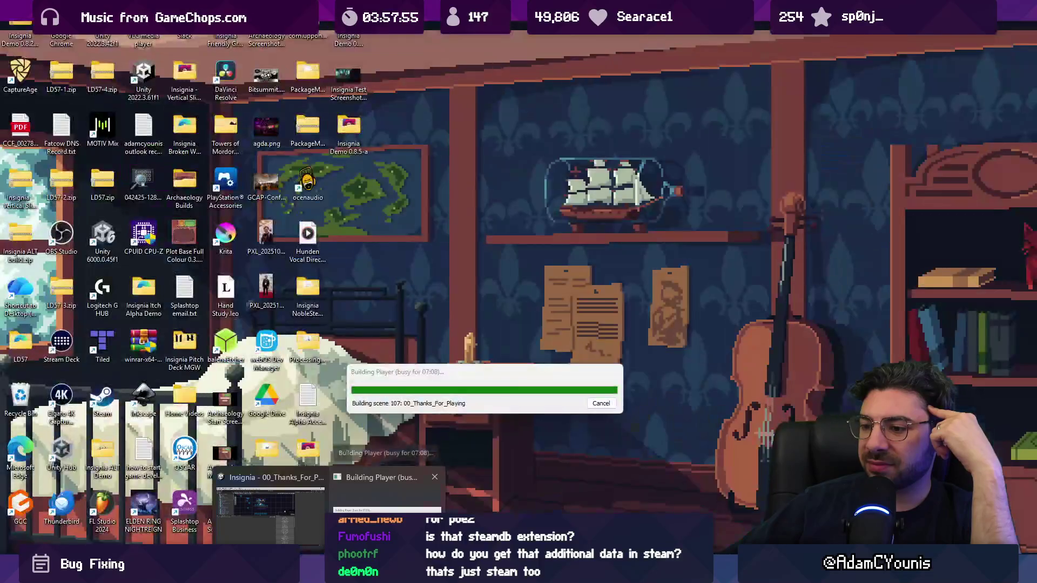
{"action": "left_click", "coordinate": [386, 491]}
{"action": "left_click_drag", "start_coordinate": [416, 368], "coordinate": [424, 225]}
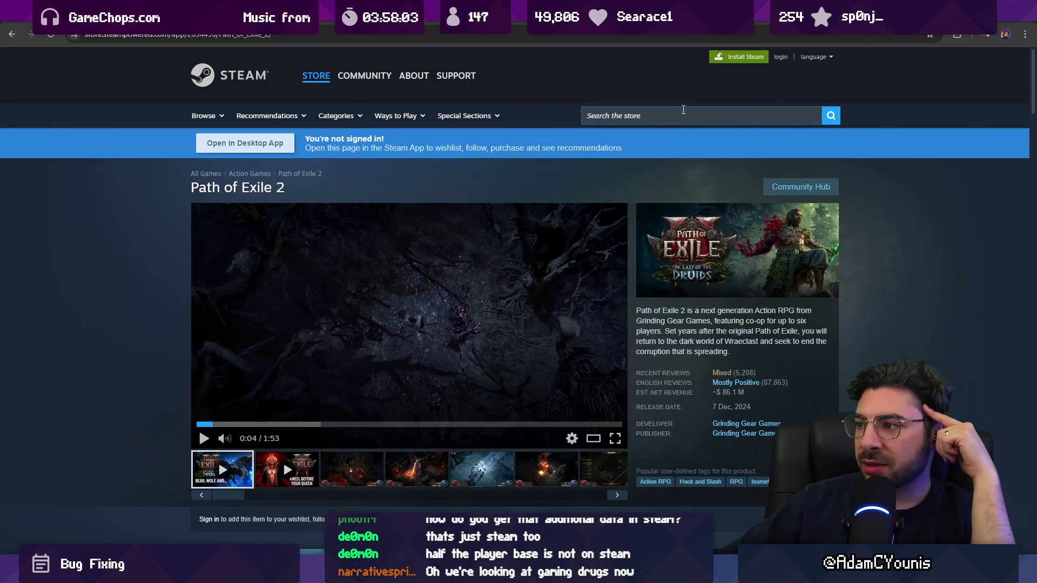
{"action": "left_click", "coordinate": [671, 113]}
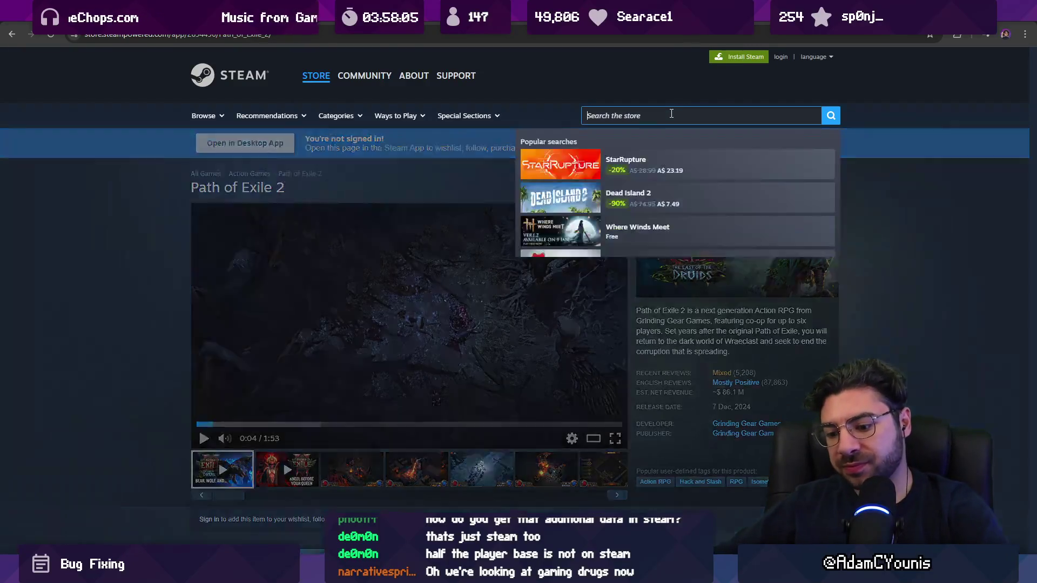
- Search the Steam store for 'owlboy' and open the Owlboy page
{"action": "type", "text": "owl"}
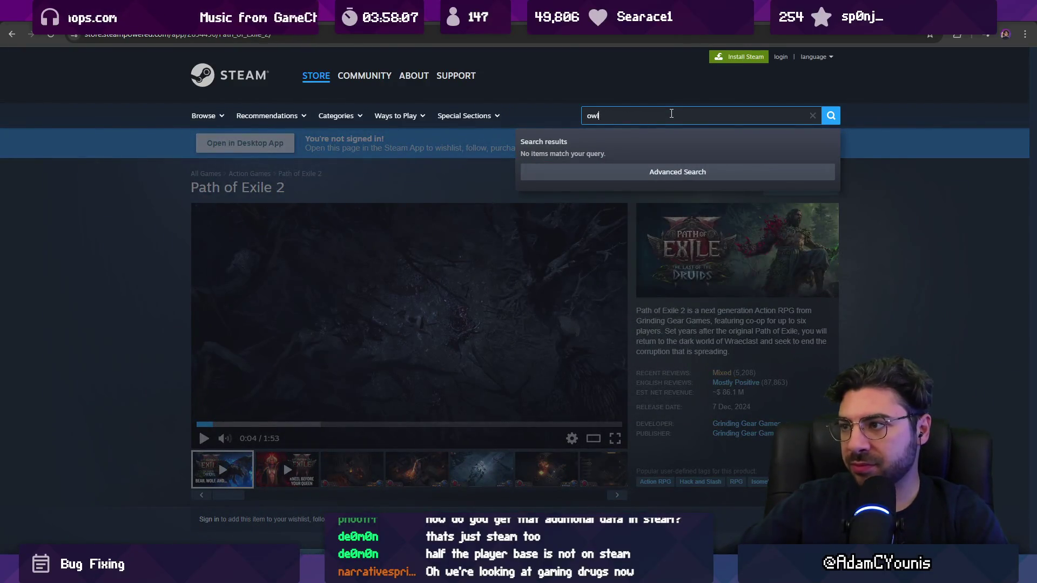
{"action": "type", "text": "boy"}
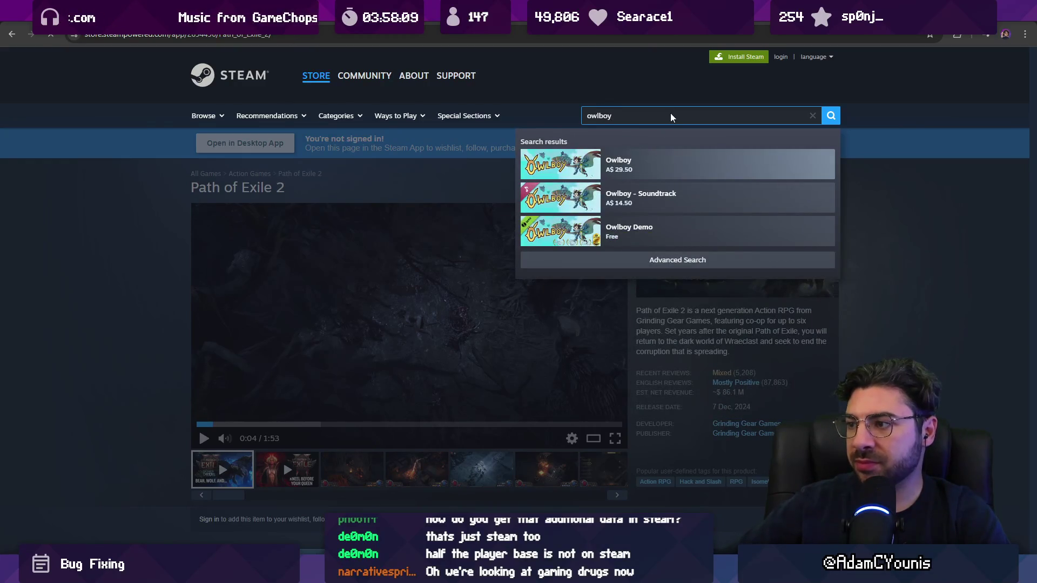
{"action": "key", "text": "Return"}
{"action": "scroll", "coordinate": [725, 331], "scroll_direction": "down", "scroll_amount": 1}
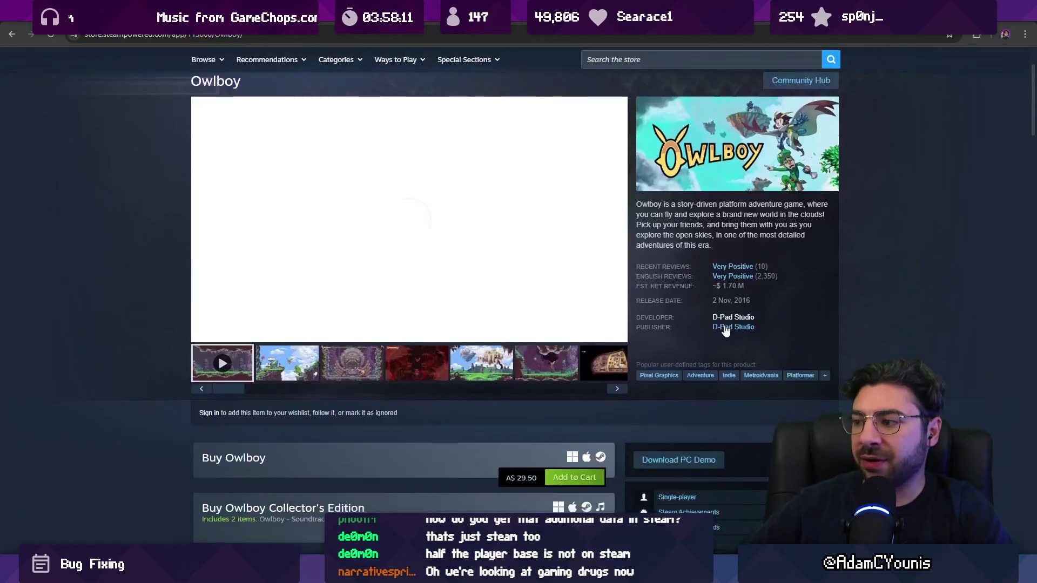
- Play the Owlboy trailer, then bring the Building Player dialog to the front
{"action": "left_click", "coordinate": [203, 192]}
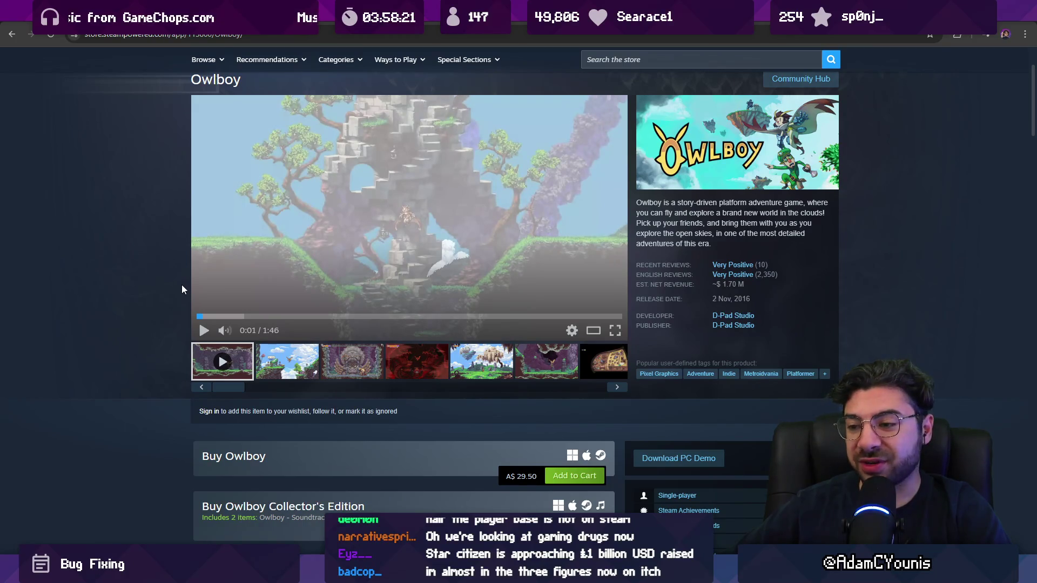
{"action": "scroll", "coordinate": [169, 270], "scroll_direction": "down", "scroll_amount": 4}
{"action": "scroll", "coordinate": [168, 264], "scroll_direction": "up", "scroll_amount": 6}
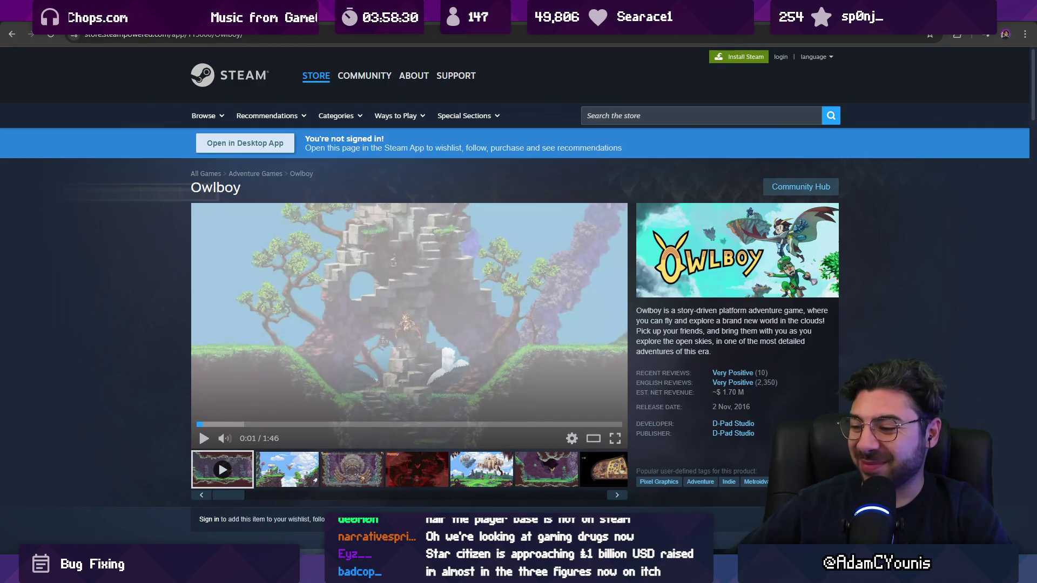
{"action": "mouse_move", "coordinate": [330, 573]}
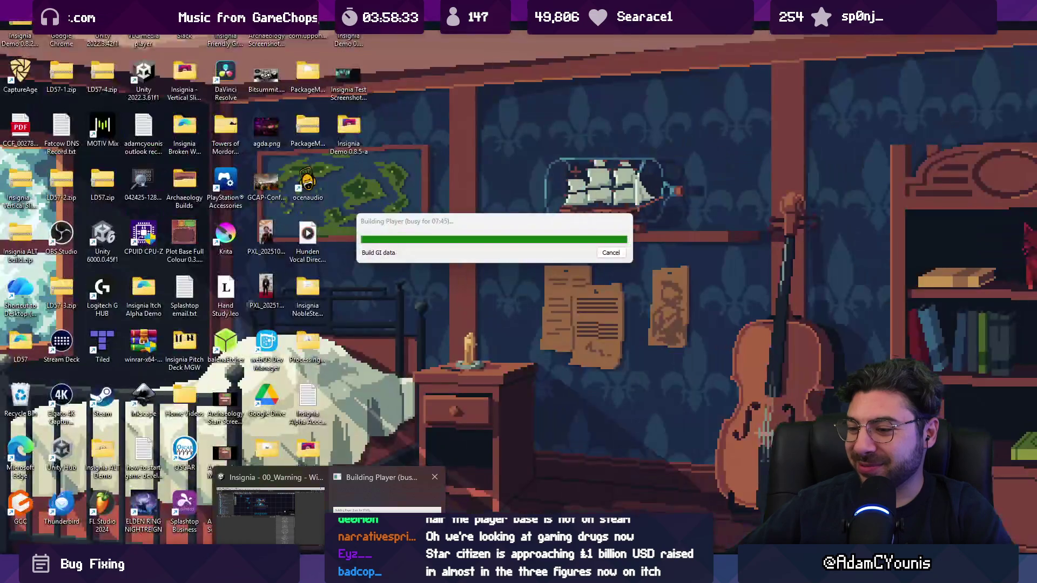
{"action": "left_click", "coordinate": [386, 494]}
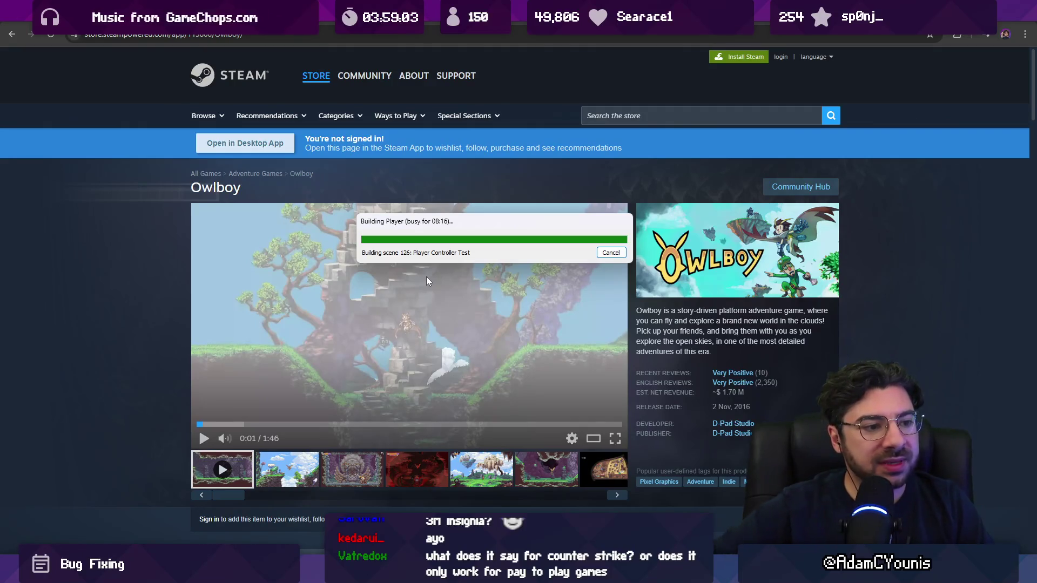
{"action": "left_click", "coordinate": [617, 116]}
{"action": "type", "text": "counter s"}
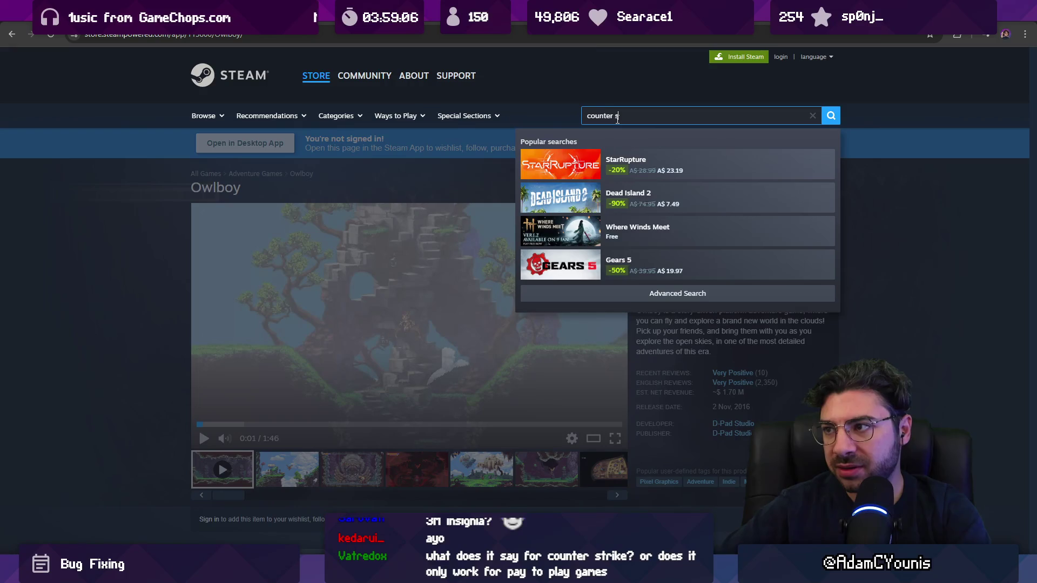
{"action": "type", "text": "trike"}
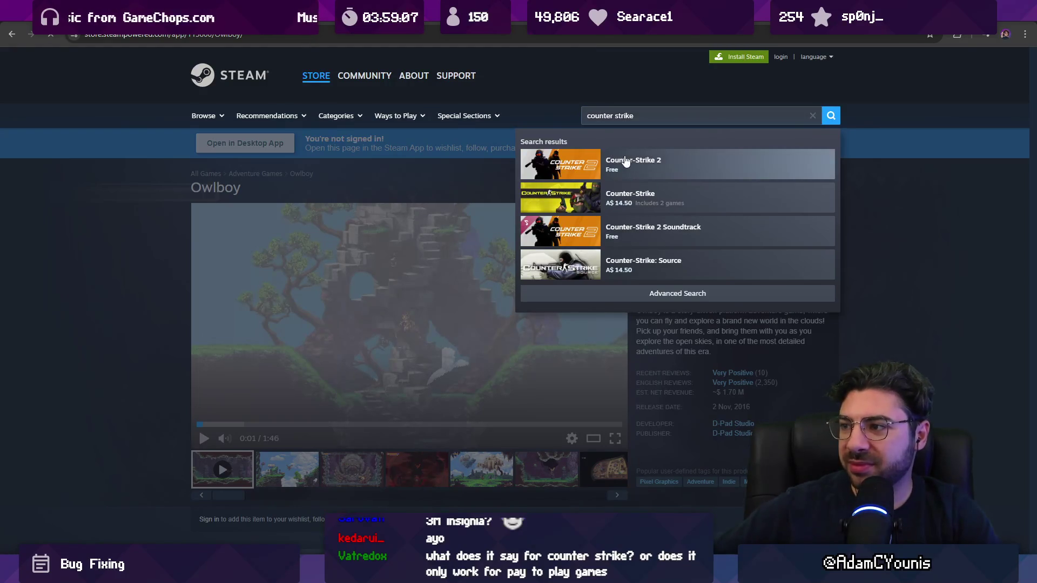
{"action": "left_click", "coordinate": [625, 161]}
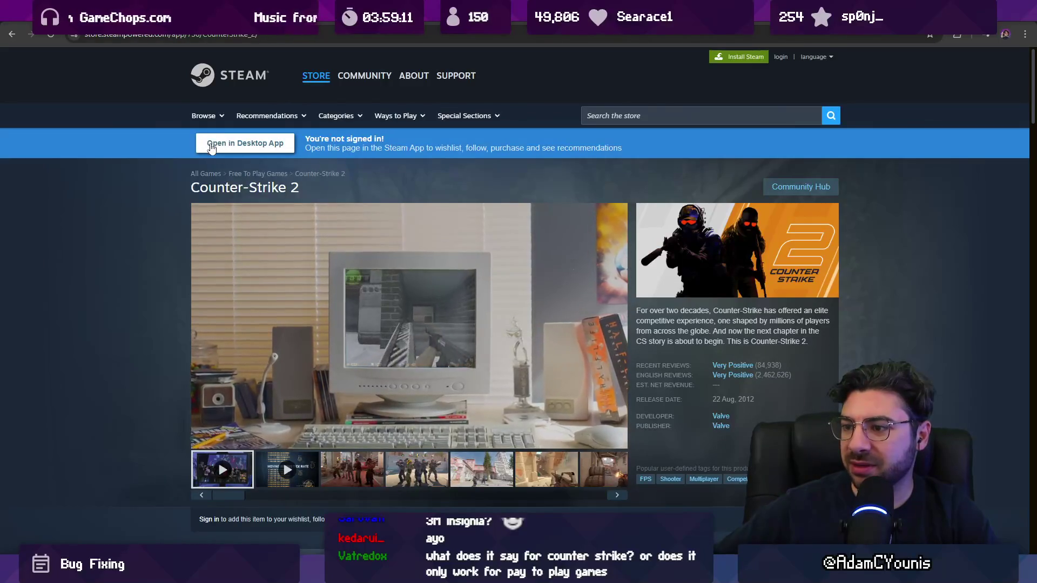
{"action": "scroll", "coordinate": [386, 279], "scroll_direction": "down", "scroll_amount": 4}
{"action": "left_click", "coordinate": [13, 34]}
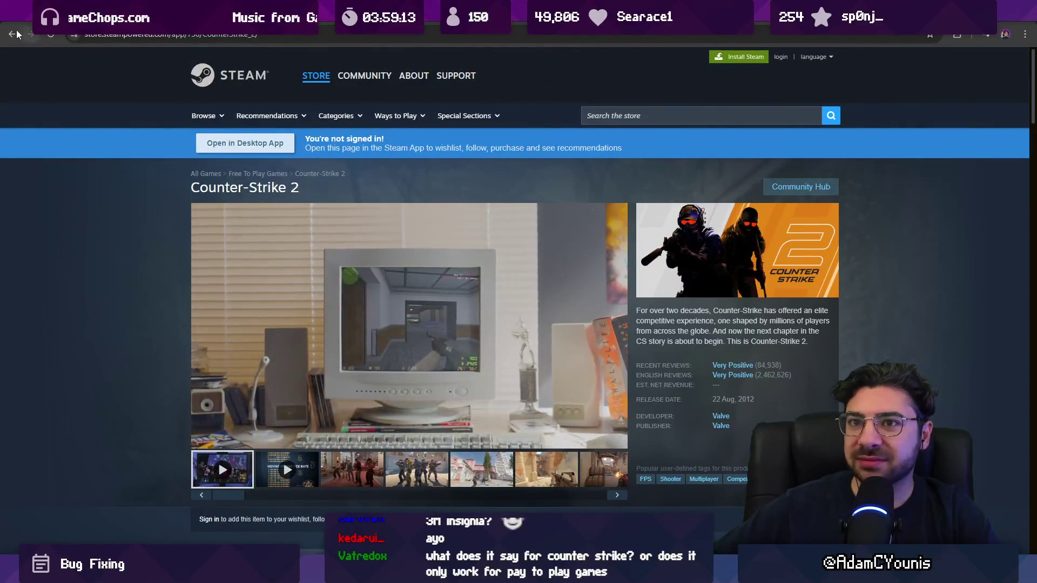
{"action": "left_click", "coordinate": [16, 34]}
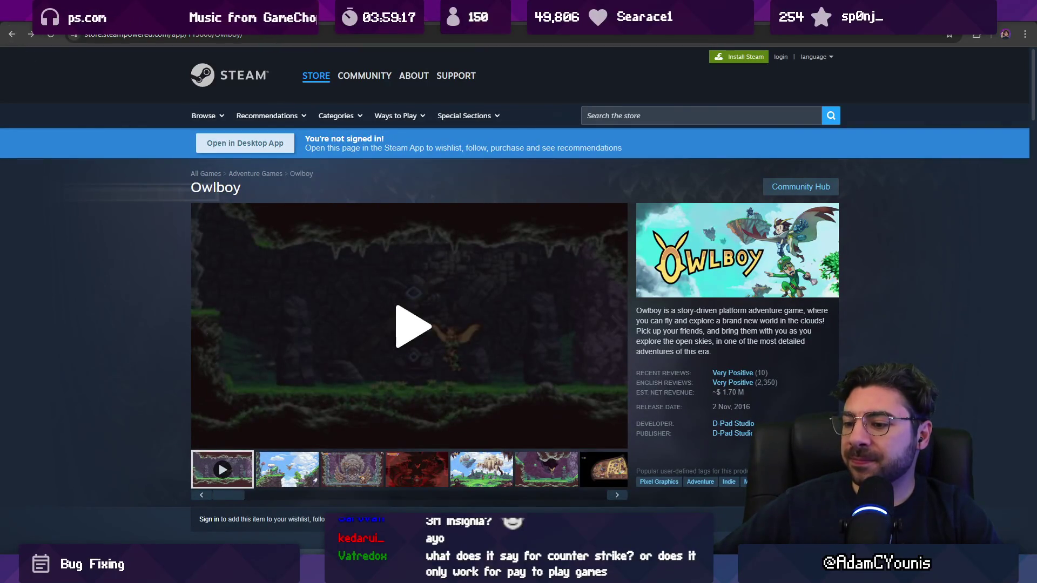
- Keep checking the Building Player dialog until the Insignia build succeeds, then return to Unity
{"action": "left_click", "coordinate": [394, 502]}
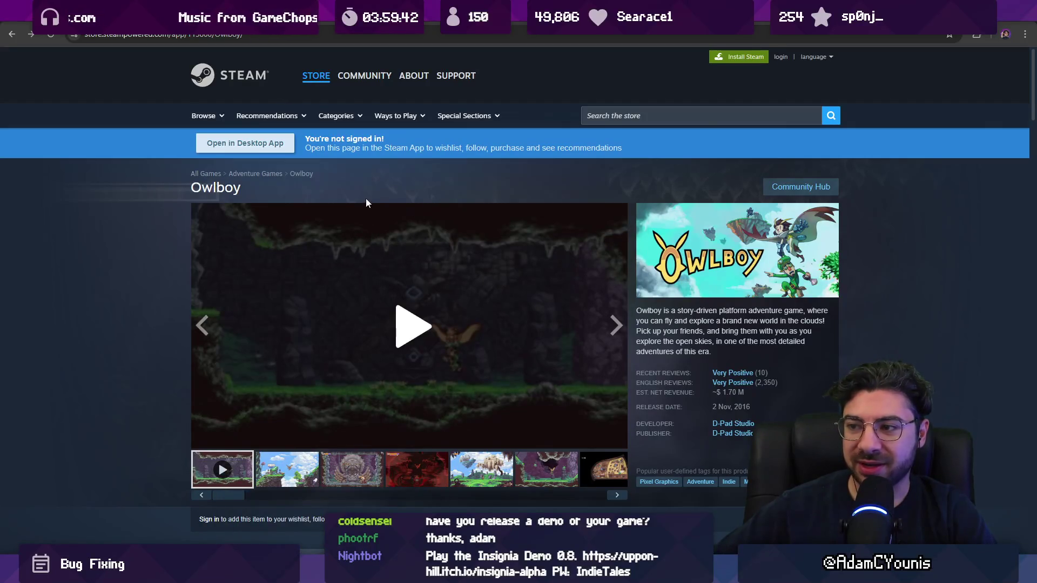
{"action": "left_click", "coordinate": [400, 502]}
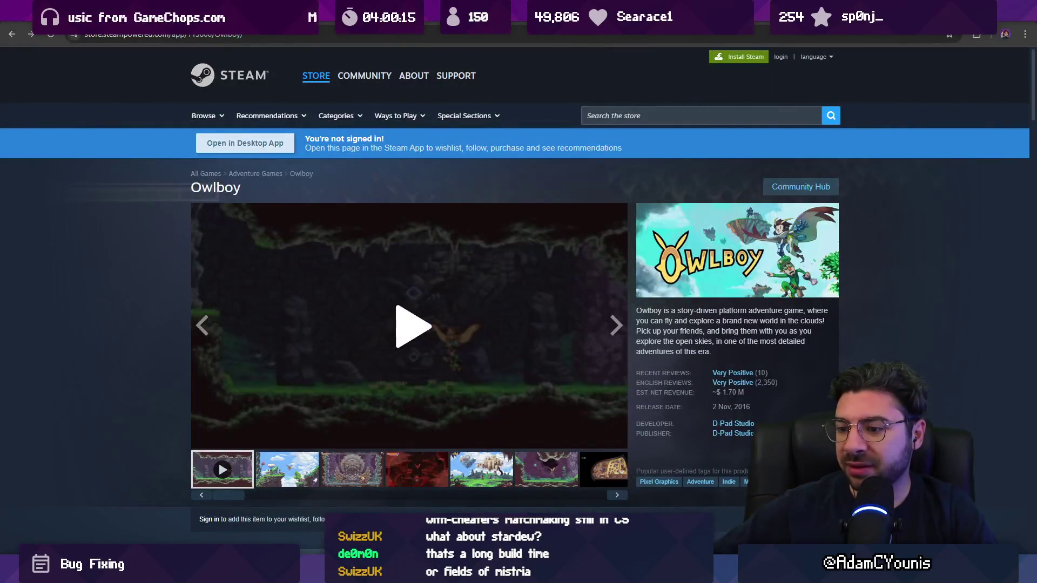
{"action": "mouse_move", "coordinate": [317, 504]}
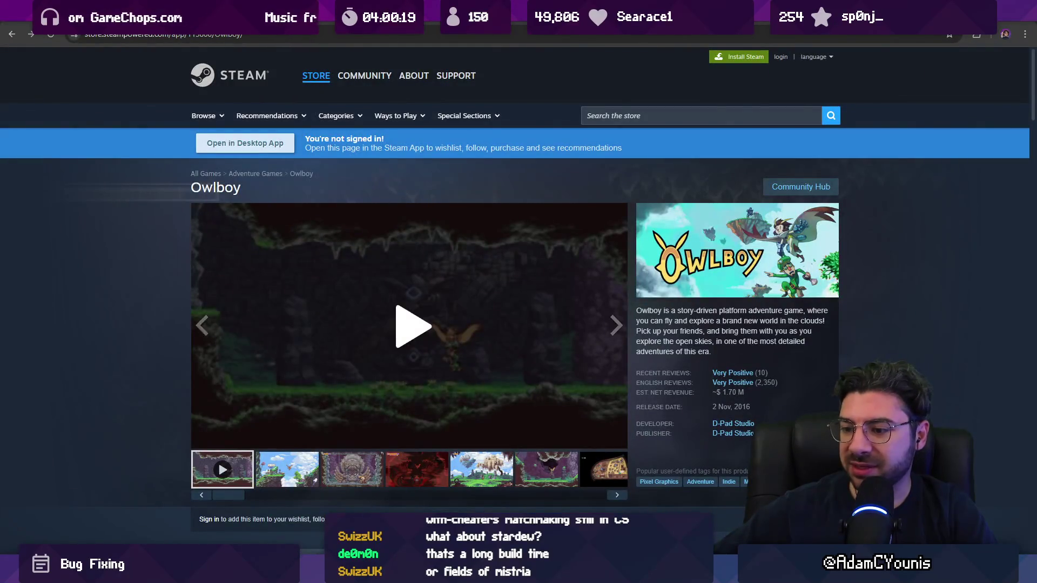
{"action": "mouse_move", "coordinate": [386, 494]}
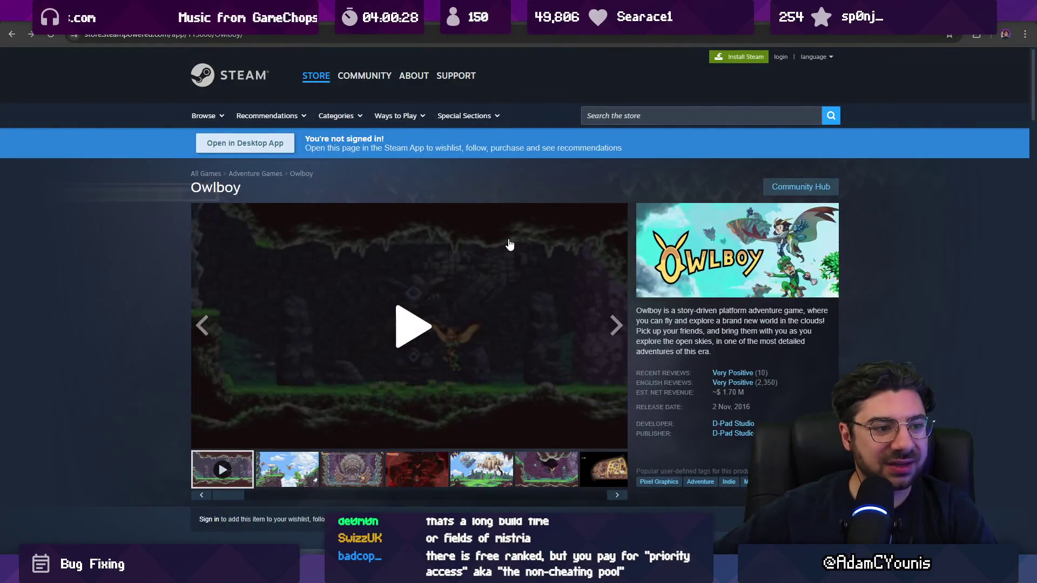
{"action": "mouse_move", "coordinate": [324, 572]}
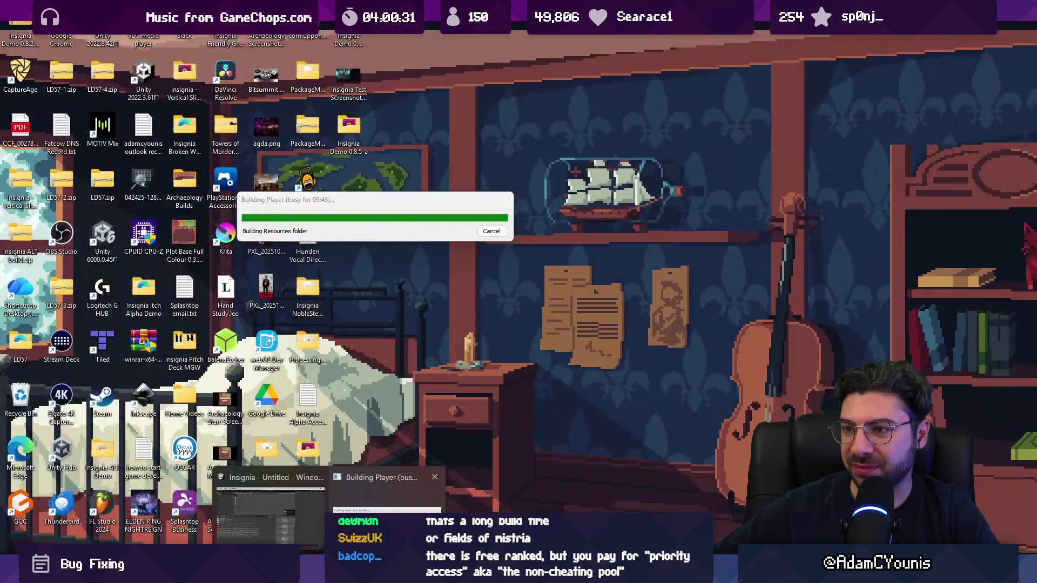
{"action": "left_click", "coordinate": [386, 495]}
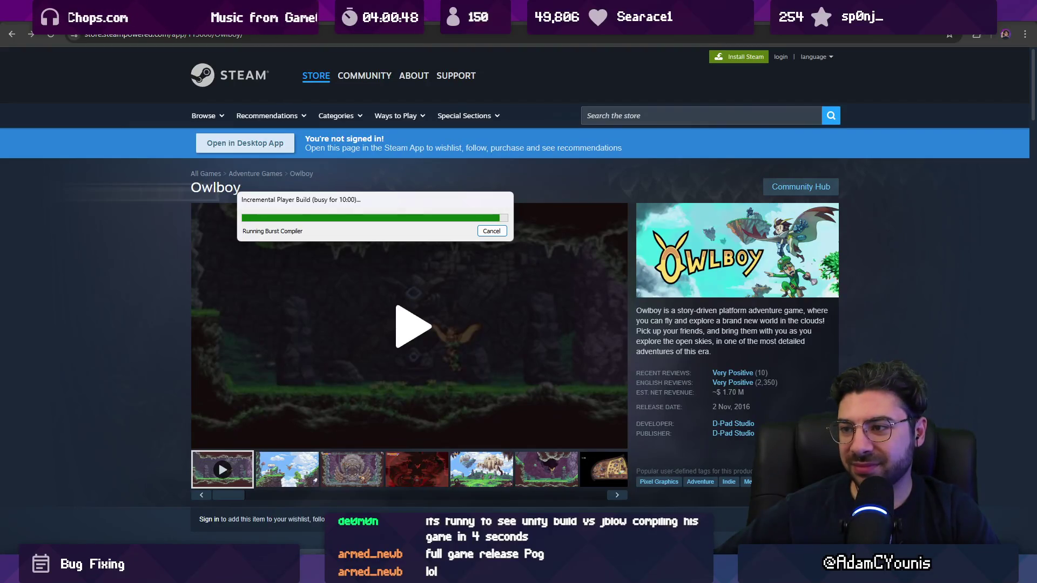
{"action": "key", "text": "alt+Tab"}
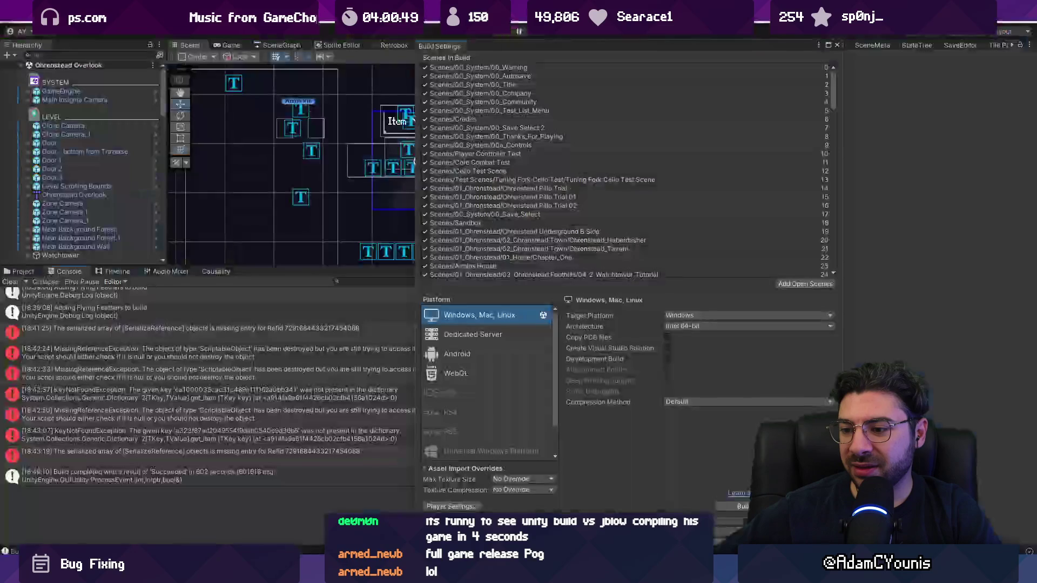
- Switch the main view to the scene graph and close the Build Settings window
{"action": "scroll", "coordinate": [631, 199], "scroll_direction": "down", "scroll_amount": 5}
{"action": "scroll", "coordinate": [623, 233], "scroll_direction": "up", "scroll_amount": 3}
{"action": "scroll", "coordinate": [498, 230], "scroll_direction": "up", "scroll_amount": 20}
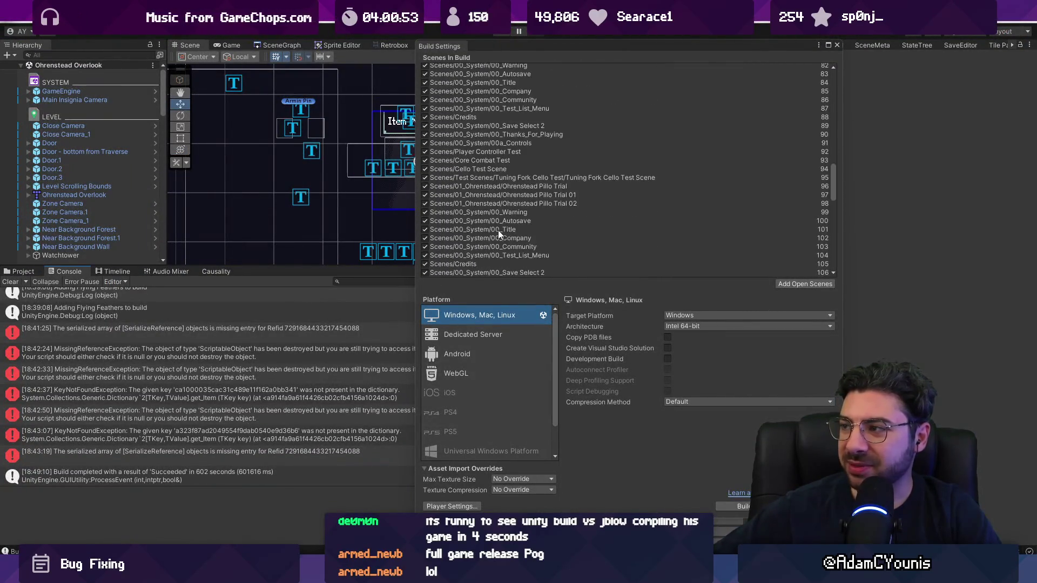
{"action": "left_click", "coordinate": [290, 47]}
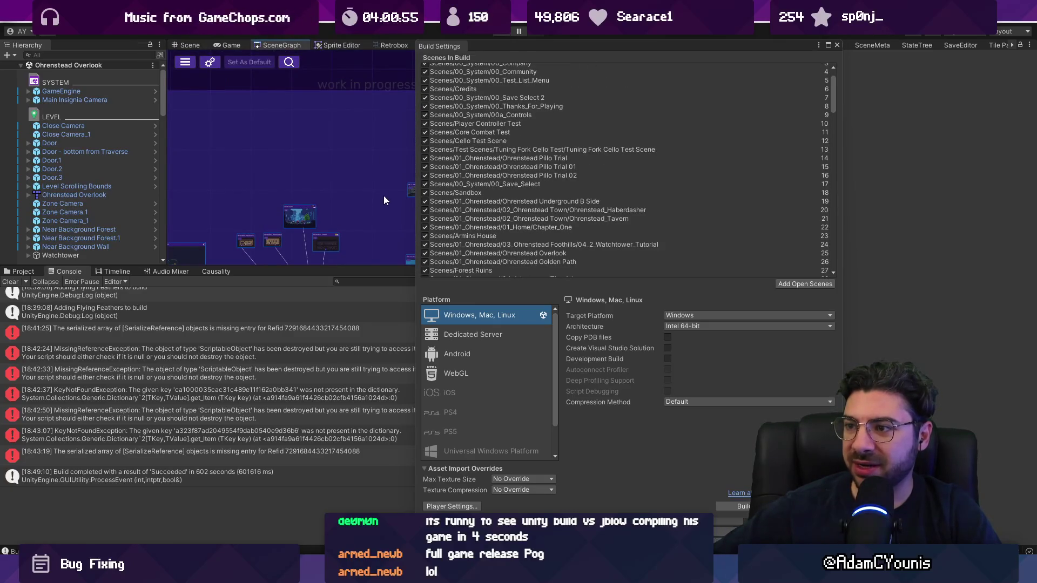
{"action": "left_click", "coordinate": [837, 45]}
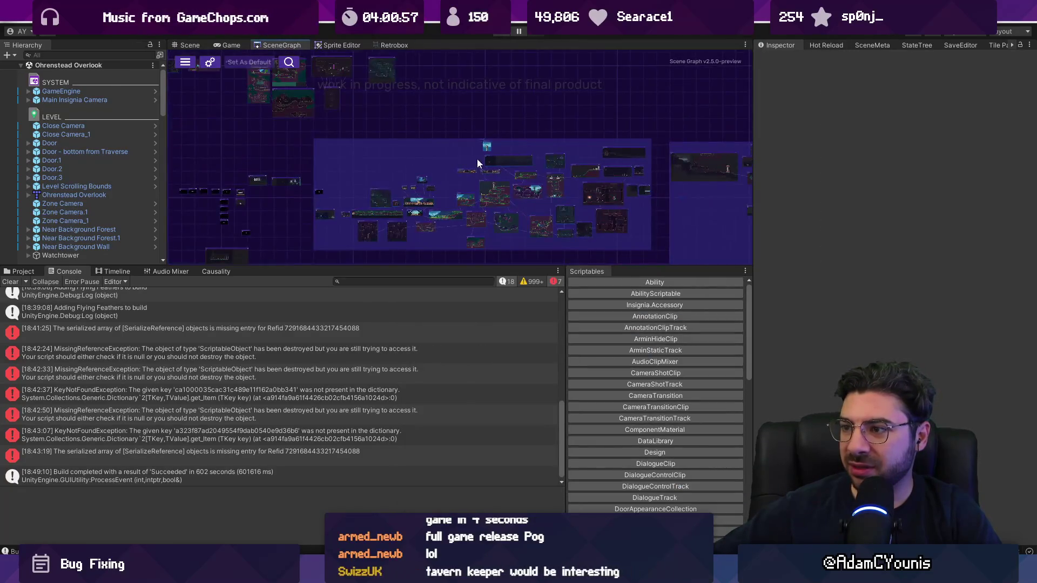
- Enlarge and centre the scene graph, clear the console, then run the built Insignia game
{"action": "scroll", "coordinate": [501, 189], "scroll_direction": "up", "scroll_amount": 5}
{"action": "right_click", "coordinate": [428, 181]}
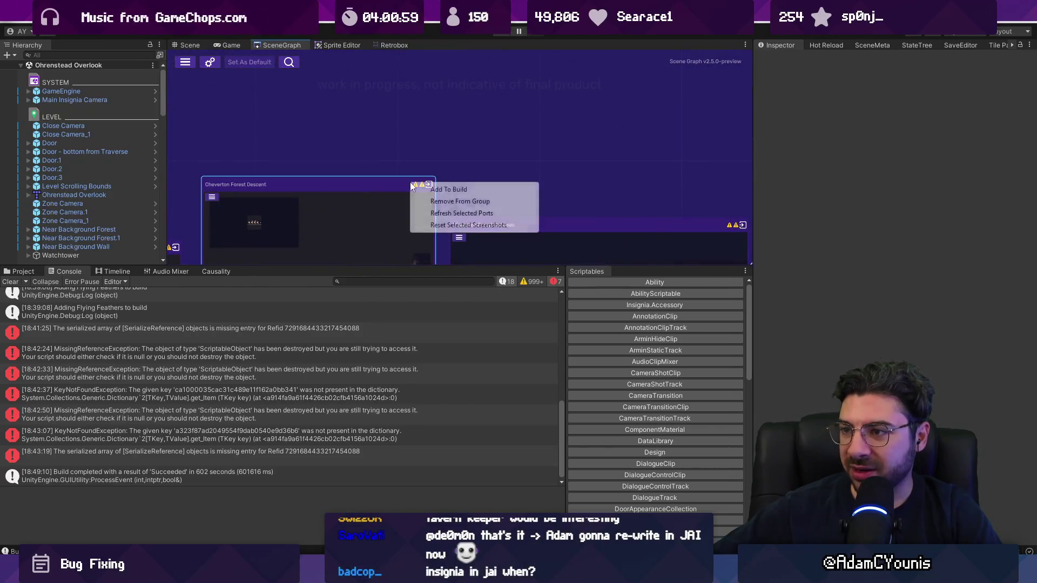
{"action": "left_click", "coordinate": [416, 126]}
{"action": "scroll", "coordinate": [498, 176], "scroll_direction": "down", "scroll_amount": 5}
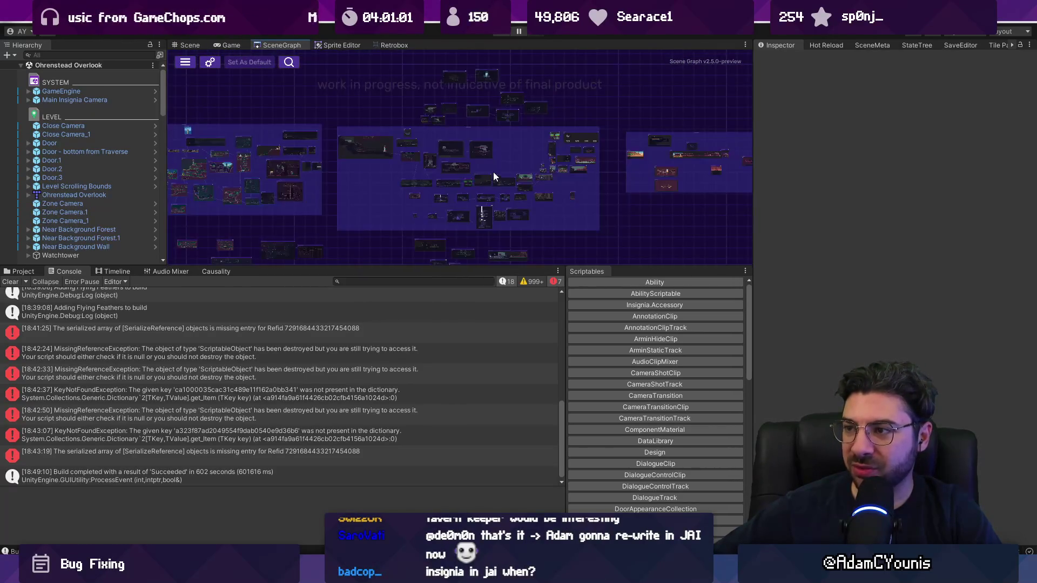
{"action": "left_click_drag", "start_coordinate": [432, 265], "coordinate": [426, 300]}
{"action": "left_click", "coordinate": [5, 316]}
{"action": "scroll", "coordinate": [348, 188], "scroll_direction": "up", "scroll_amount": 3}
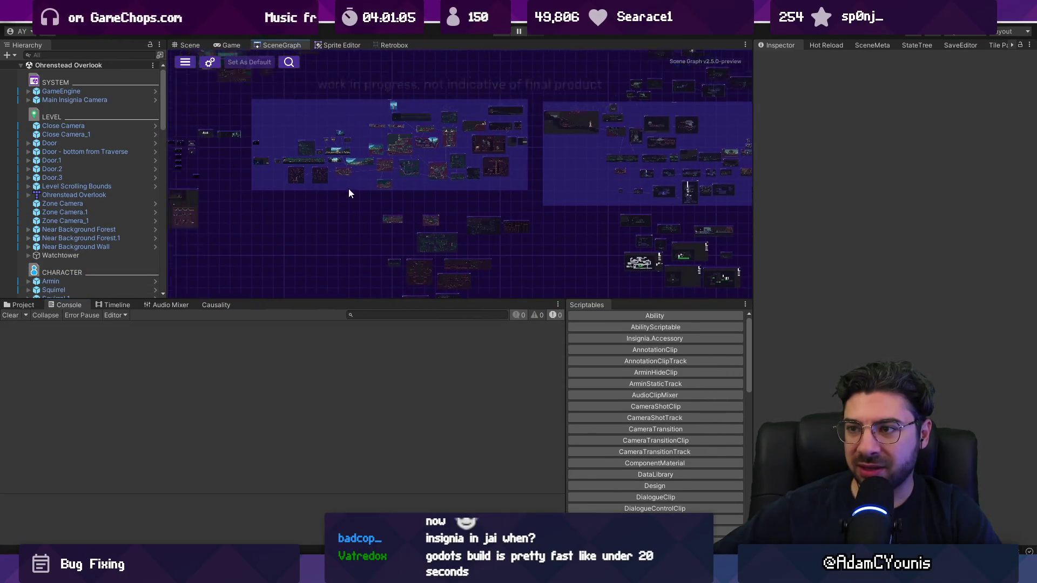
{"action": "left_click_drag", "start_coordinate": [349, 188], "coordinate": [494, 249]}
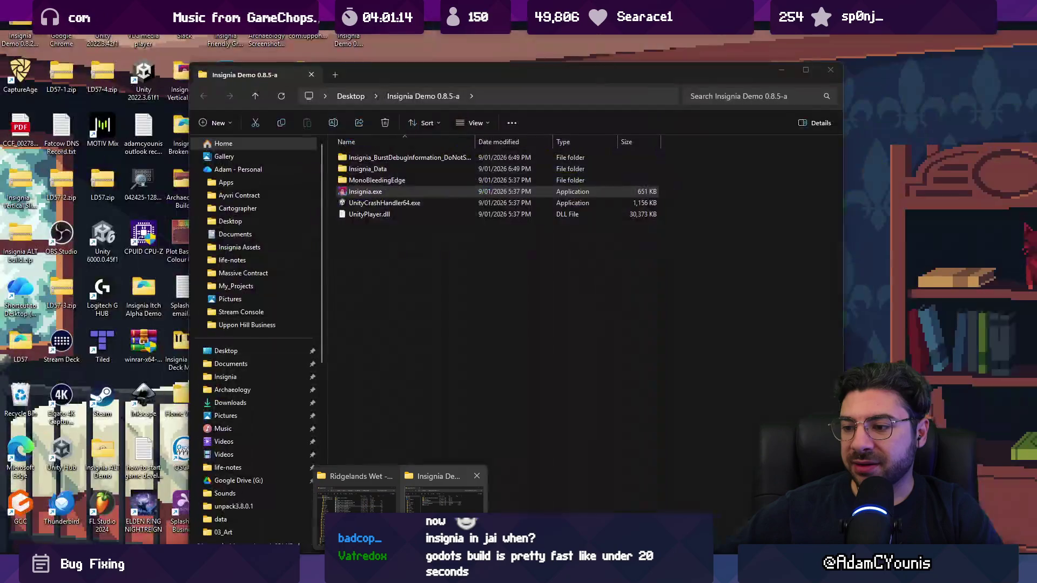
{"action": "double_click", "coordinate": [365, 191]}
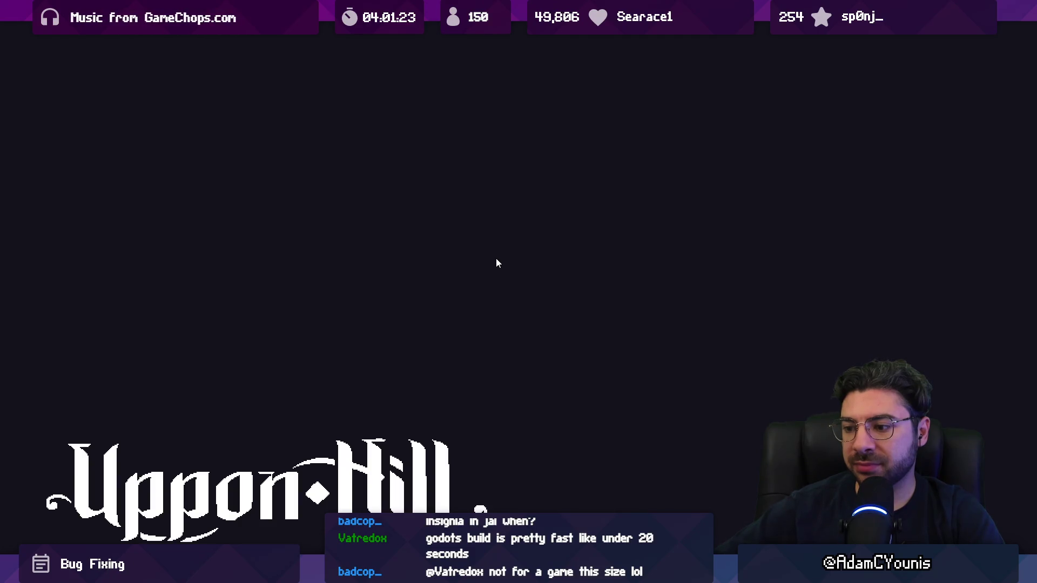
- Delete the existing Player File save from the save selection screen
{"action": "key", "text": "z"}
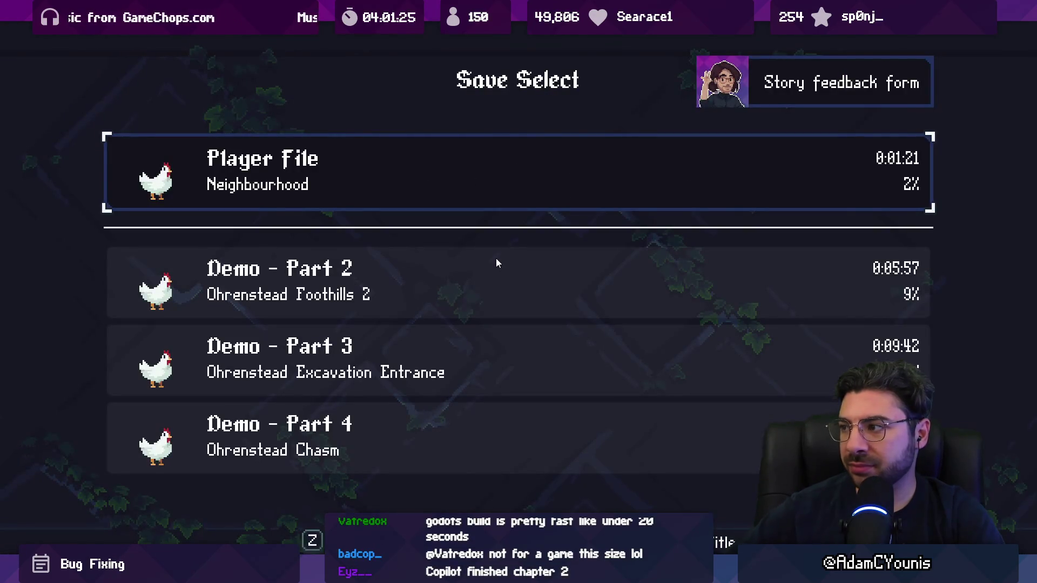
{"action": "key", "text": "Delete"}
{"action": "key", "text": "Down"}
{"action": "key", "text": "z"}
{"action": "key", "text": "z"}
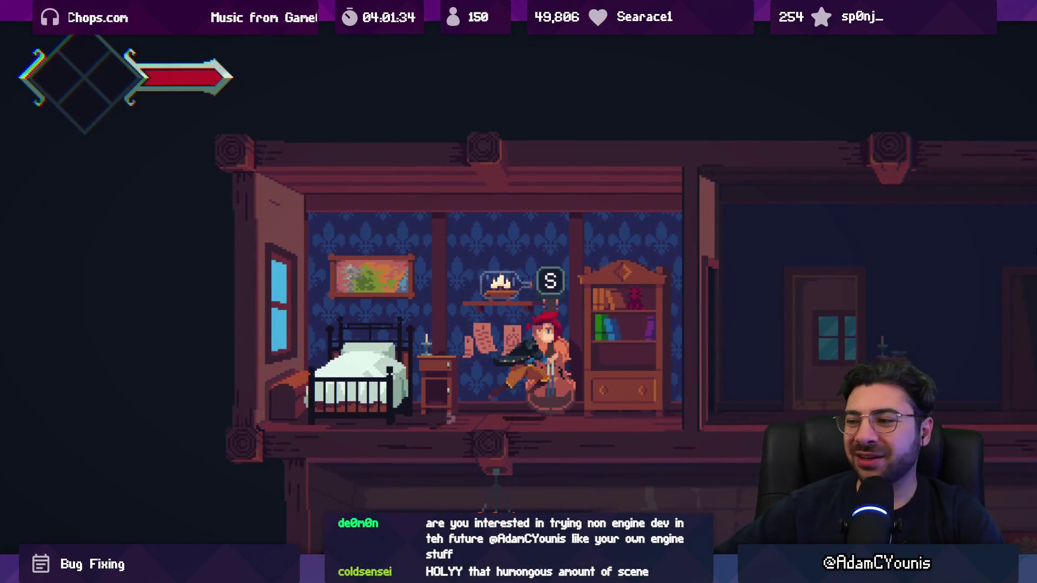
- Run to the kitchen, get Rosie's stew recipe, and pick up the item by the armchair
{"action": "key", "text": "Right"}
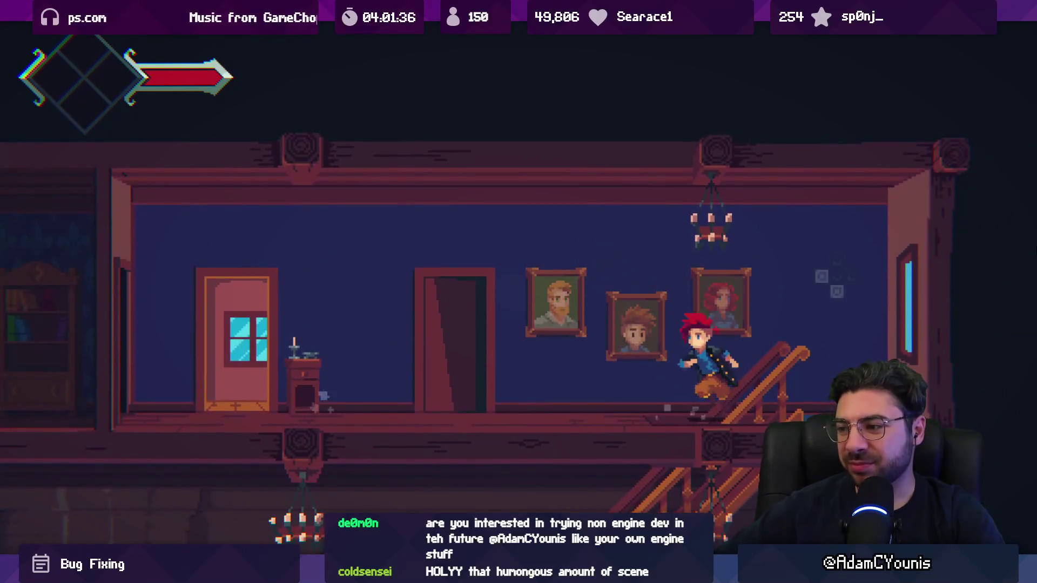
{"action": "key", "text": "Left"}
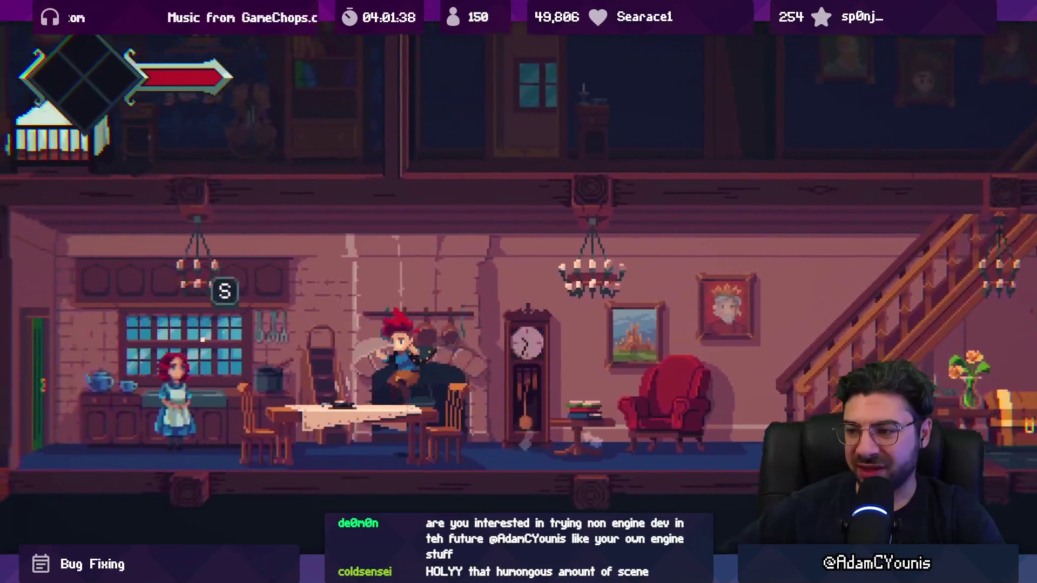
{"action": "key", "text": "s"}
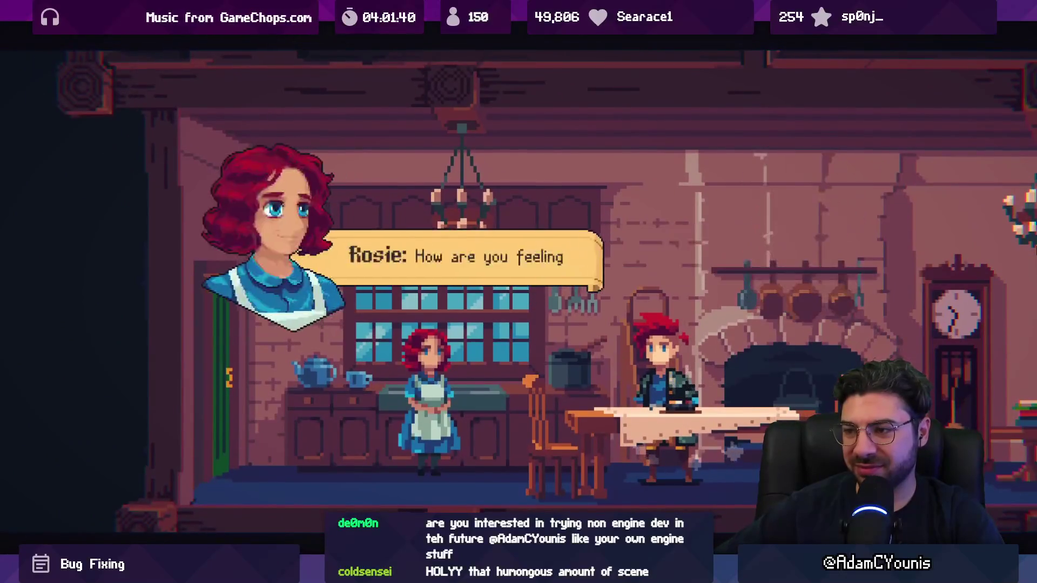
{"action": "key", "text": "s"}
{"action": "key", "text": "s"}
{"action": "key", "text": "s"}
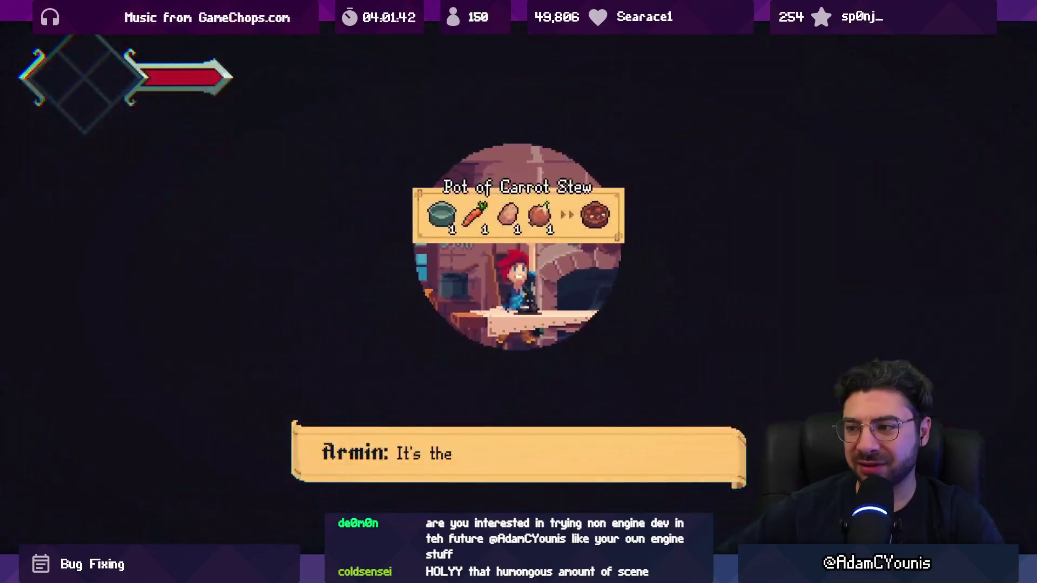
{"action": "key", "text": "Right"}
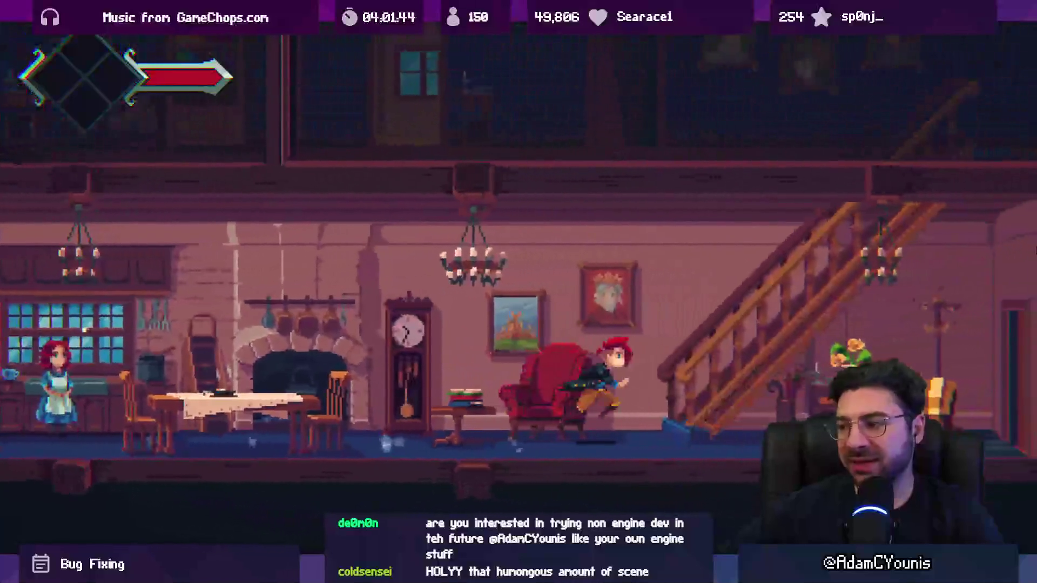
{"action": "key", "text": "s"}
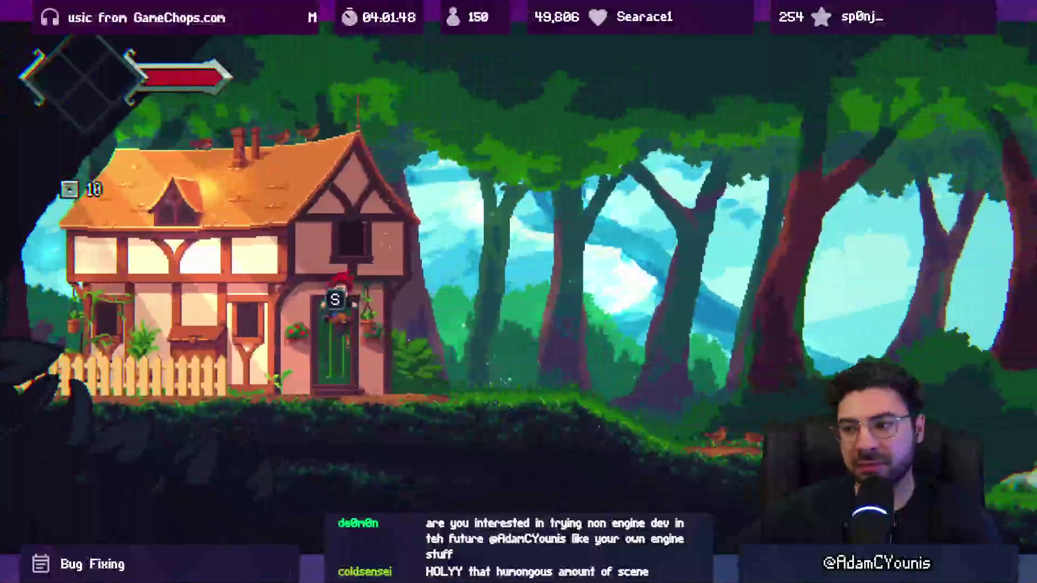
- Leave the house and run right through the forest past the giant warriors during the narration
{"action": "key", "text": "Right"}
{"action": "key", "text": "space"}
{"action": "key", "text": "Right"}
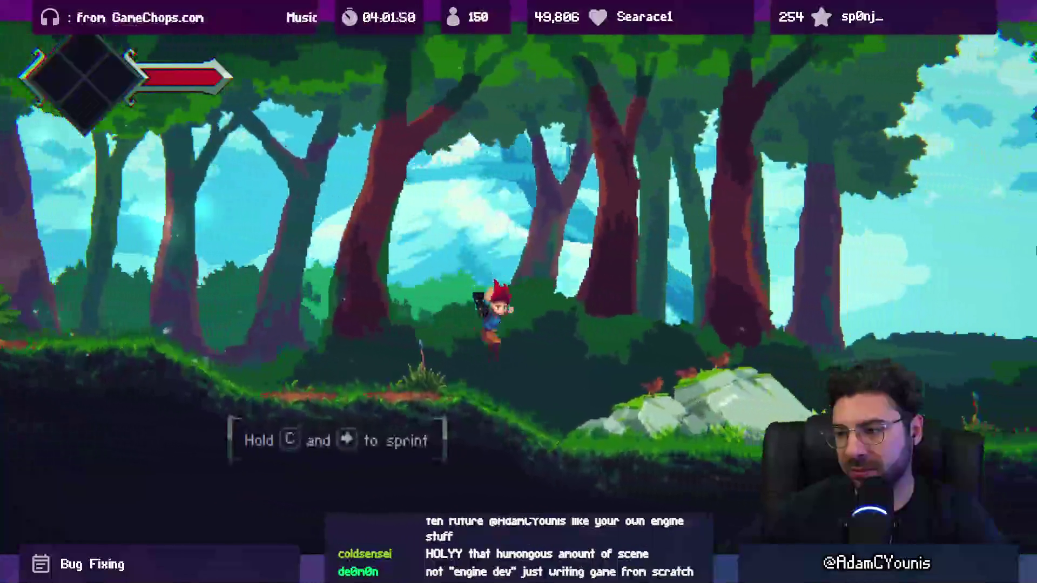
{"action": "key", "text": "Right"}
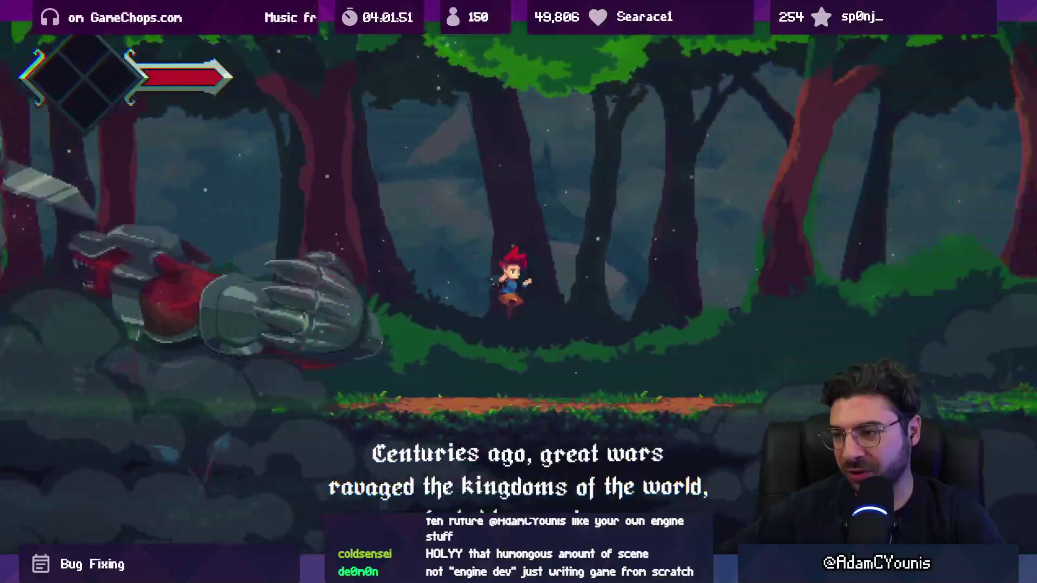
{"action": "key", "text": "Right"}
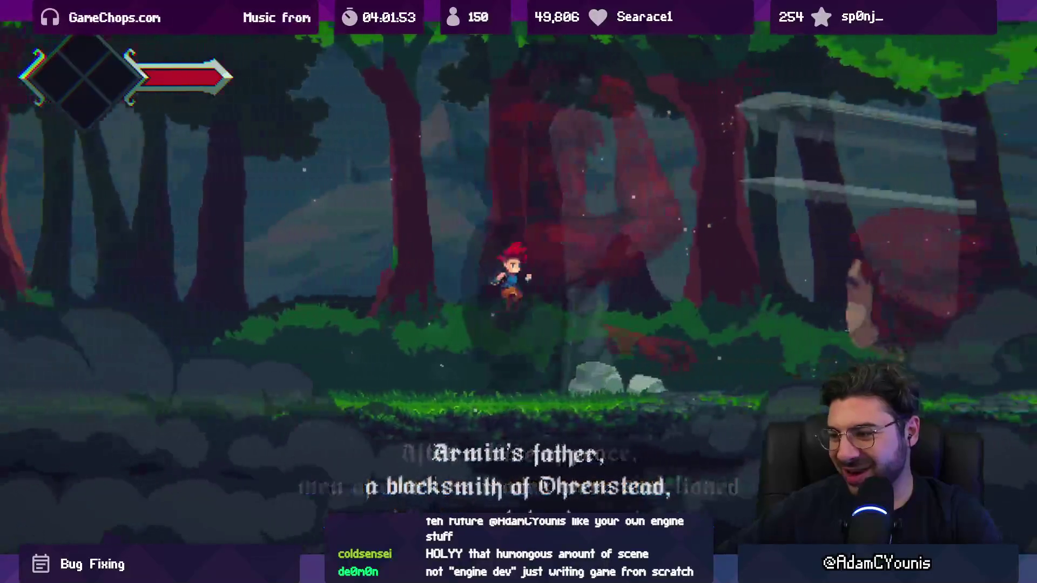
{"action": "key", "text": "Right"}
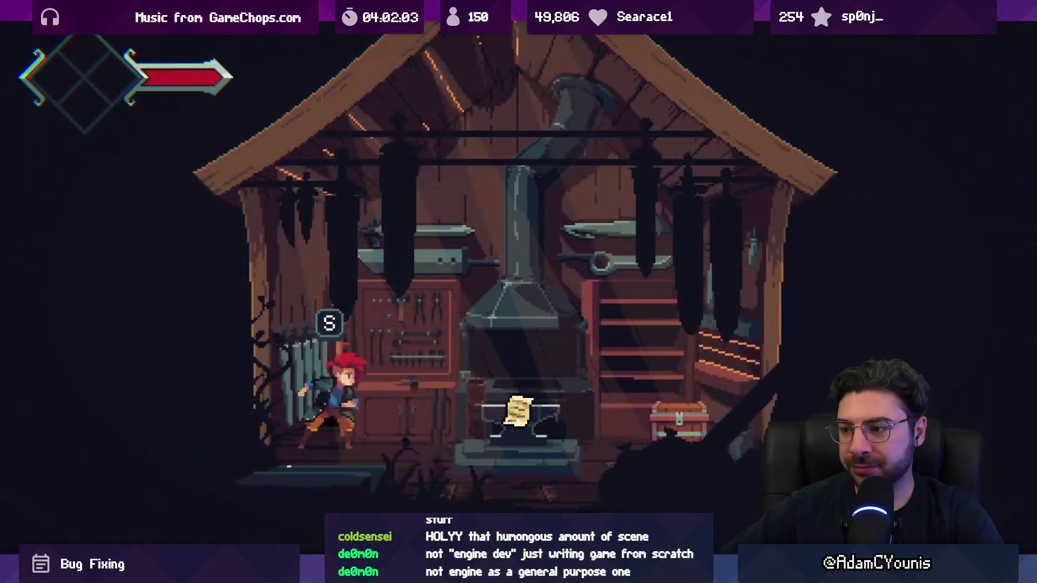
- Forge the Iron Pauldron at the anvil and equip it as an accessory in the Journal
{"action": "key", "text": "s"}
{"action": "key", "text": "Down"}
{"action": "key", "text": "s"}
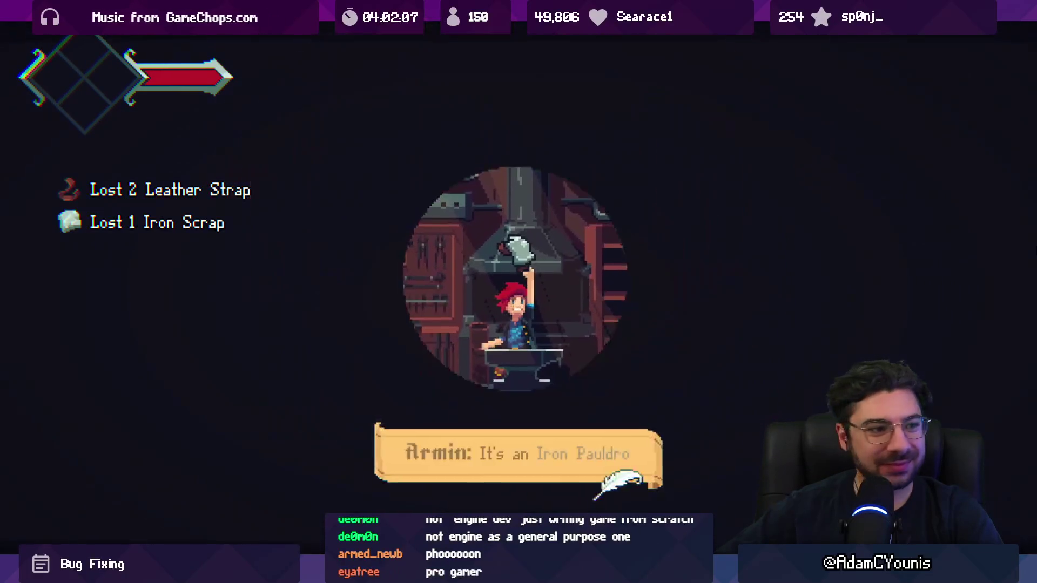
{"action": "key", "text": "space"}
{"action": "key", "text": "space"}
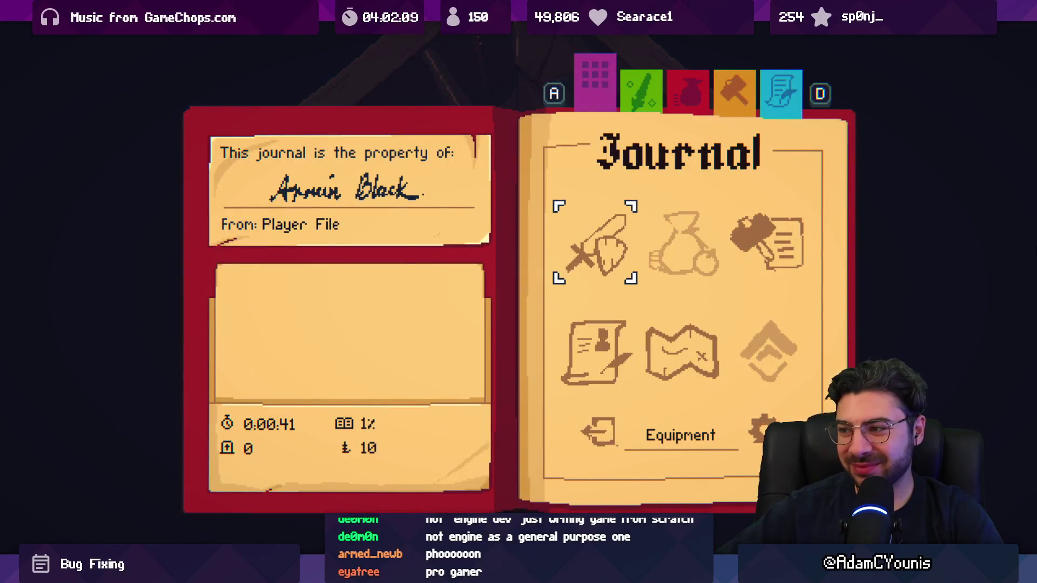
{"action": "key", "text": "space"}
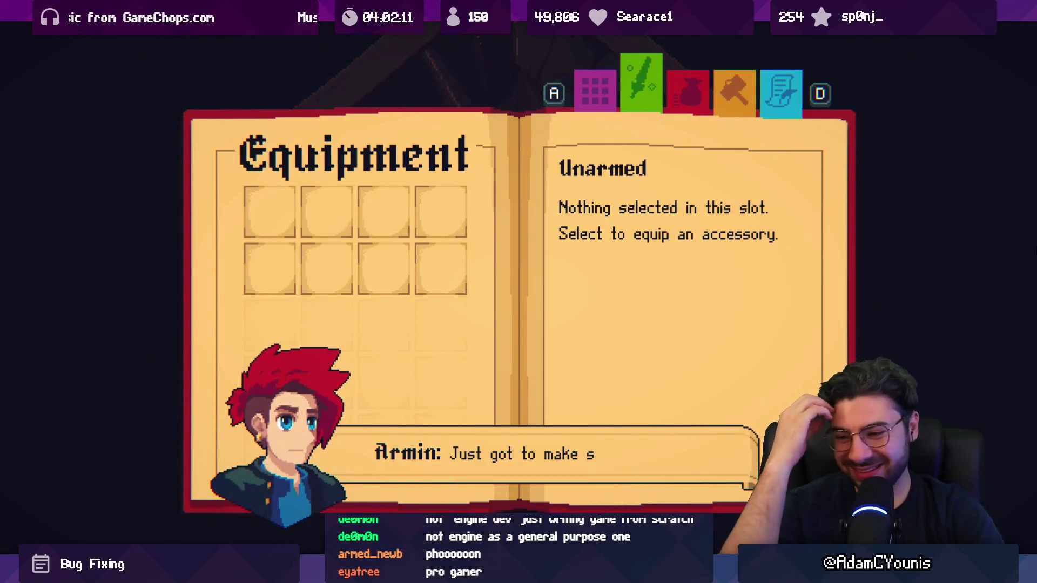
{"action": "key", "text": "space"}
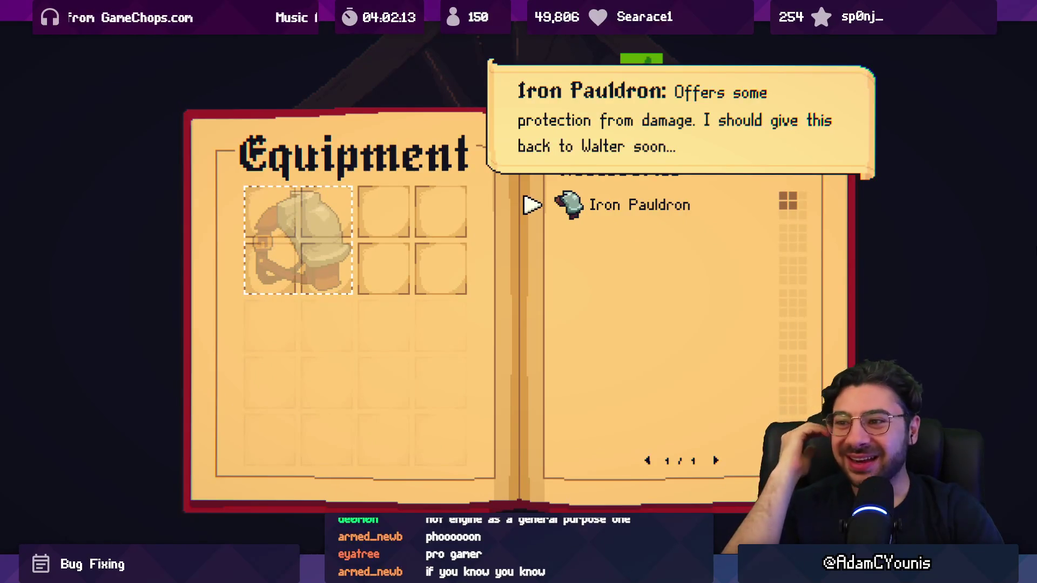
{"action": "key", "text": "space"}
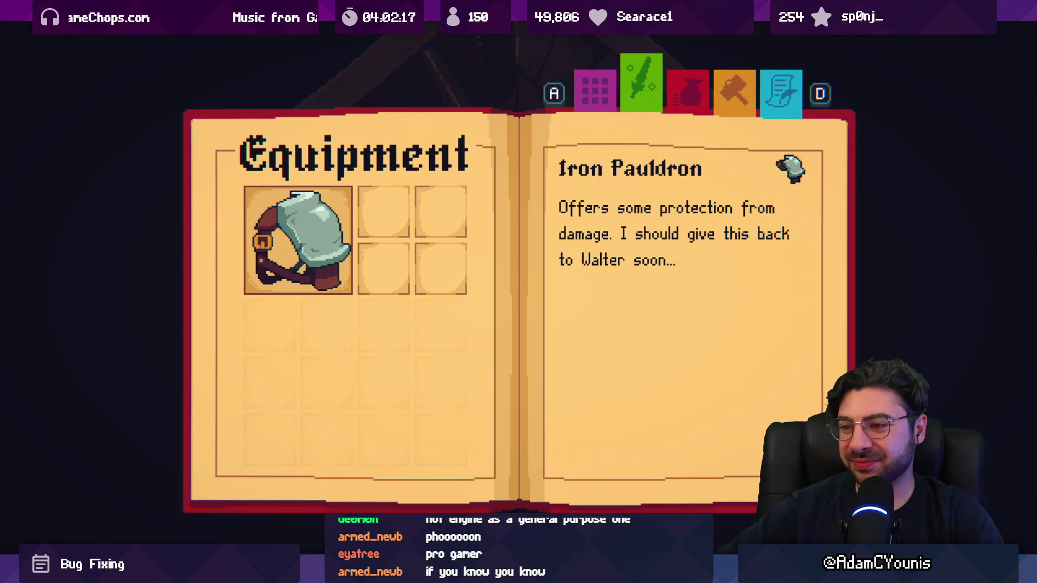
{"action": "key", "text": "Escape"}
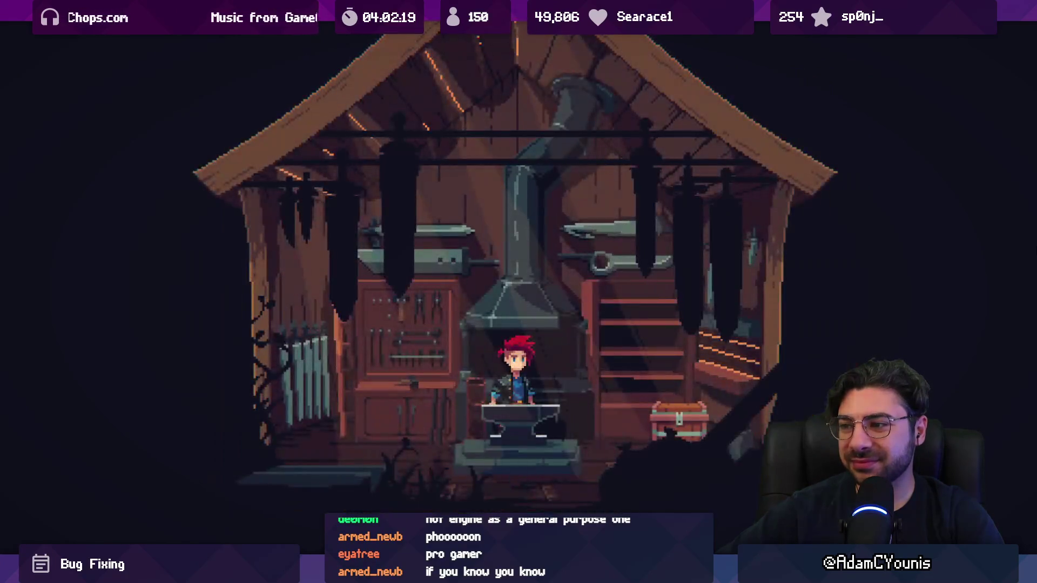
- Check the Journal, leave the blacksmith shop, and run right through the forest
{"action": "key", "text": "Right"}
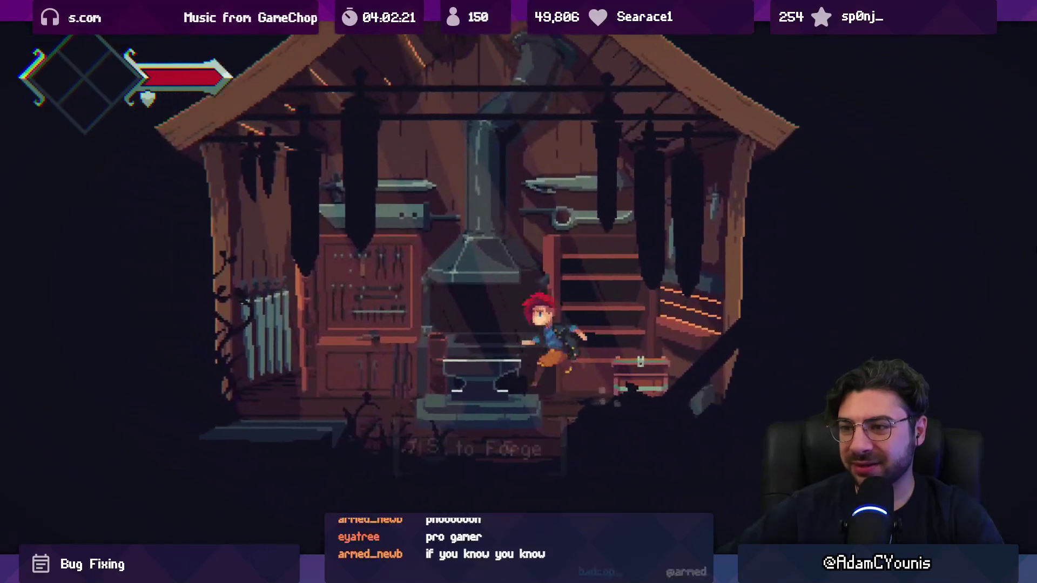
{"action": "key", "text": "Left"}
{"action": "key", "text": "Escape"}
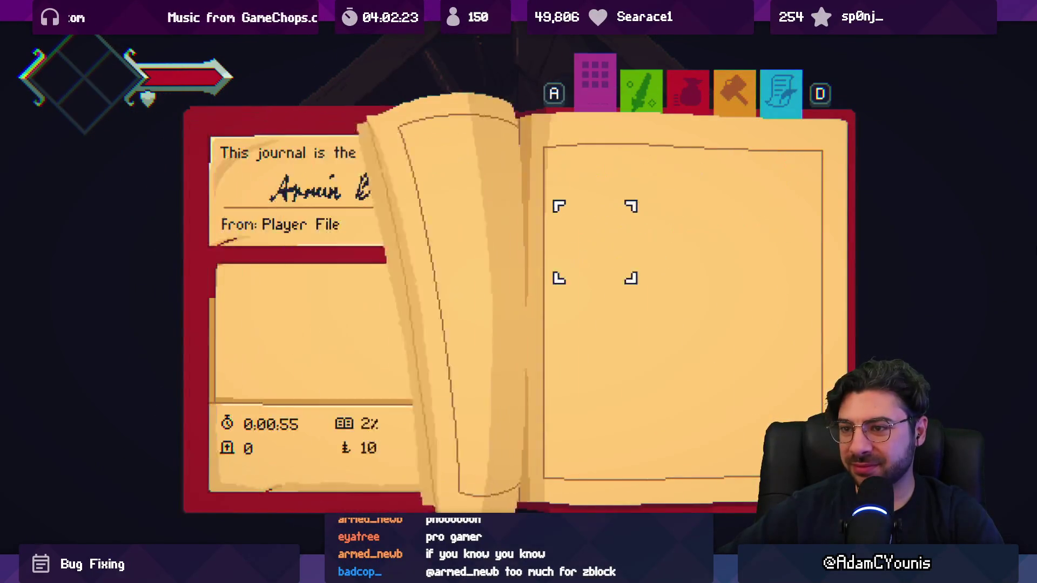
{"action": "key", "text": "Escape"}
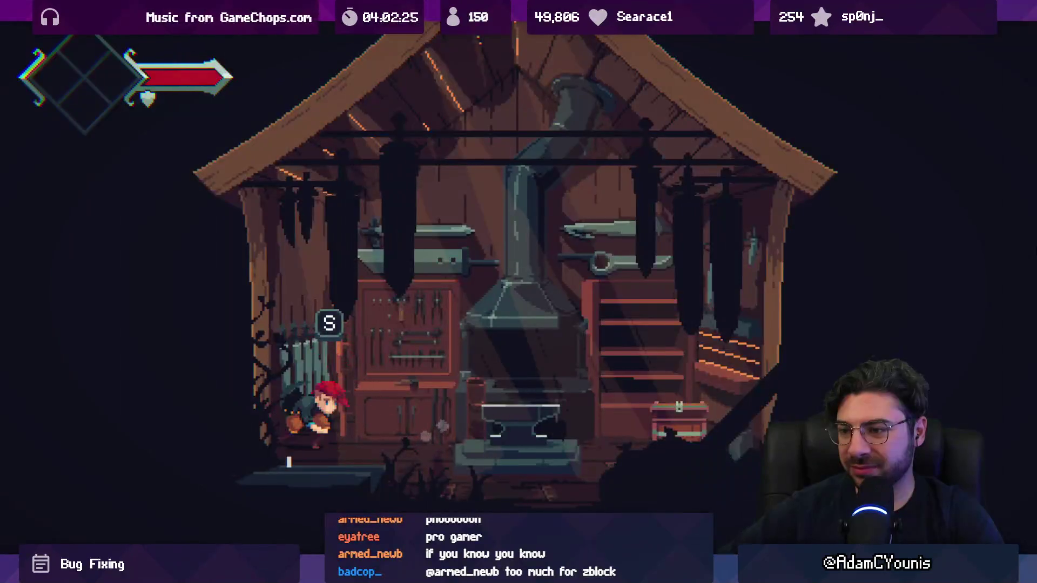
{"action": "key", "text": "s"}
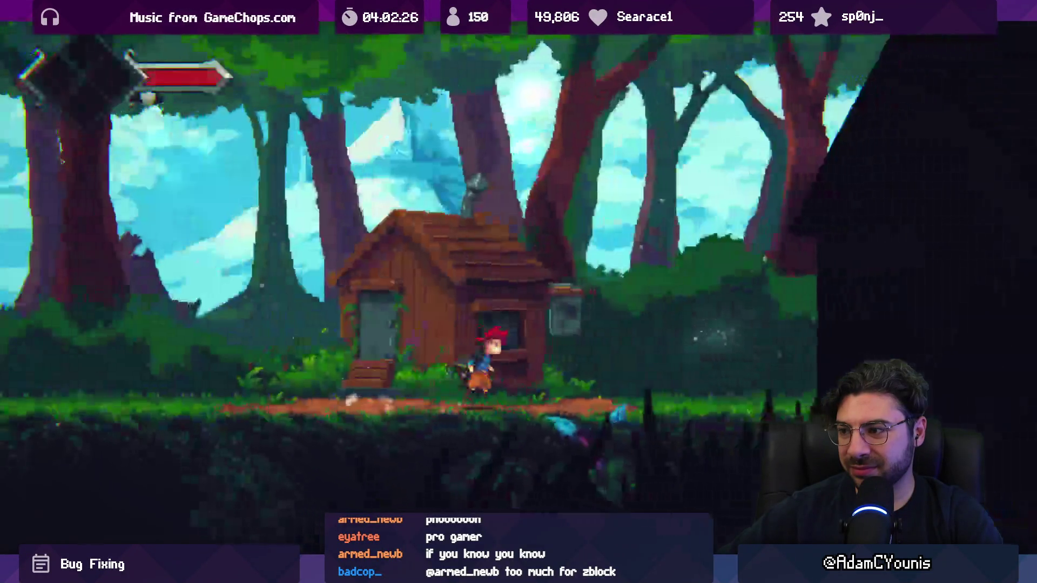
{"action": "key", "text": "Right"}
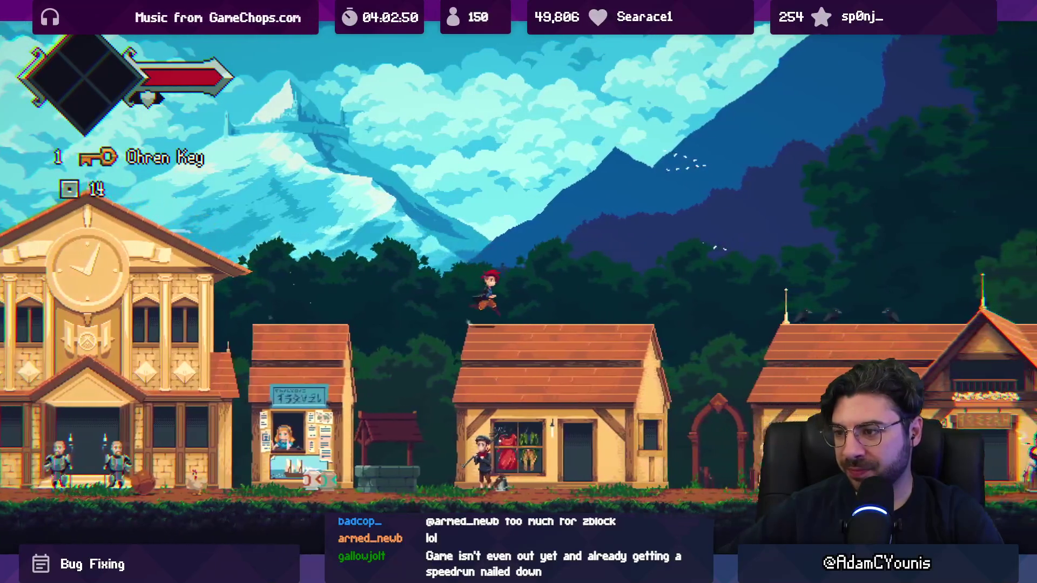
- Glance at the Journal, then pause and resume the village cutscene
{"action": "key", "text": "Escape"}
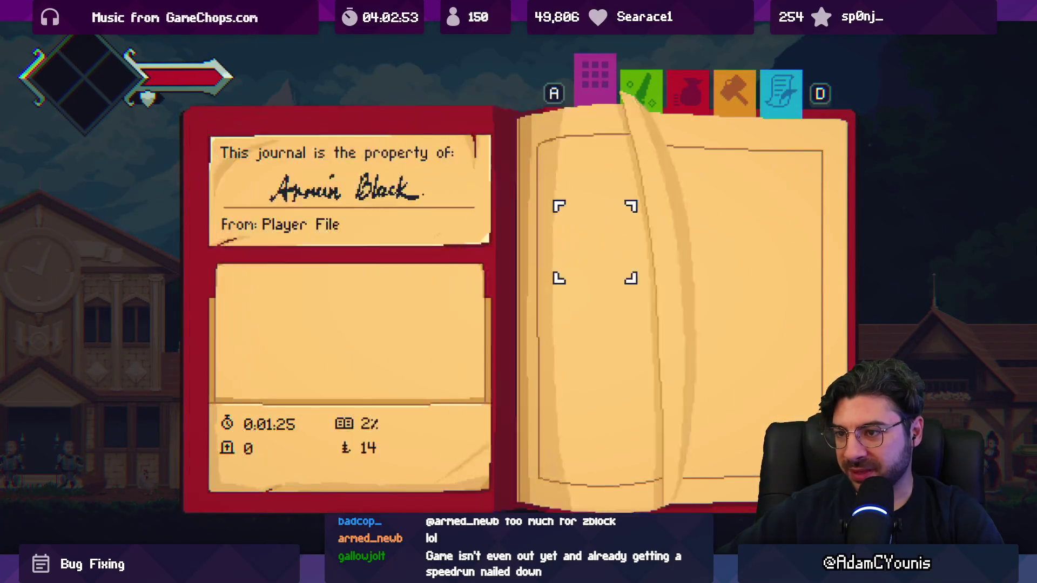
{"action": "key", "text": "Escape"}
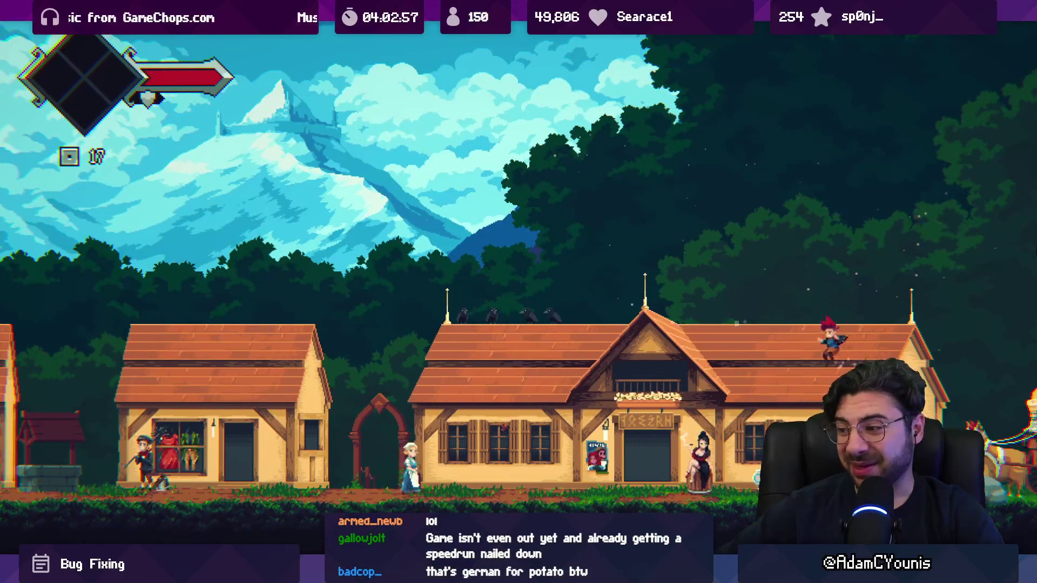
{"action": "key", "text": "Escape"}
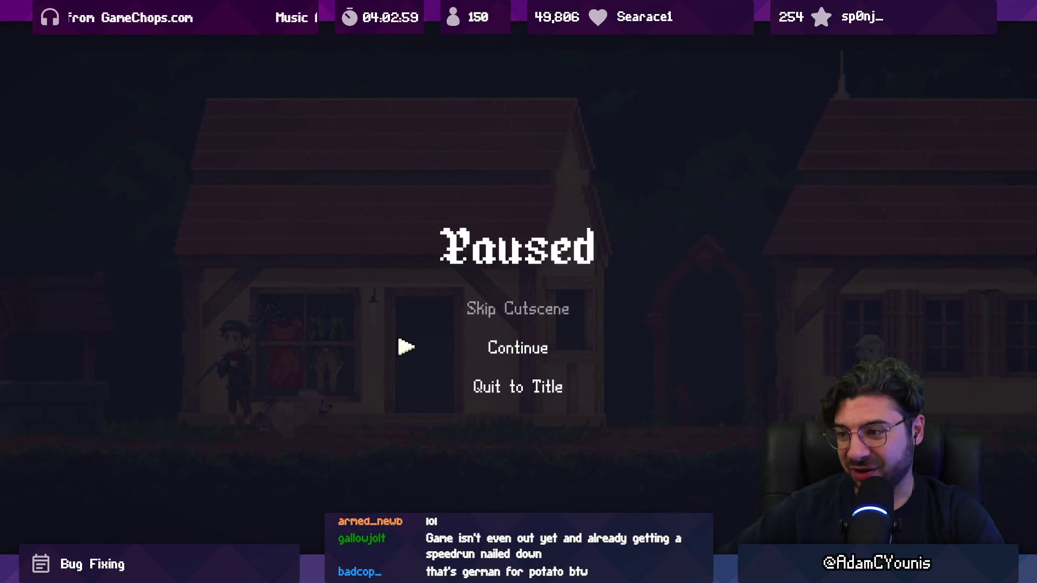
{"action": "key", "text": "Escape"}
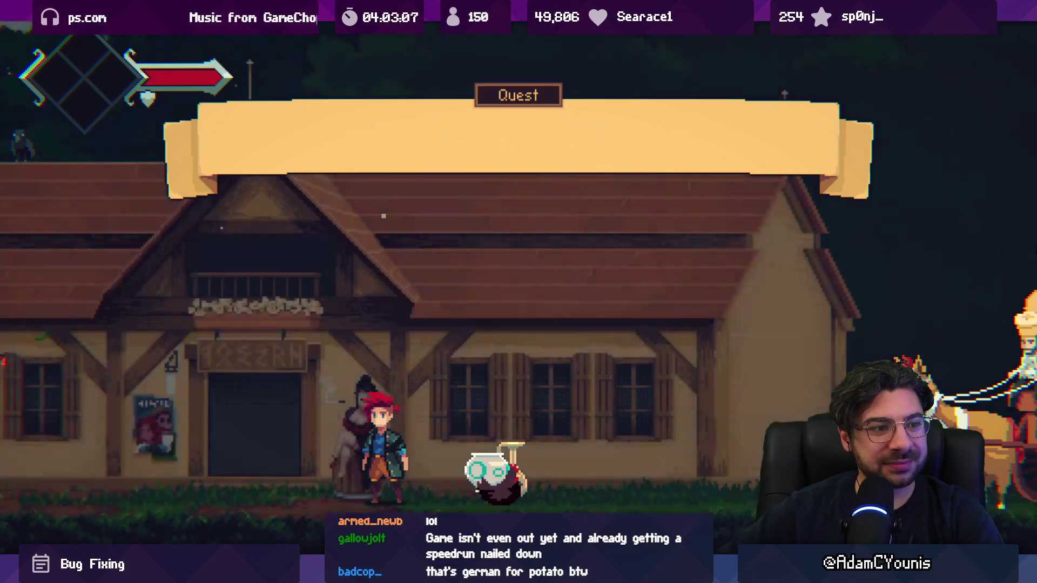
- View the Journal's Inventory page showing the Ohren Key and one Potato
{"action": "key", "text": "Escape"}
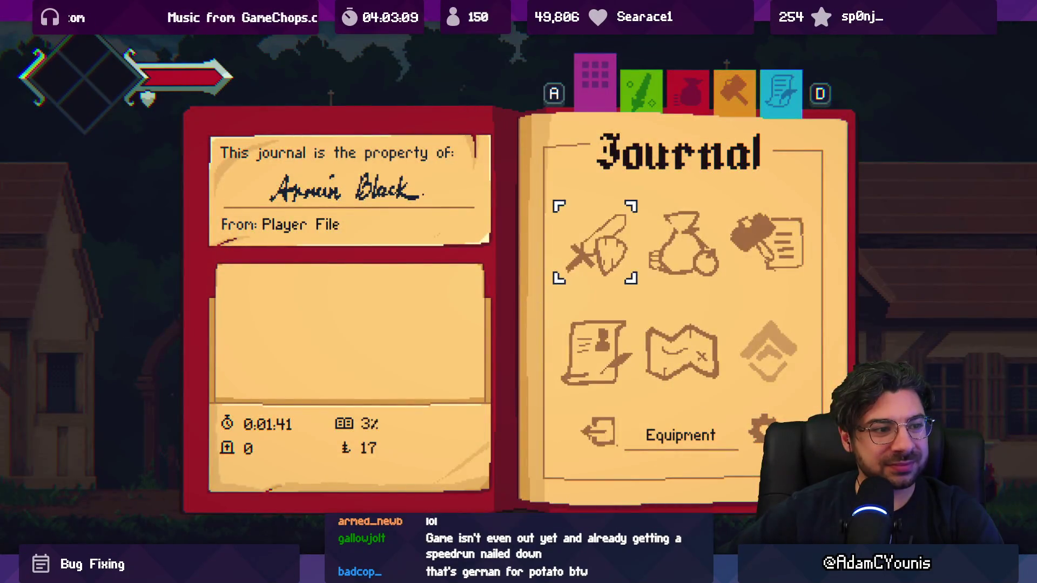
{"action": "key", "text": "Return"}
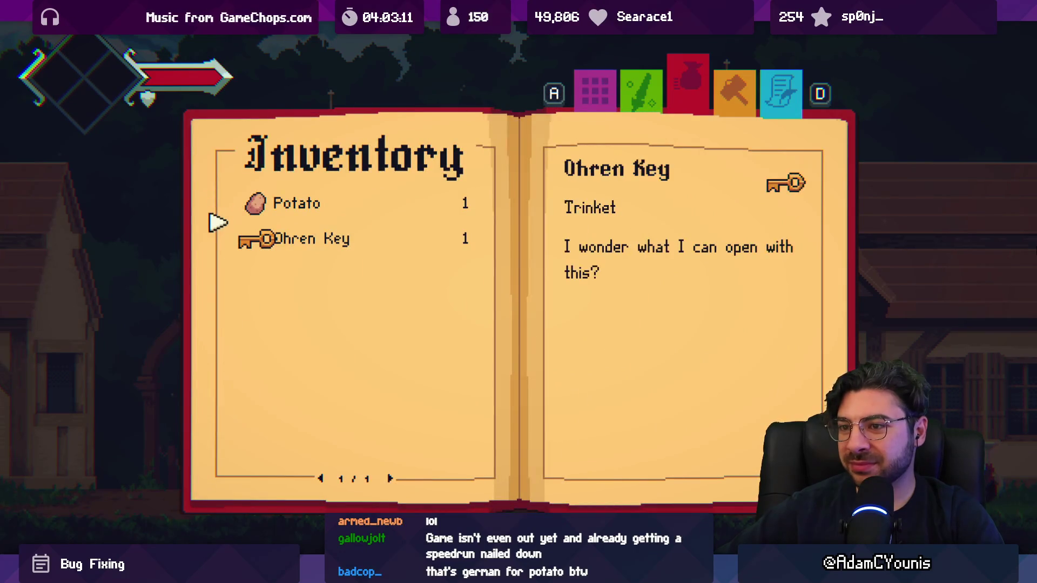
{"action": "key", "text": "Escape"}
{"action": "key", "text": "Escape"}
- Enter the tavern, finish the conversation, and pick up the Iron Great Blade upstairs
{"action": "key", "text": "d"}
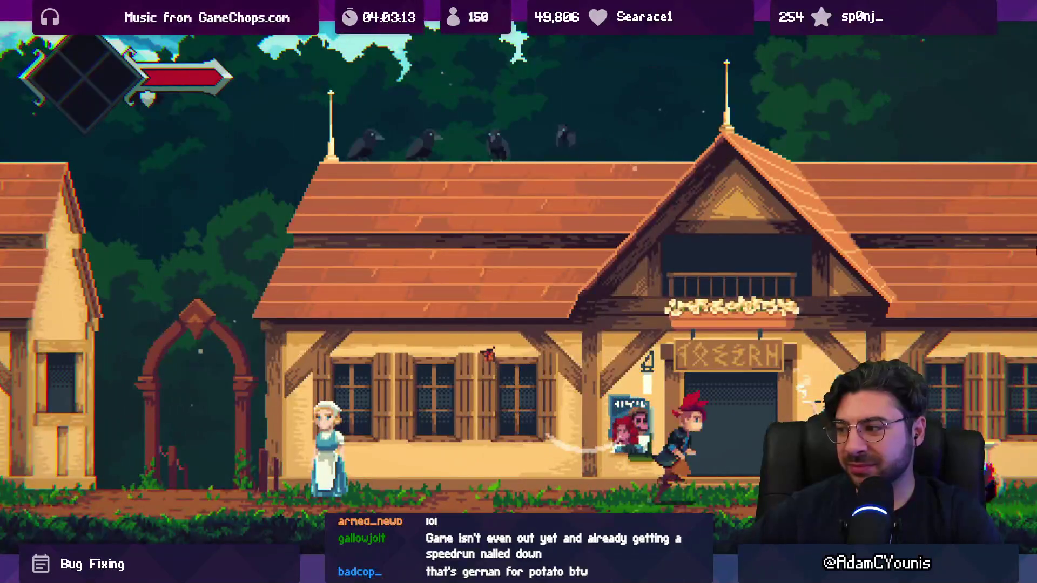
{"action": "key", "text": "w"}
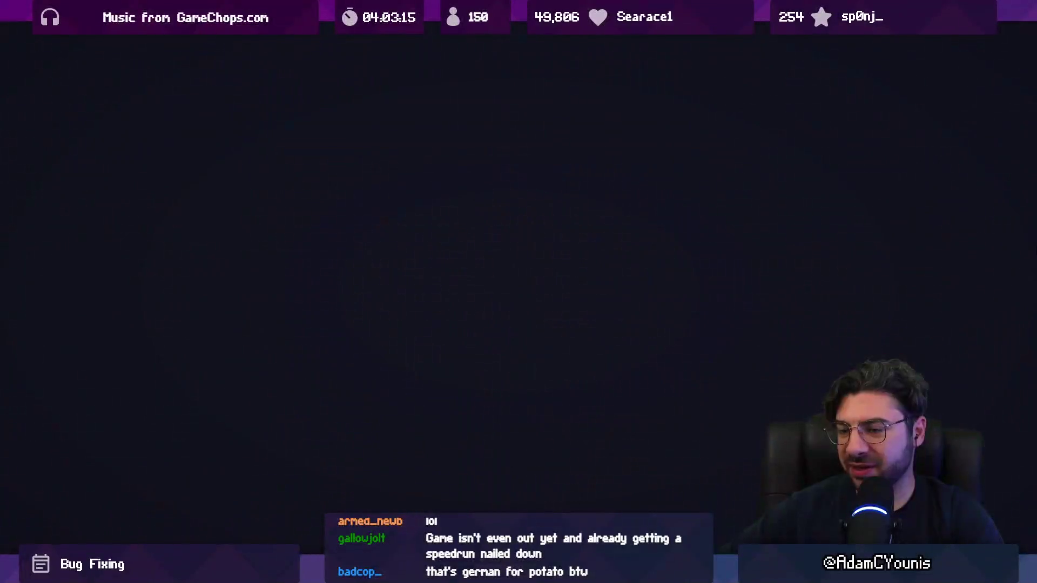
{"action": "key", "text": "s"}
{"action": "key", "text": "s"}
{"action": "key", "text": "s"}
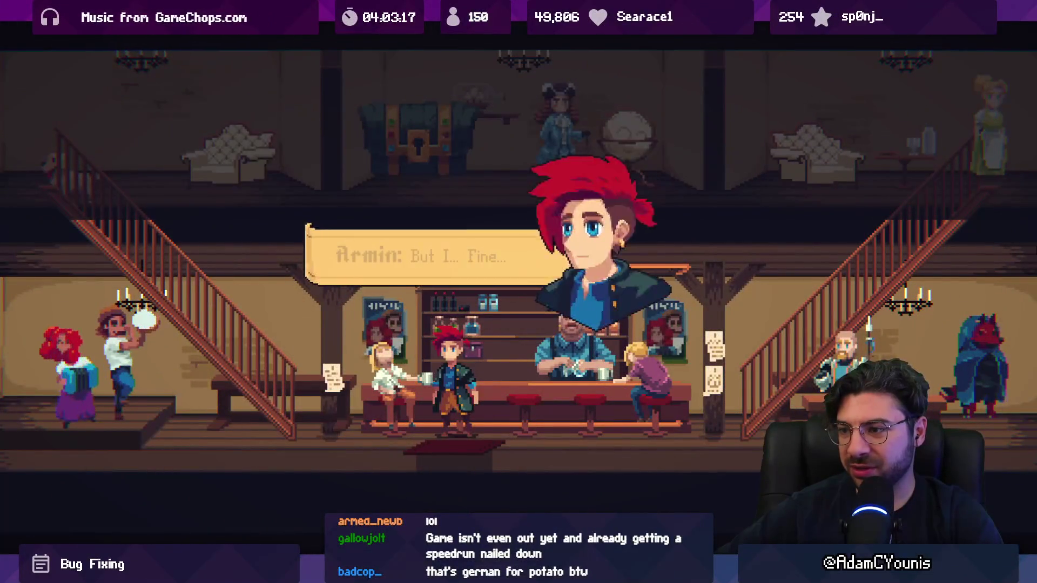
{"action": "key", "text": "s"}
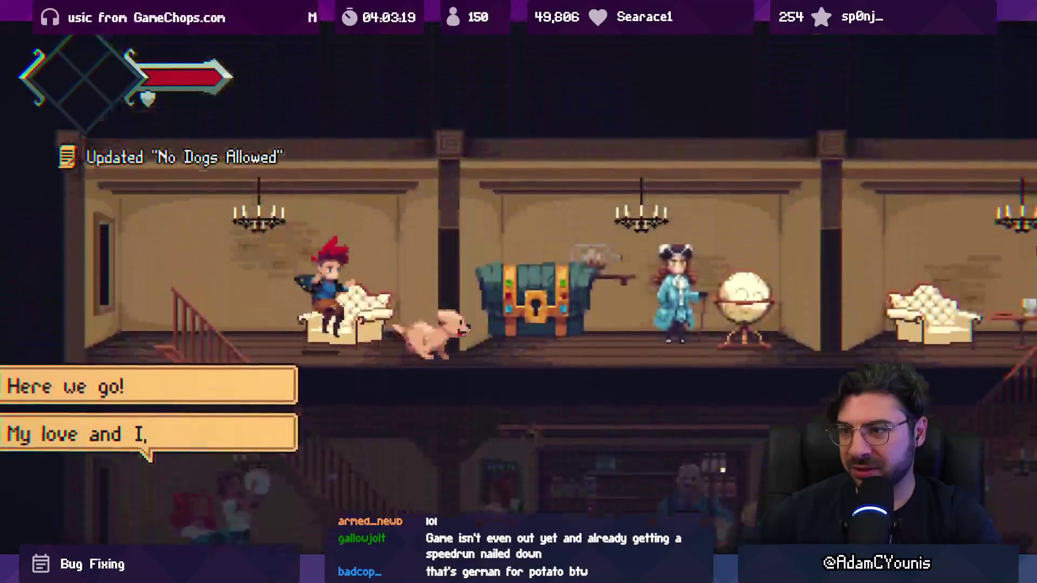
{"action": "key", "text": "s"}
{"action": "key", "text": "a"}
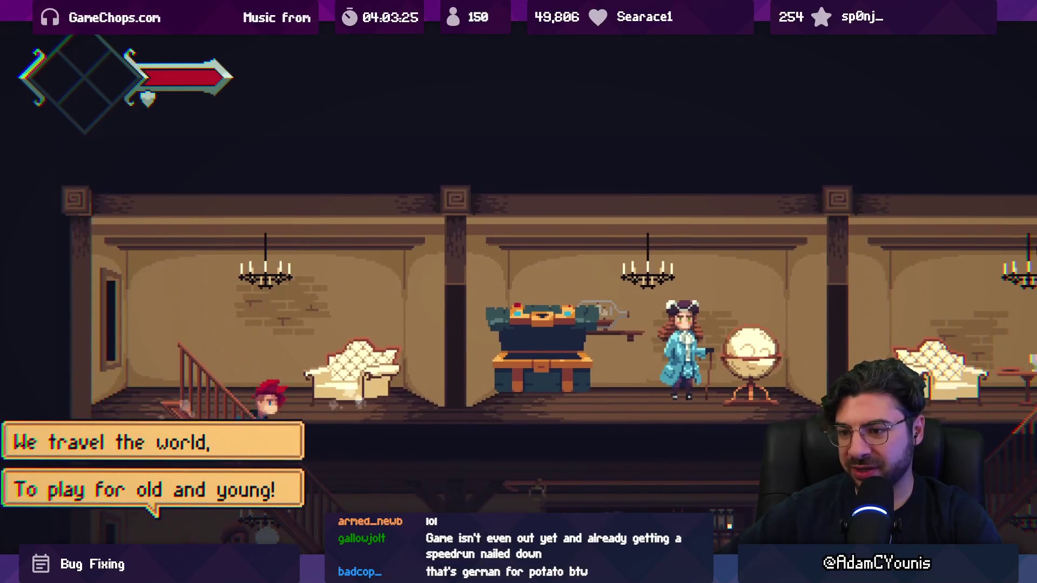
- Talk to the bartender downstairs, leave the tavern, and run left through the archway
{"action": "key", "text": "d"}
{"action": "key", "text": "s"}
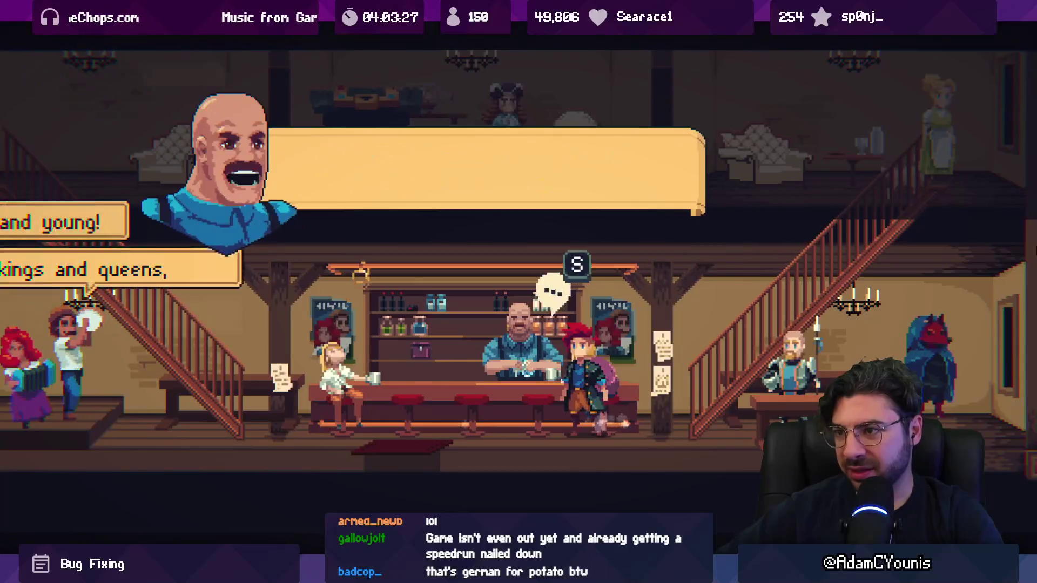
{"action": "key", "text": "a"}
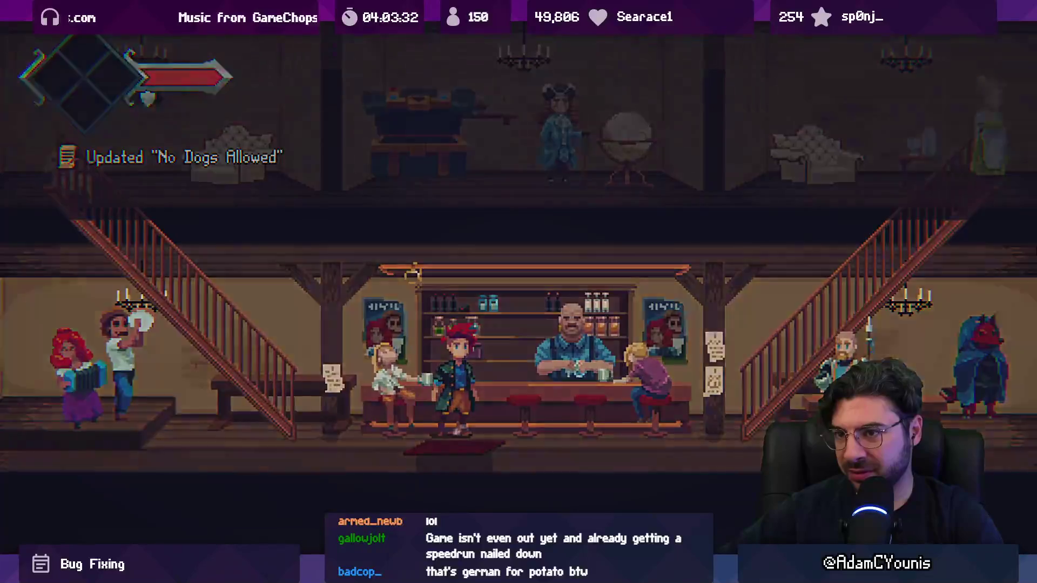
{"action": "key", "text": "a"}
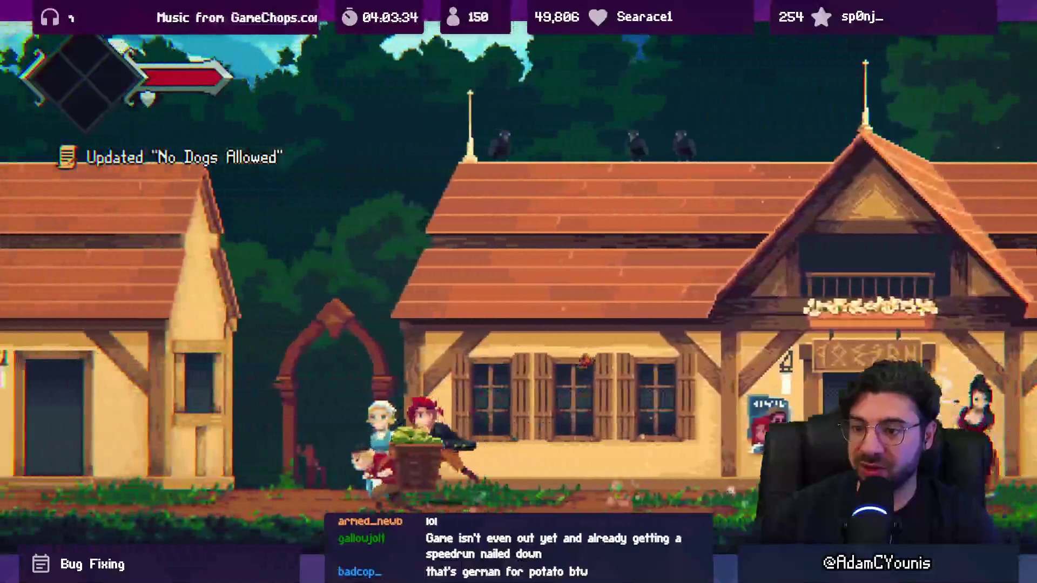
{"action": "key", "text": "s"}
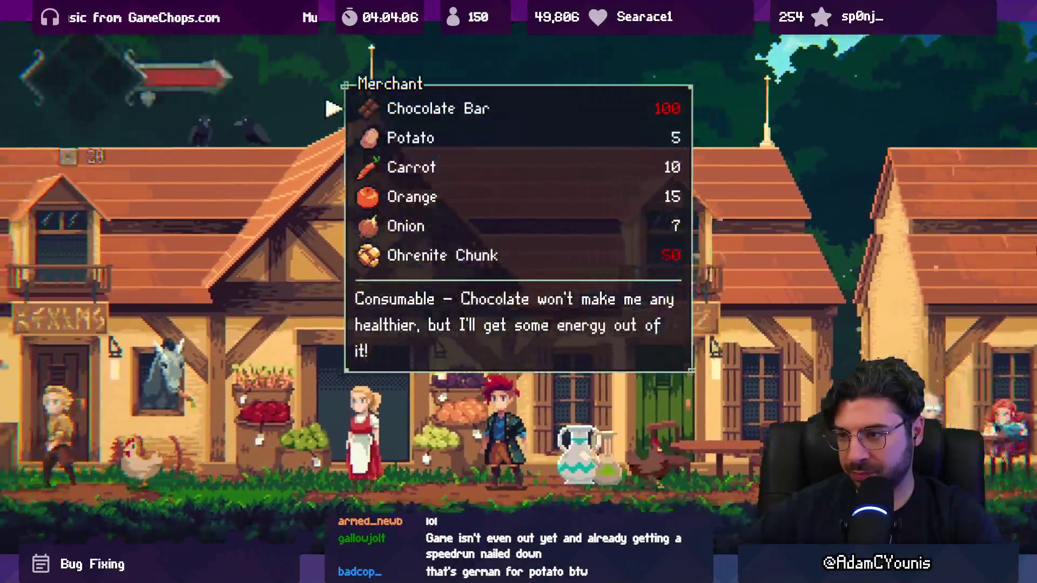
- Buy an Orange from the merchant's shop
{"action": "key", "text": "Down"}
{"action": "key", "text": "Down"}
{"action": "key", "text": "Down"}
{"action": "key", "text": "Return"}
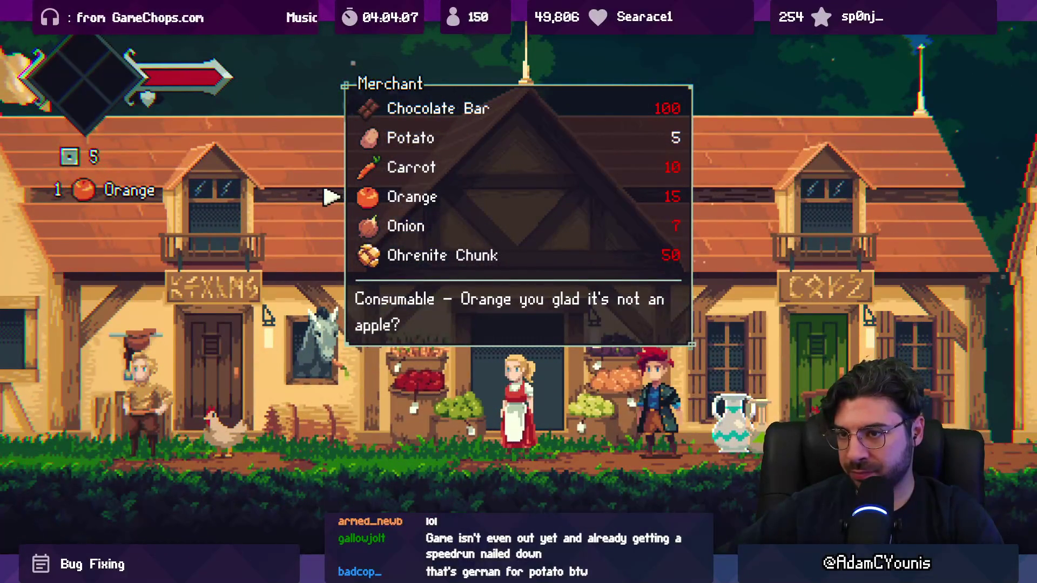
{"action": "key", "text": "Escape"}
- Walk left through the village past the hay merchant, checking the Journal's Equipment page
{"action": "key", "text": "Left"}
{"action": "key", "text": "Tab"}
{"action": "key", "text": "Return"}
{"action": "key", "text": "Escape"}
{"action": "key", "text": "Left"}
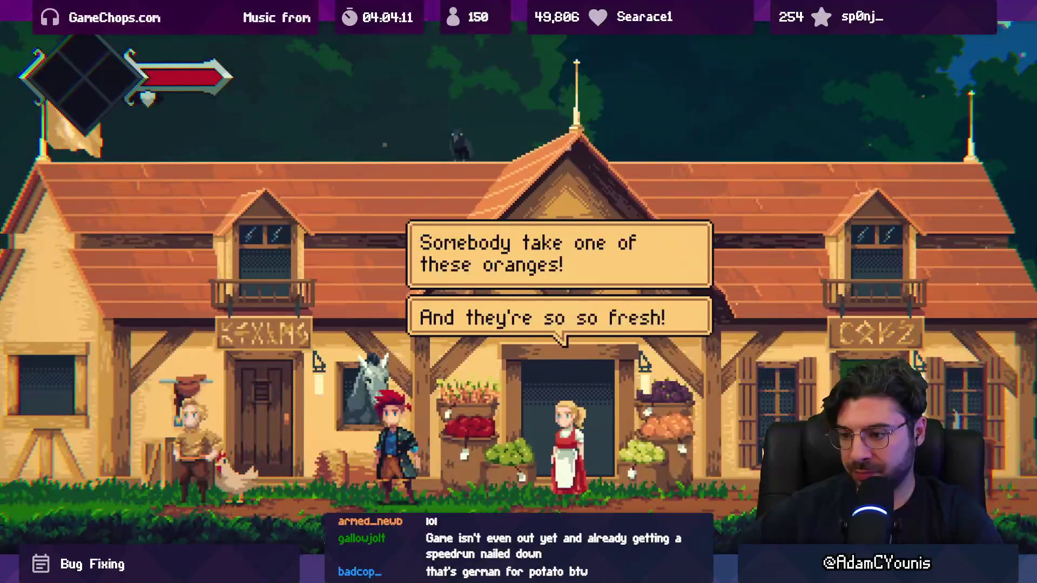
{"action": "key", "text": "Left"}
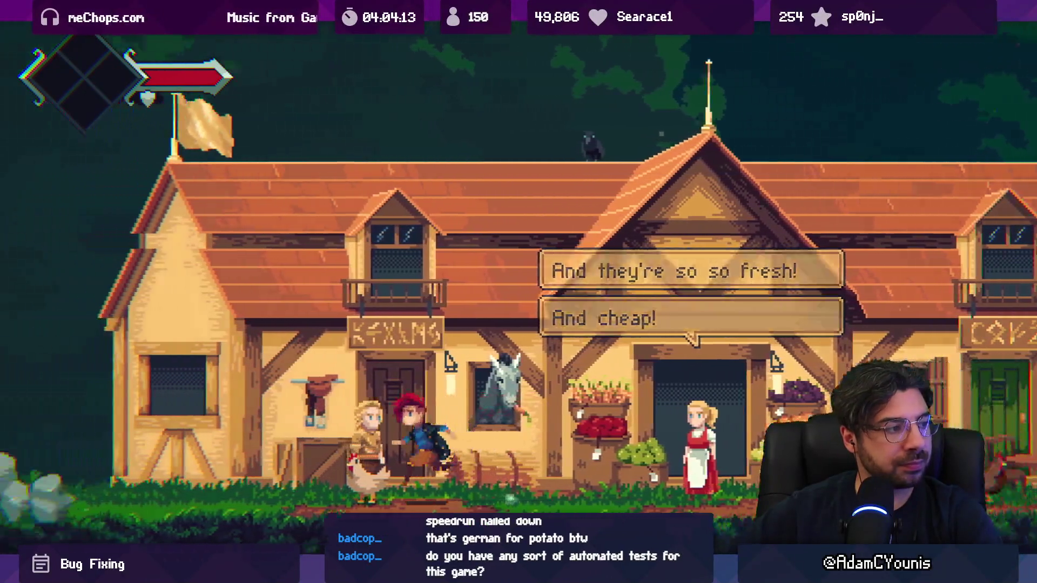
{"action": "key", "text": "Left"}
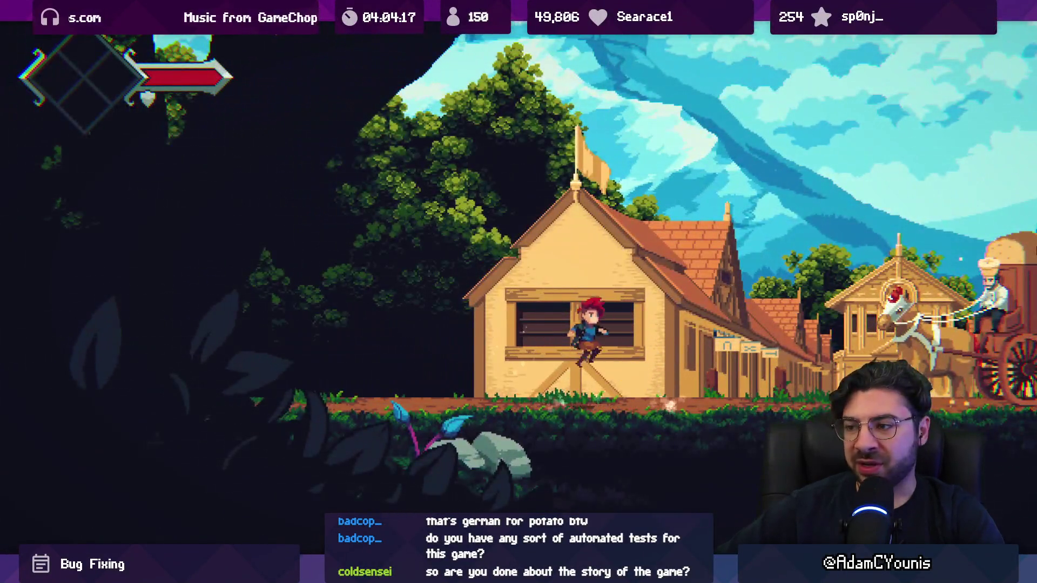
{"action": "key", "text": "Tab"}
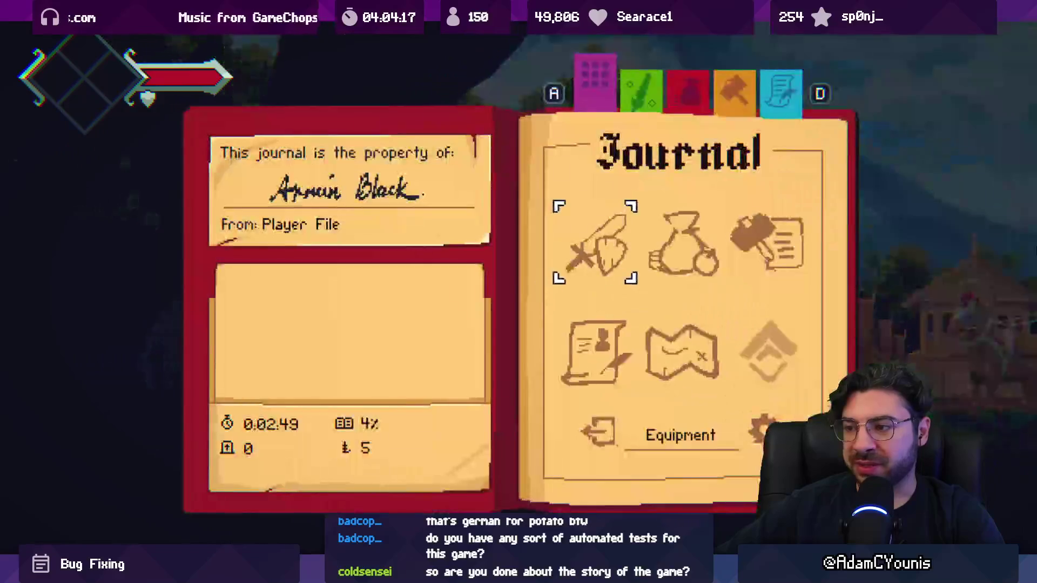
{"action": "key", "text": "Escape"}
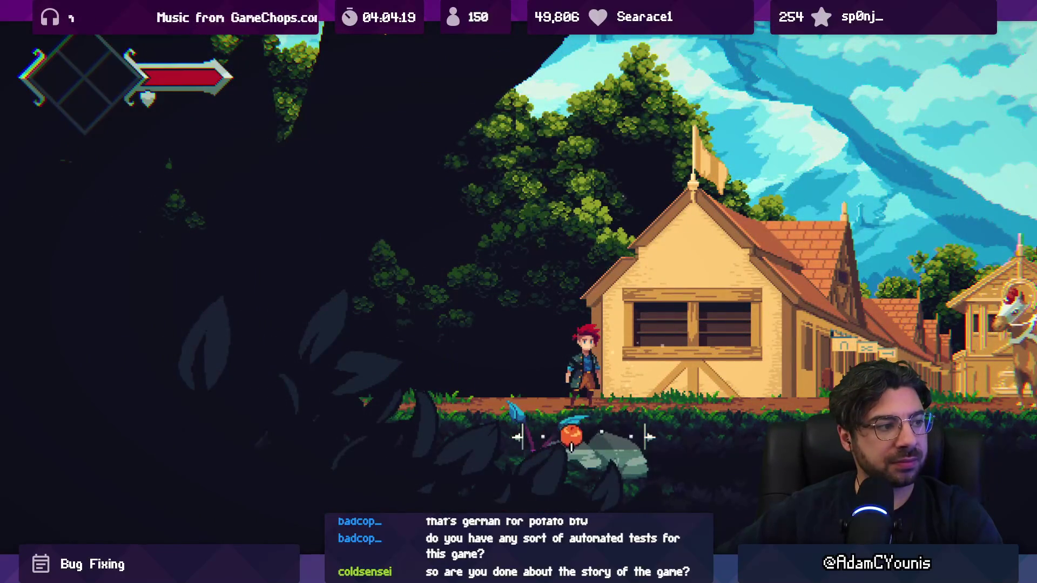
- Run left to the village house and look at the Journal's Quests option
{"action": "key", "text": "Left"}
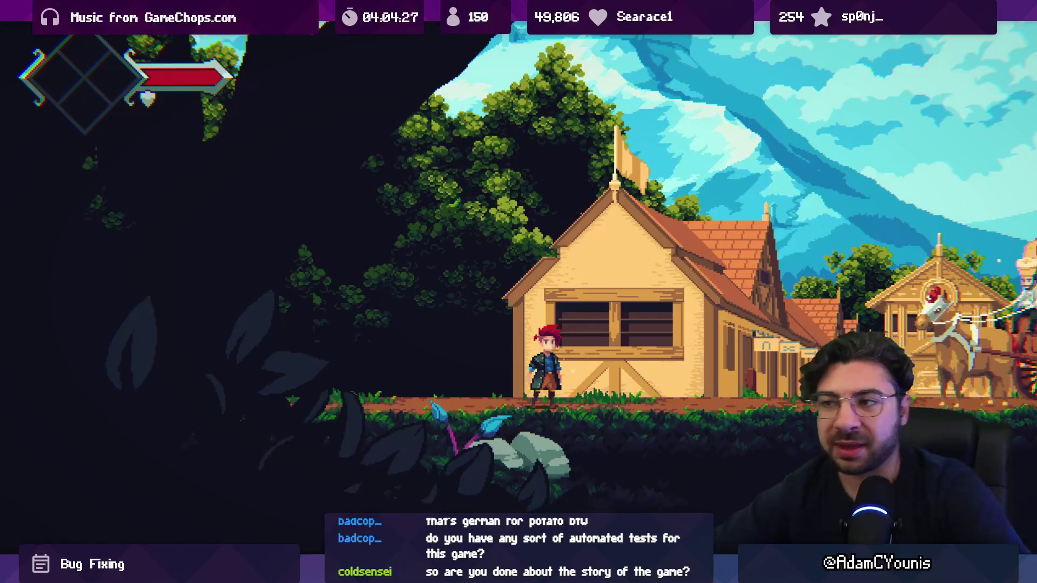
{"action": "key", "text": "Escape"}
{"action": "key", "text": "s"}
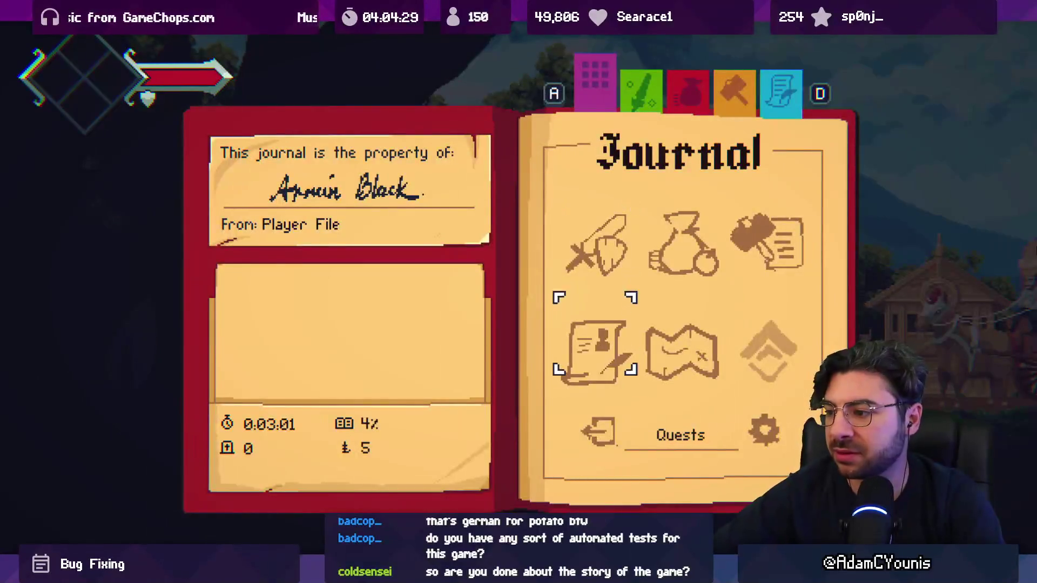
{"action": "key", "text": "s"}
{"action": "key", "text": "space"}
{"action": "key", "text": "space"}
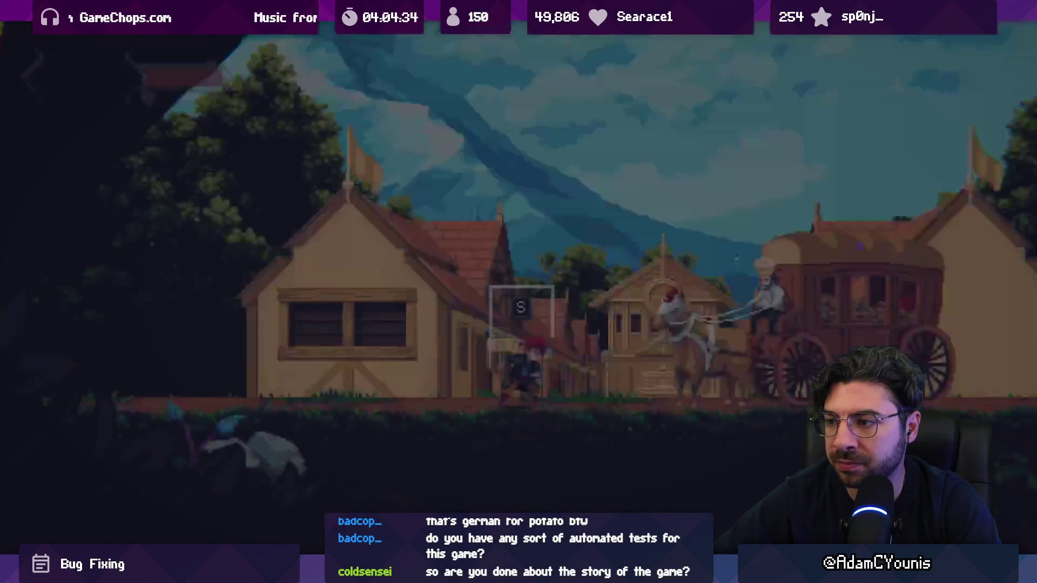
- Run into the dark forest, enter the forest house, and come back out
{"action": "key", "text": "a"}
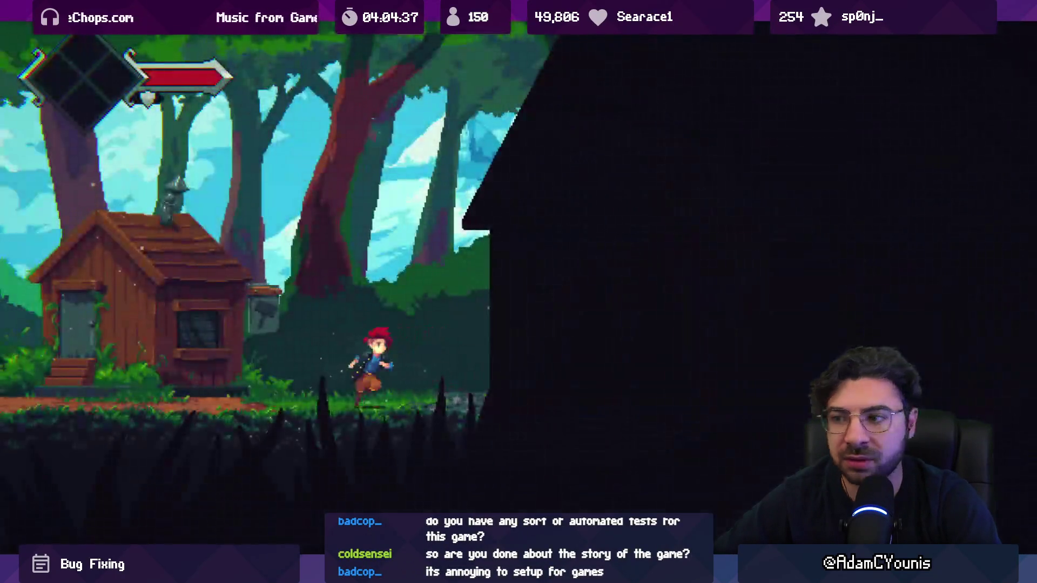
{"action": "key", "text": "d"}
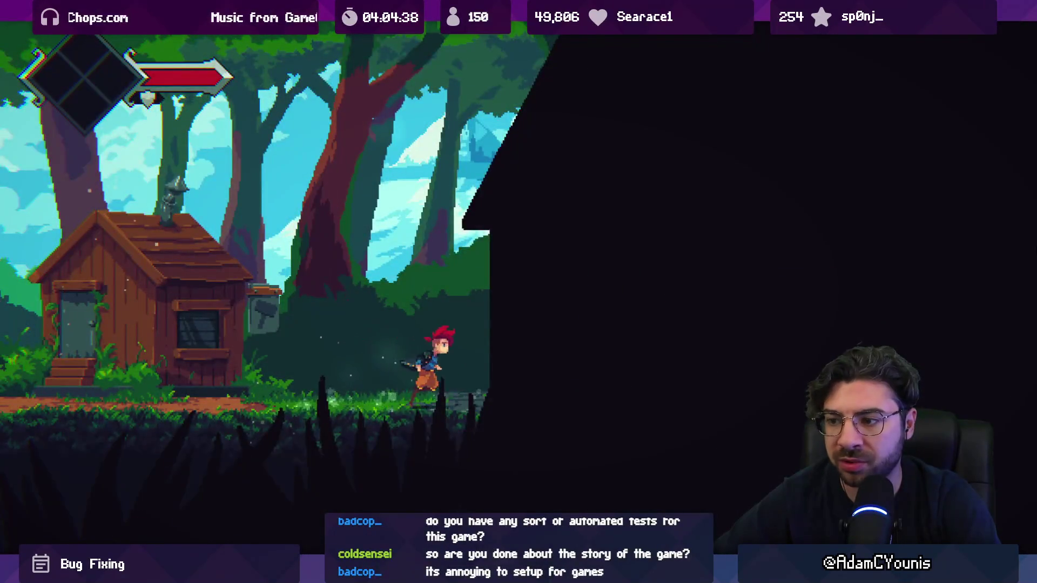
{"action": "key", "text": "a"}
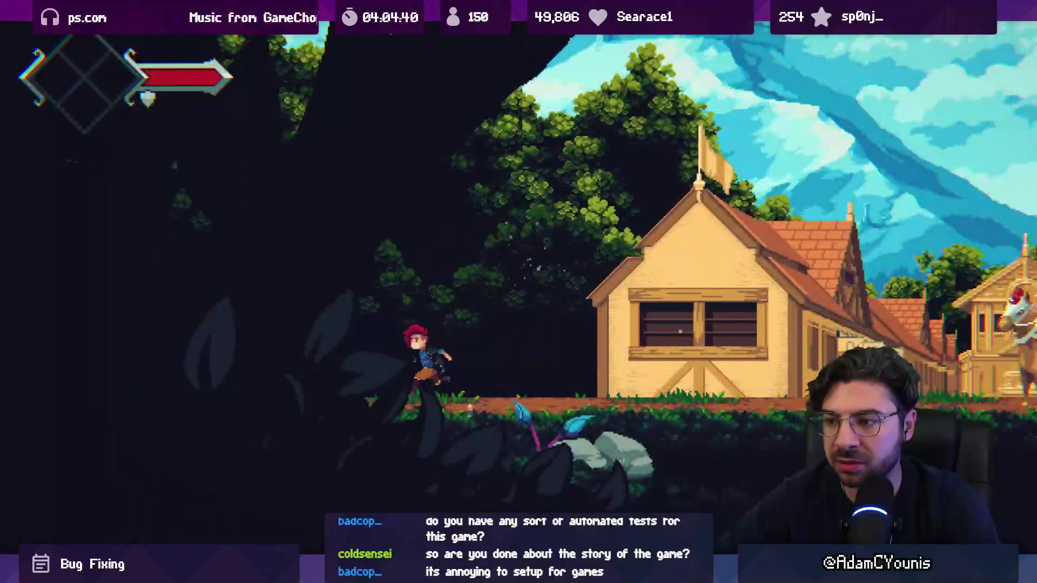
{"action": "key", "text": "a"}
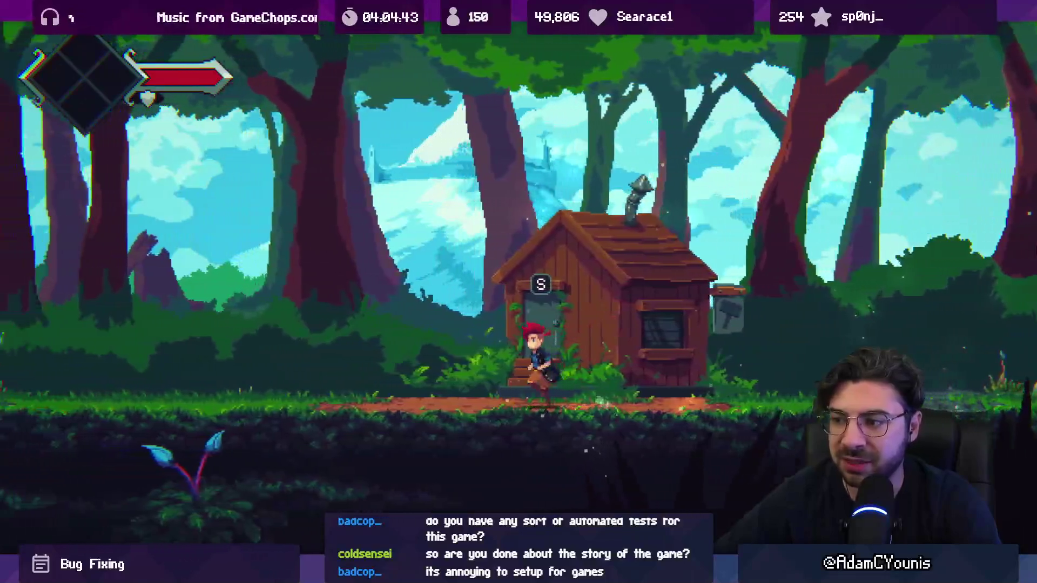
{"action": "key", "text": "s"}
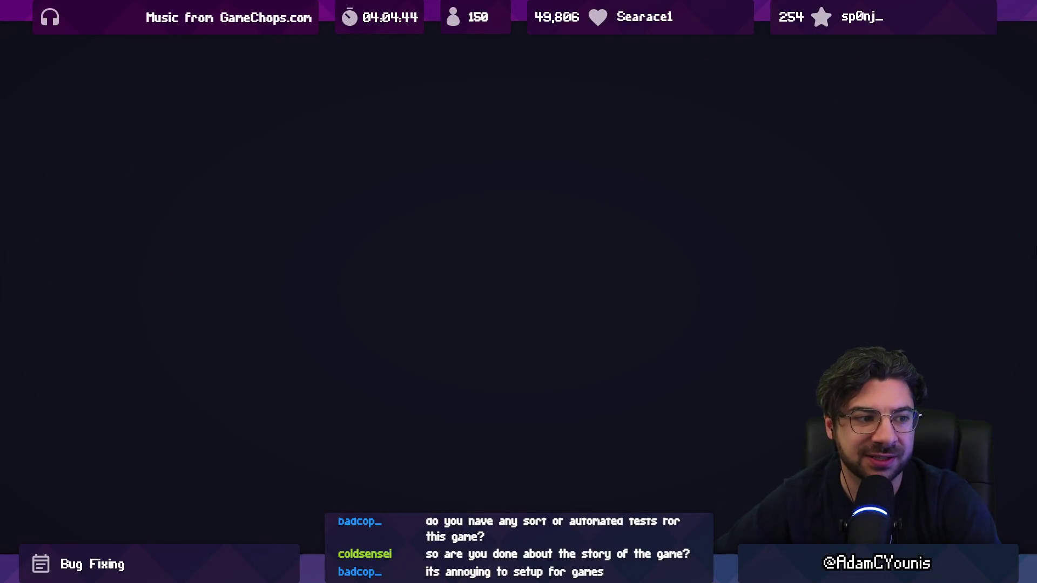
{"action": "key", "text": "s"}
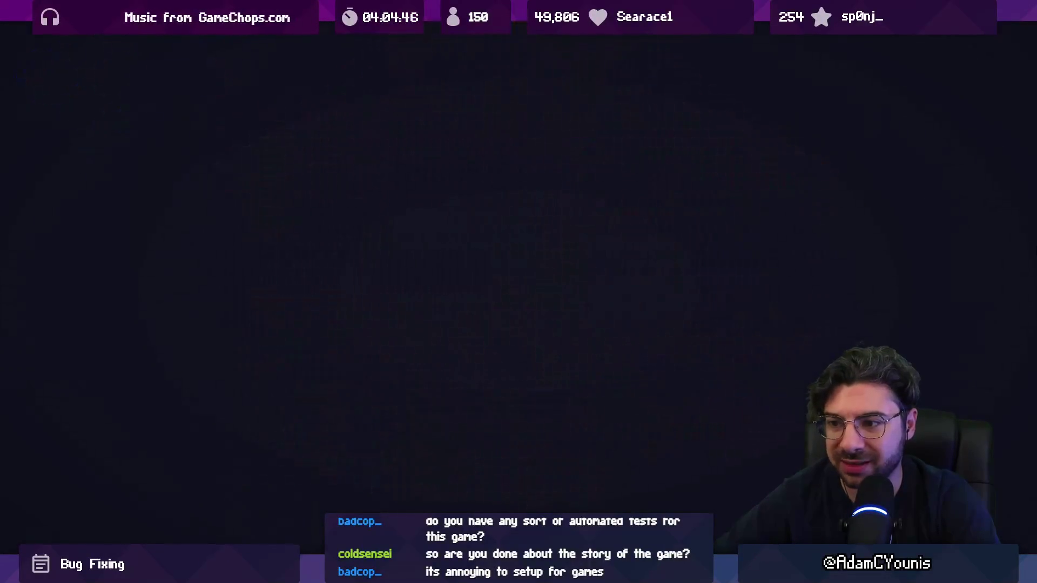
{"action": "key", "text": "d"}
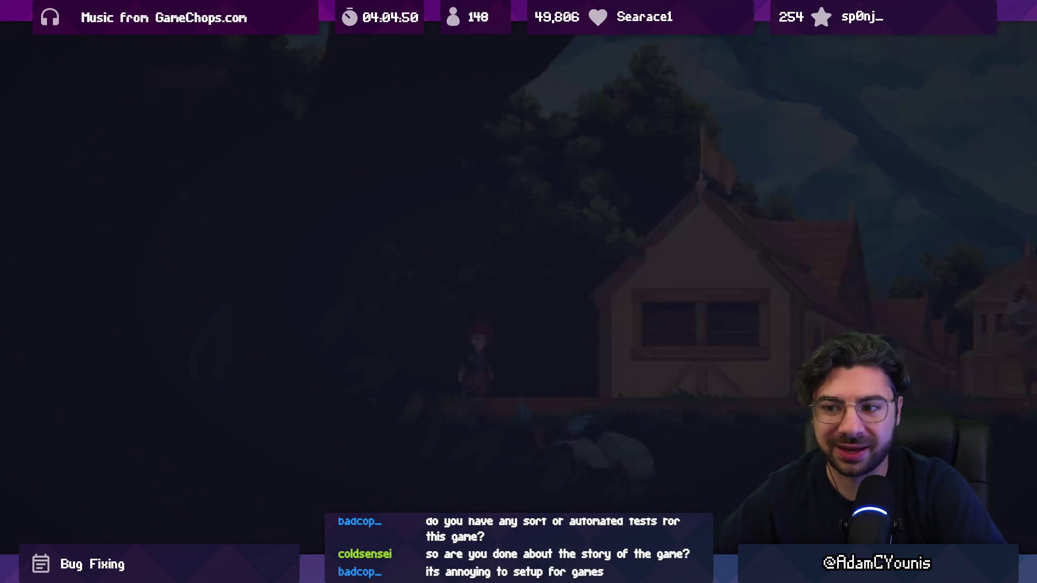
- Walk back through the village, then quit from the Journal to the title screen
{"action": "key", "text": "Escape"}
{"action": "key", "text": "s"}
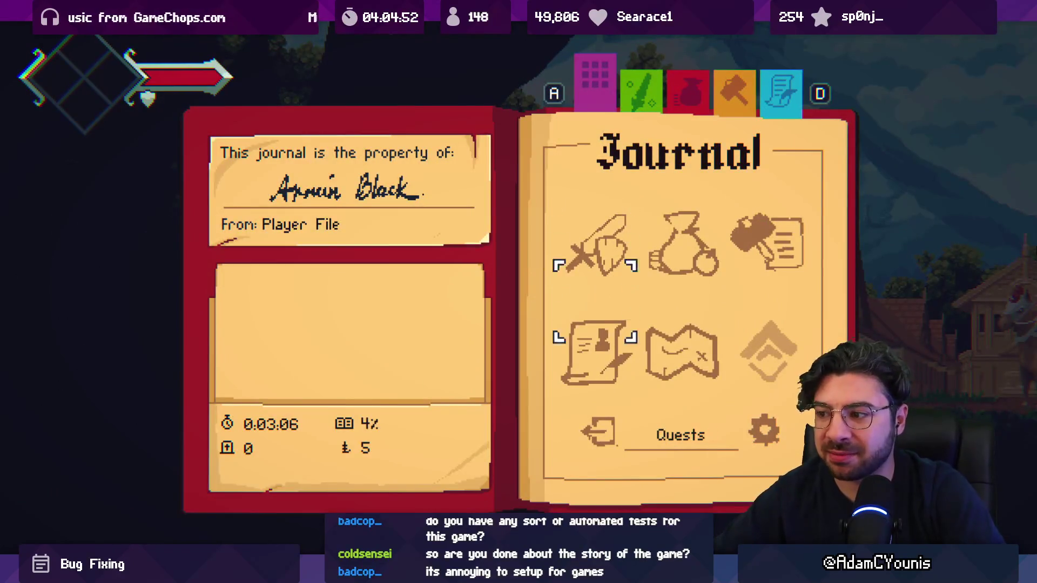
{"action": "key", "text": "w"}
{"action": "key", "text": "Escape"}
{"action": "key", "text": "d"}
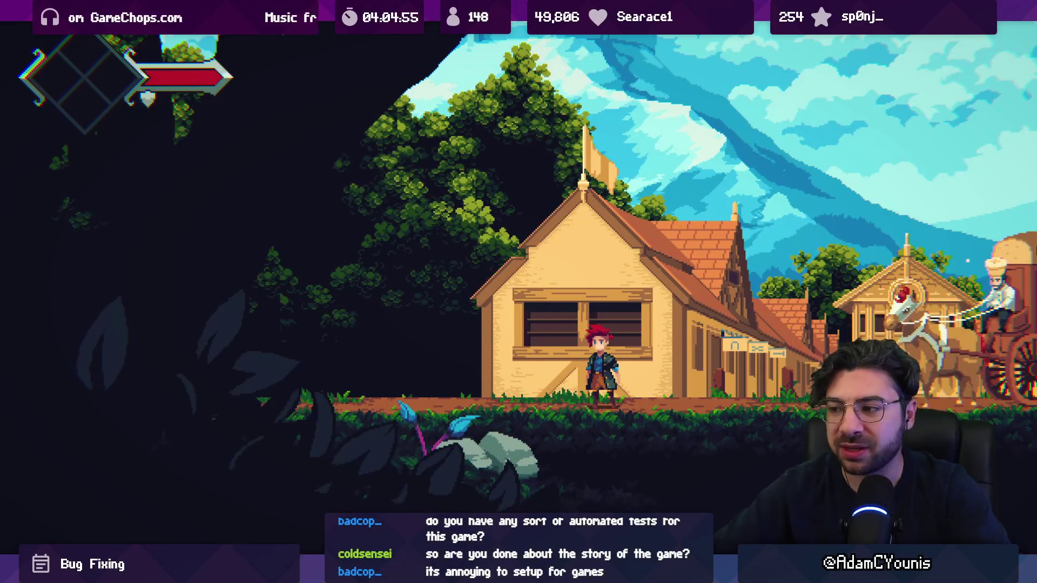
{"action": "key", "text": "Escape"}
{"action": "key", "text": "z"}
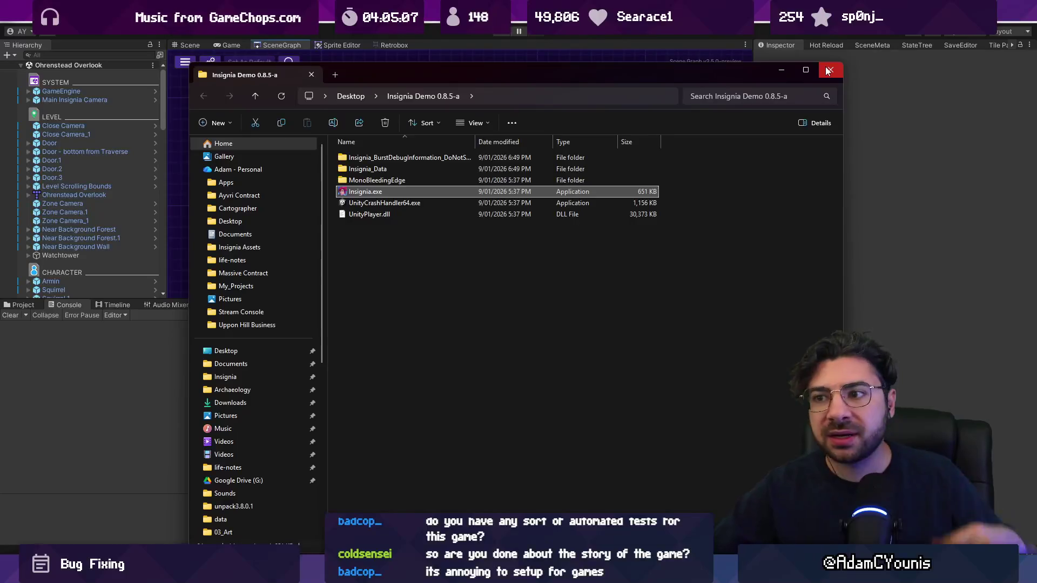
- Delete the BurstDebugInformation_DoNotShip folder and compress the five remaining build files to a ZIP
{"action": "left_click", "coordinate": [394, 158]}
{"action": "key", "text": "Delete"}
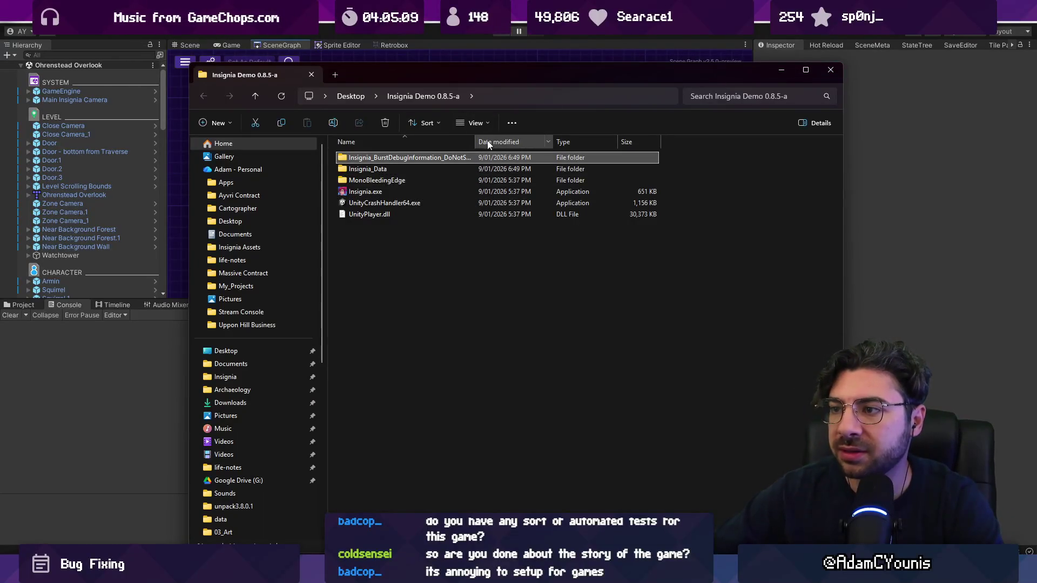
{"action": "left_click", "coordinate": [400, 201], "text": "shift"}
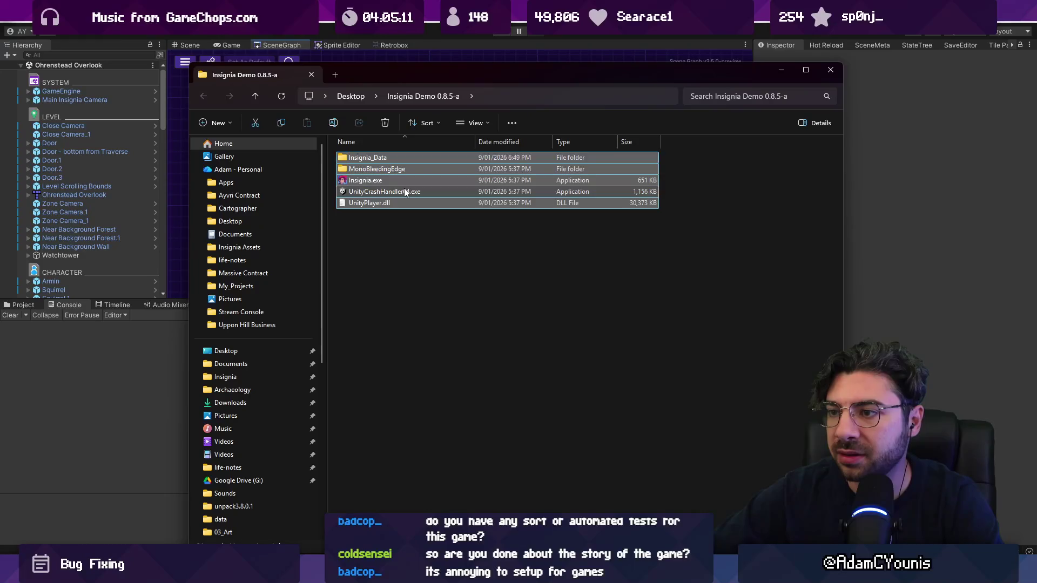
{"action": "right_click", "coordinate": [405, 191]}
{"action": "mouse_move", "coordinate": [468, 245]}
{"action": "left_click", "coordinate": [594, 253]}
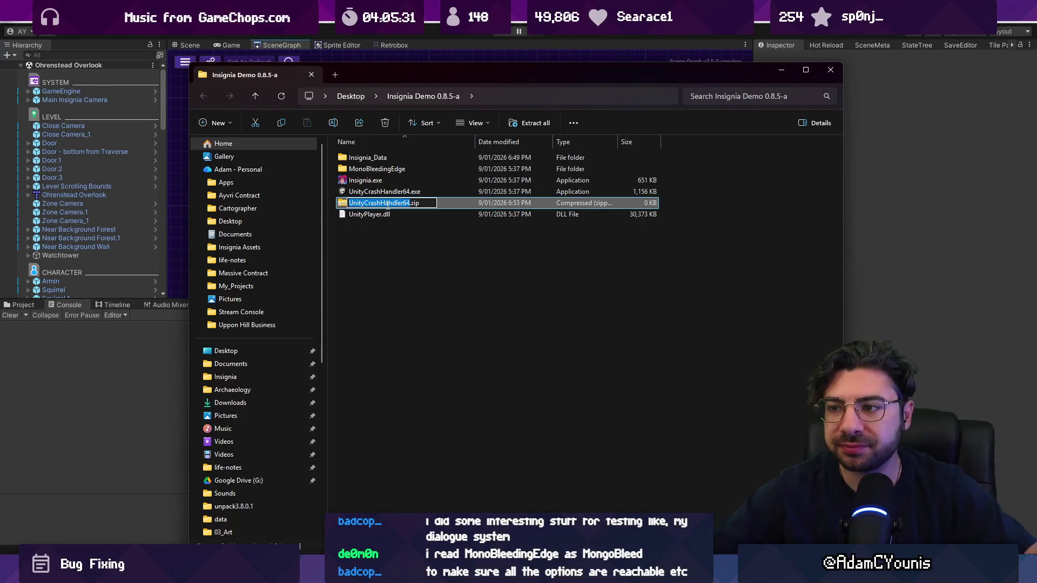
- Enter 'Insignia Demo 0.8.5-a' as the new zip archive's name
{"action": "type", "text": "Insignia"}
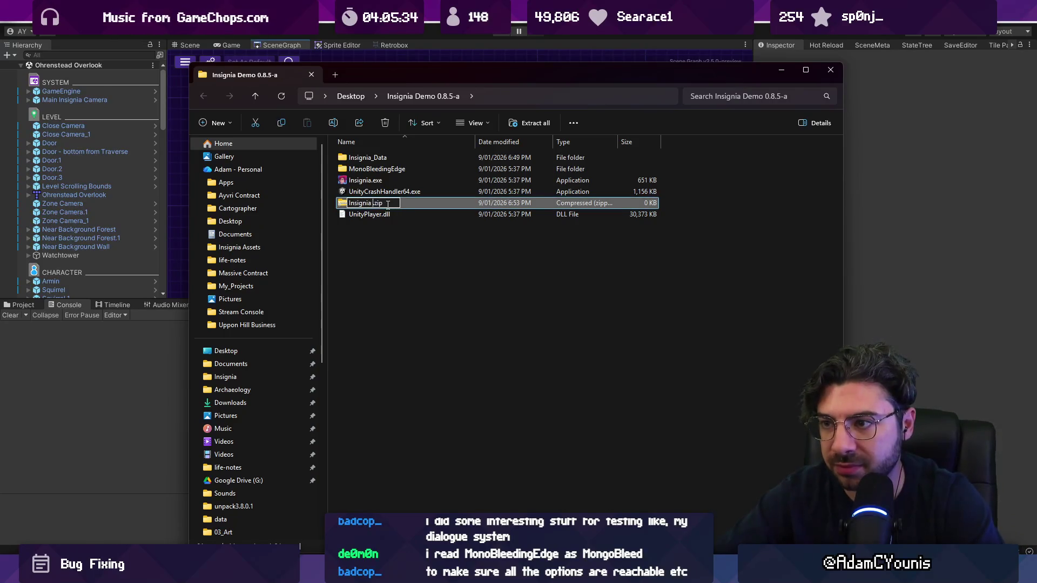
{"action": "type", "text": "0.8.5-a"}
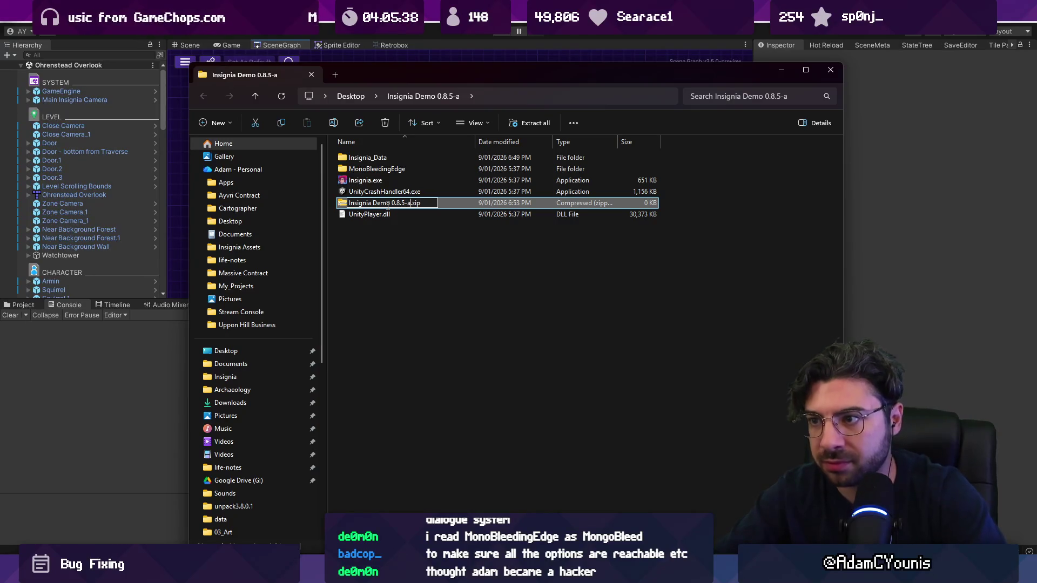
{"action": "key", "text": "Return"}
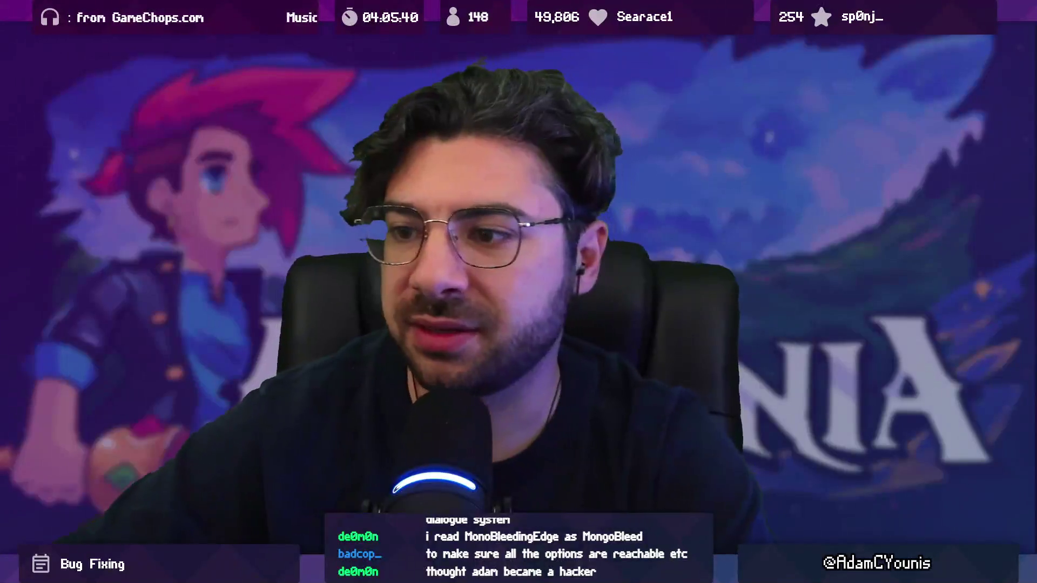